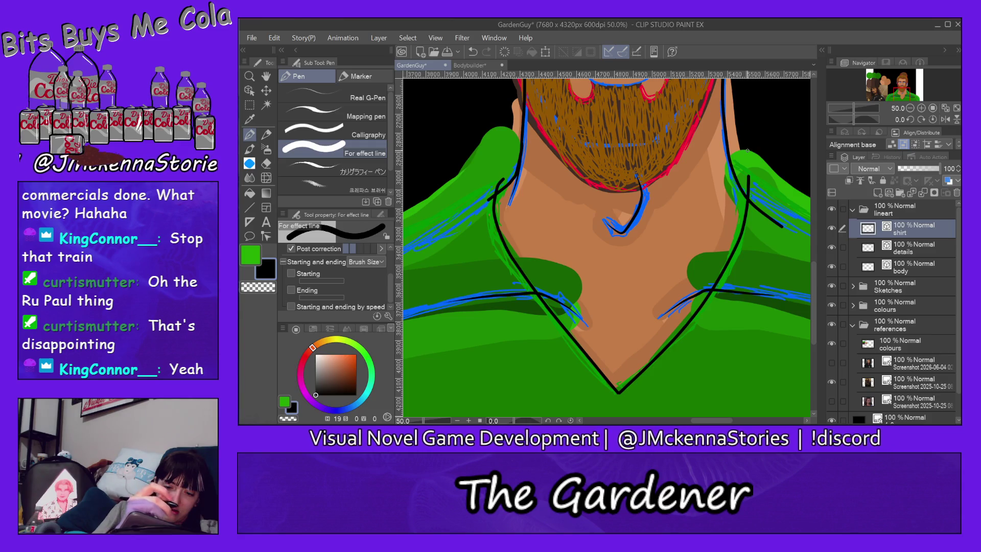
Ink the right side of the V-neck collar, redrawing it several times until it looks right
{"action": "key", "text": "ctrl+z"}
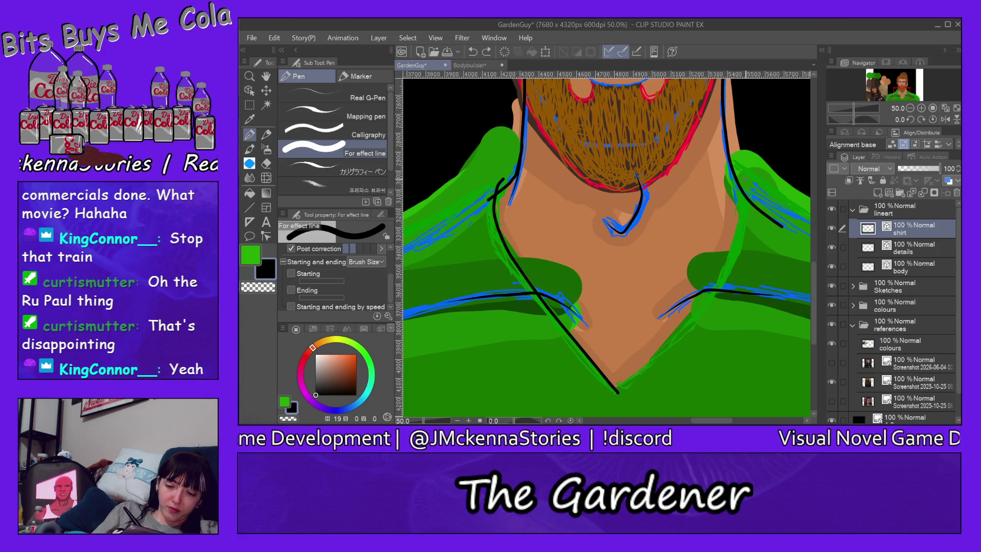
{"action": "left_click_drag", "start_coordinate": [745, 202], "coordinate": [621, 390]}
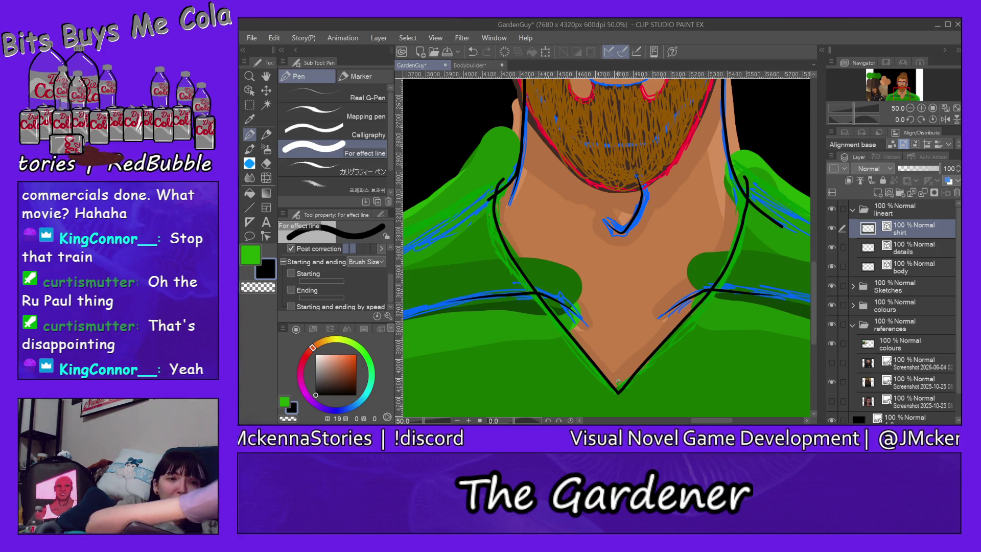
{"action": "key", "text": "ctrl+z"}
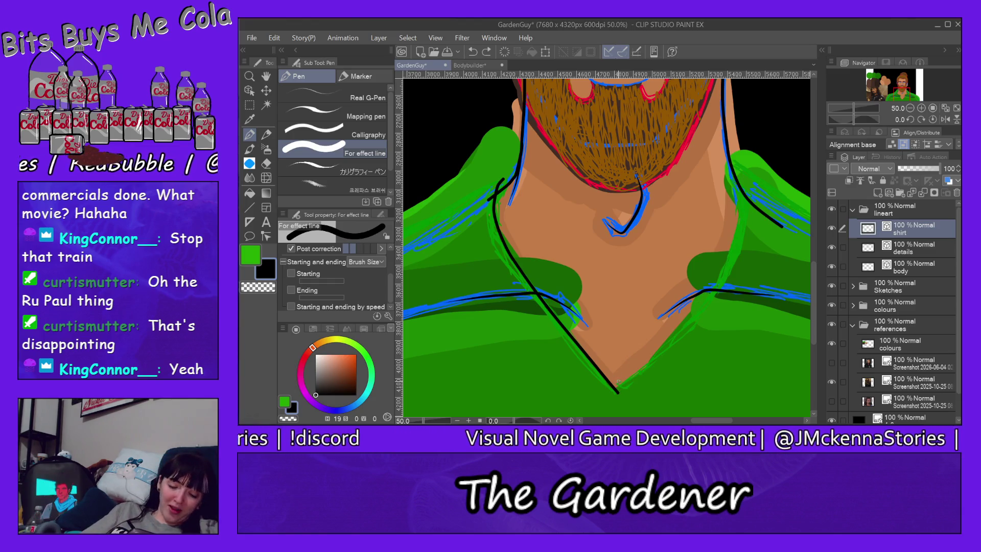
{"action": "left_click_drag", "start_coordinate": [620, 391], "coordinate": [742, 194]}
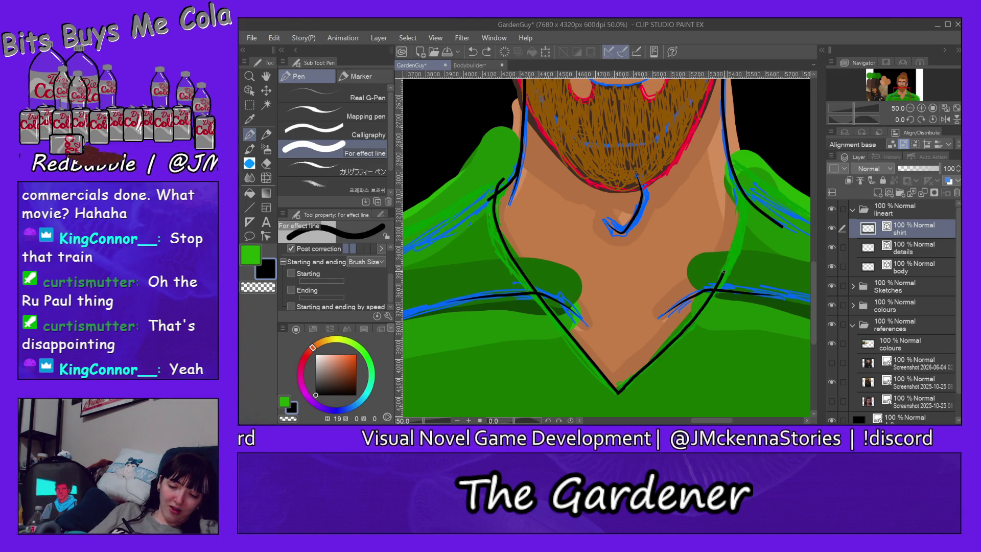
{"action": "key", "text": "ctrl+z"}
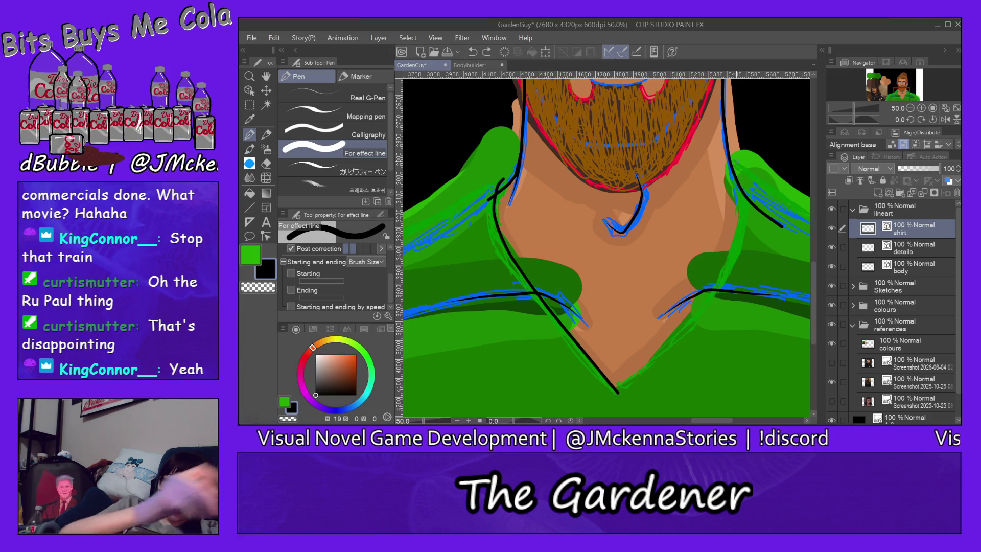
{"action": "left_click_drag", "start_coordinate": [744, 176], "coordinate": [621, 394]}
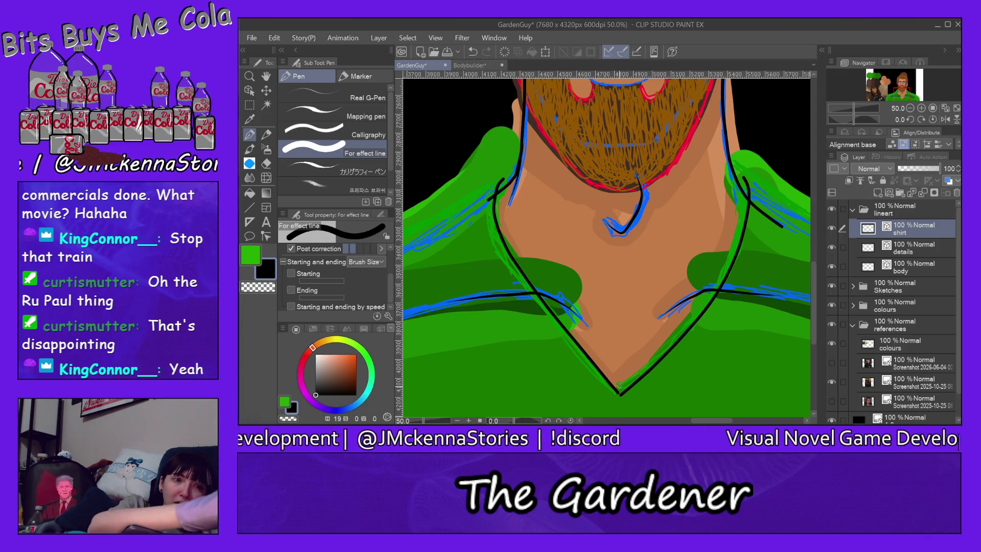
{"action": "key", "text": "ctrl+z"}
{"action": "key", "text": "ctrl+z"}
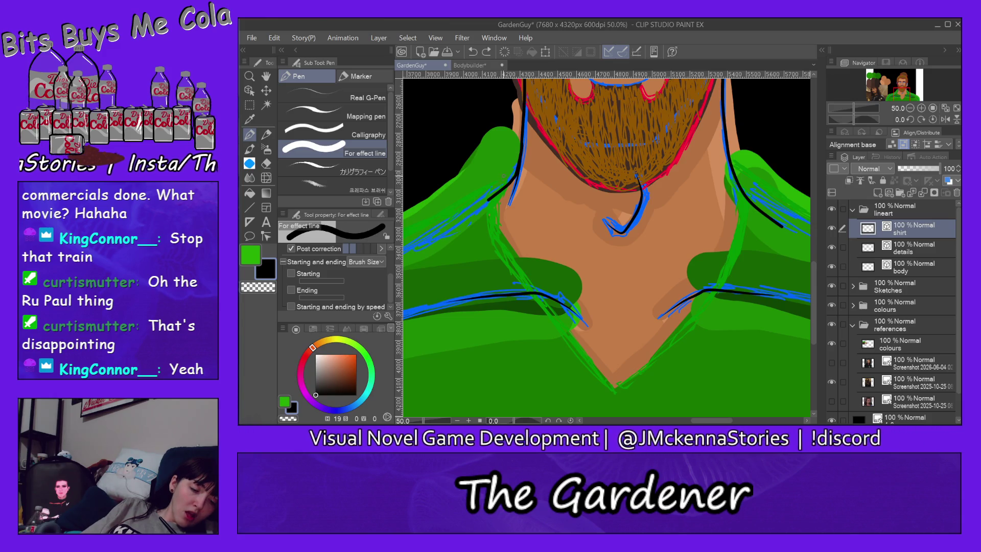
Draw the left collar line down to the V point, then the right side back up to the collar
{"action": "mouse_move", "coordinate": [488, 205]}
{"action": "left_mouse_down"}
{"action": "mouse_move", "coordinate": [612, 389]}
{"action": "mouse_move", "coordinate": [745, 176]}
{"action": "left_mouse_up"}
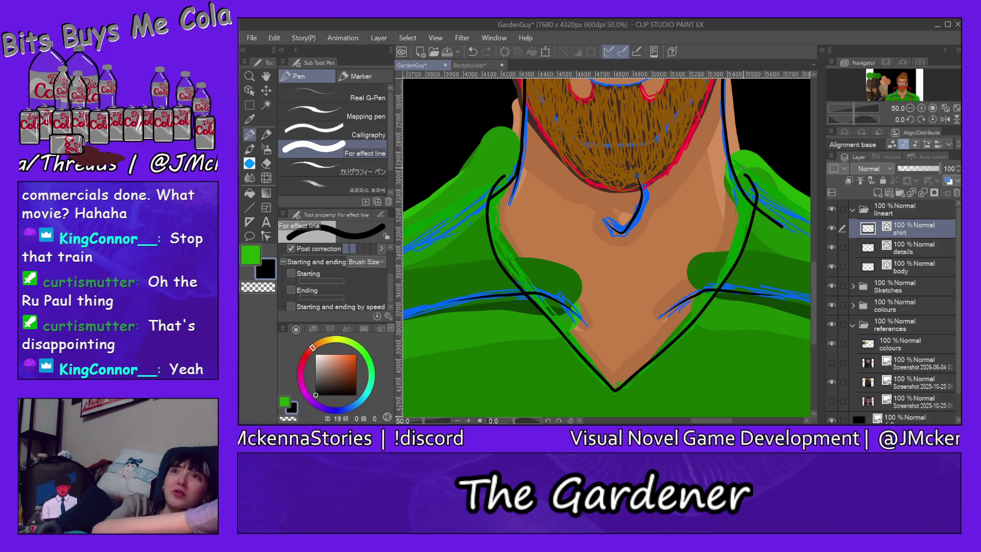
{"action": "key", "text": "ctrl+z"}
{"action": "key", "text": "ctrl+z"}
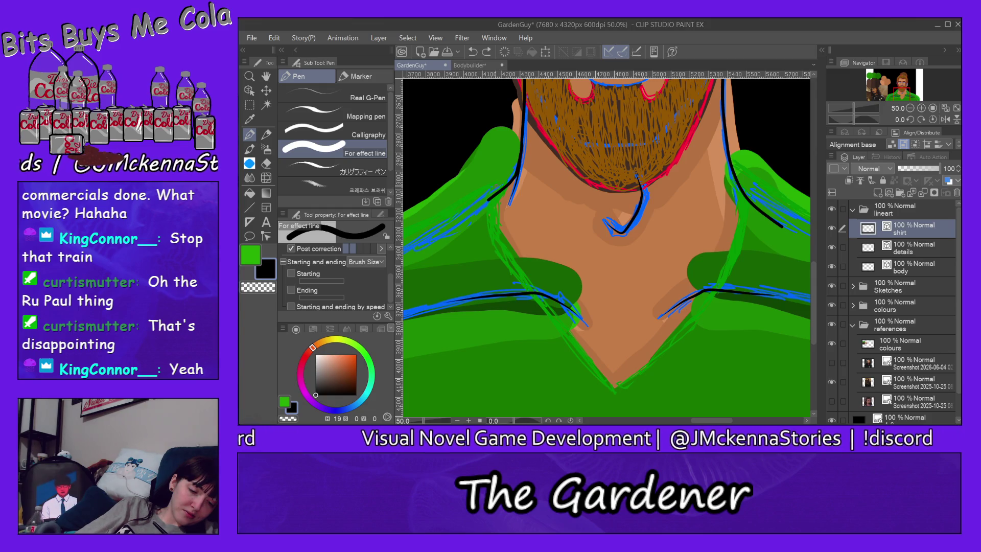
{"action": "left_click_drag", "start_coordinate": [488, 215], "coordinate": [615, 389]}
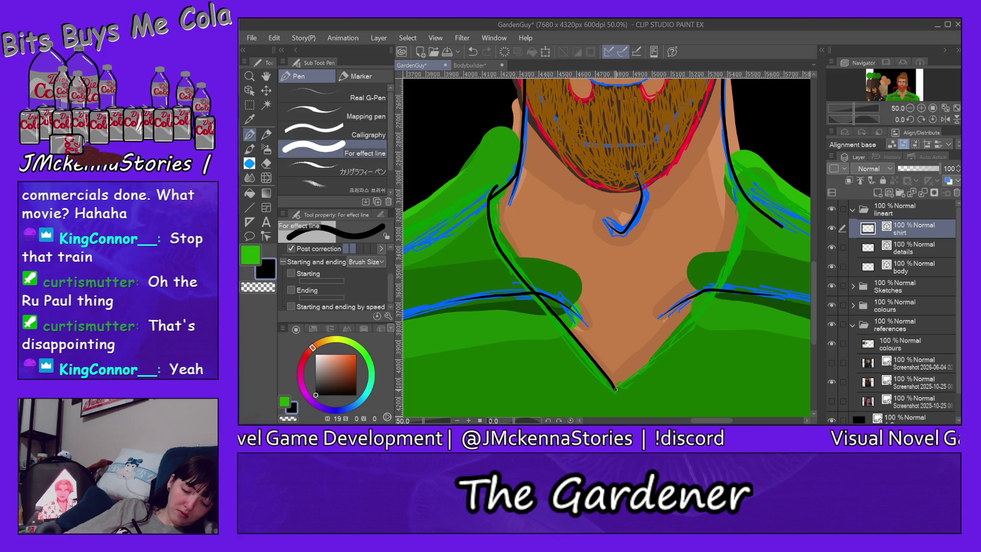
{"action": "left_click_drag", "start_coordinate": [623, 381], "coordinate": [746, 163]}
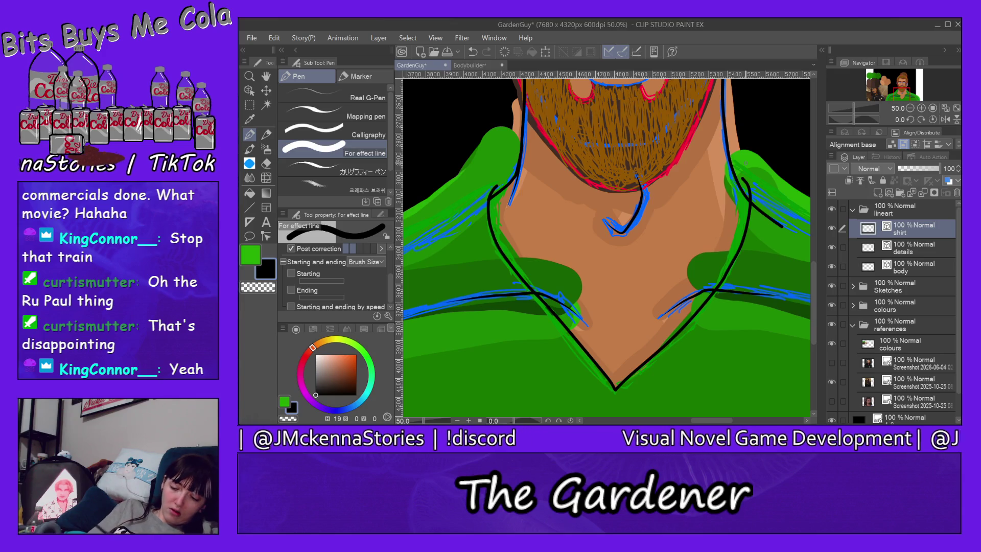
{"action": "left_click_drag", "start_coordinate": [719, 421], "coordinate": [748, 420]}
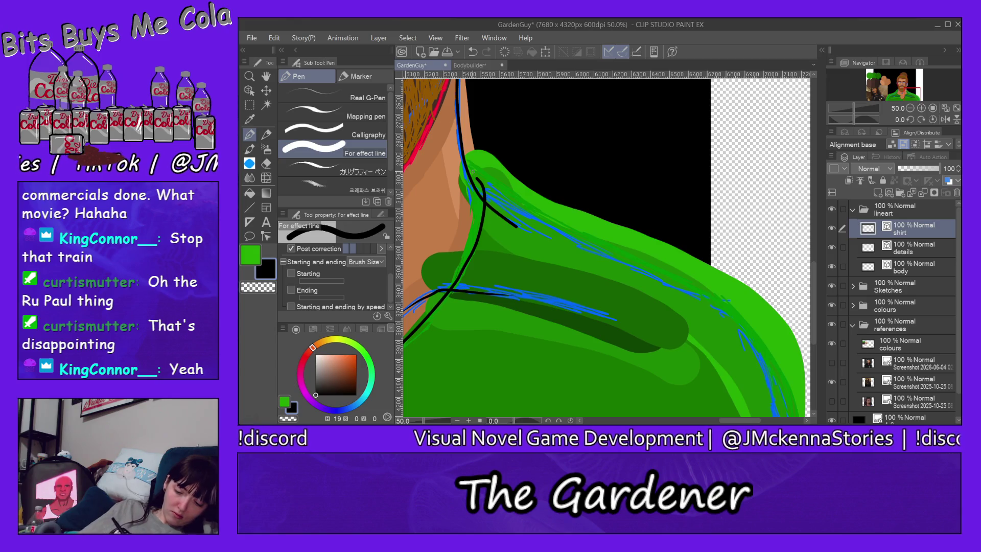
Sketch a first shoulder-edge stroke and check the Bodybuilder drawing for reference before returning to GardenGuy
{"action": "left_click_drag", "start_coordinate": [814, 266], "coordinate": [815, 293]}
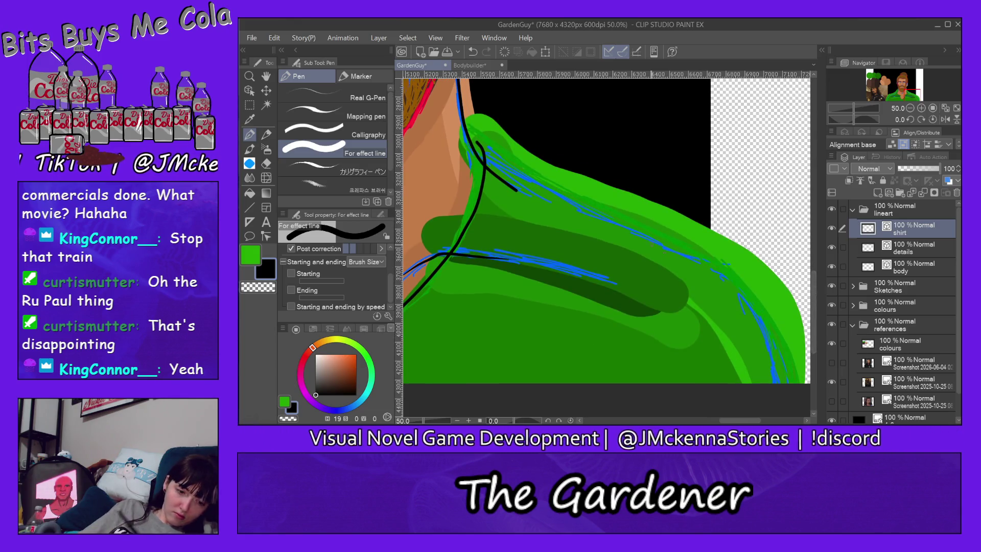
{"action": "mouse_move", "coordinate": [488, 152]}
{"action": "left_mouse_down"}
{"action": "mouse_move", "coordinate": [748, 297]}
{"action": "mouse_move", "coordinate": [781, 380]}
{"action": "left_mouse_up"}
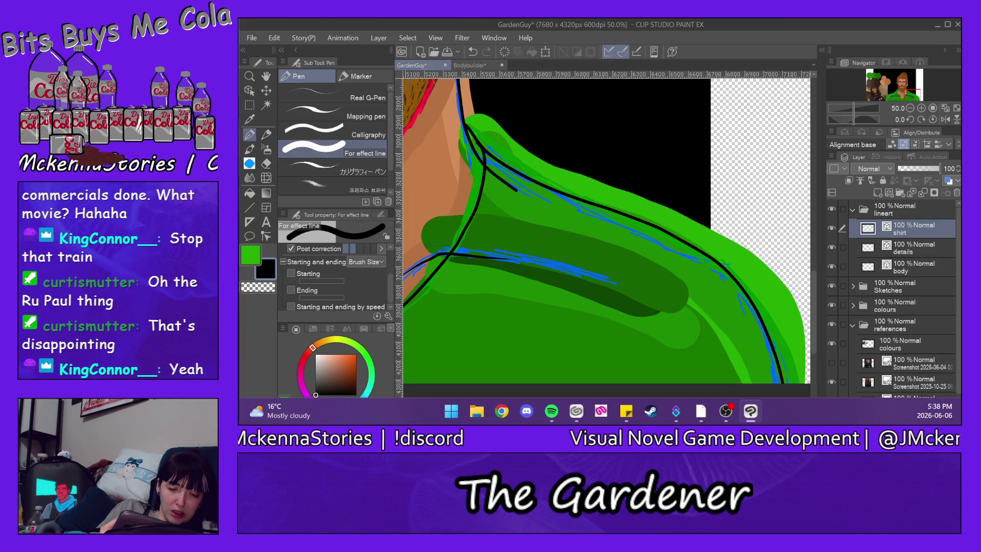
{"action": "left_click", "coordinate": [474, 66]}
{"action": "left_click_drag", "start_coordinate": [813, 215], "coordinate": [816, 278]}
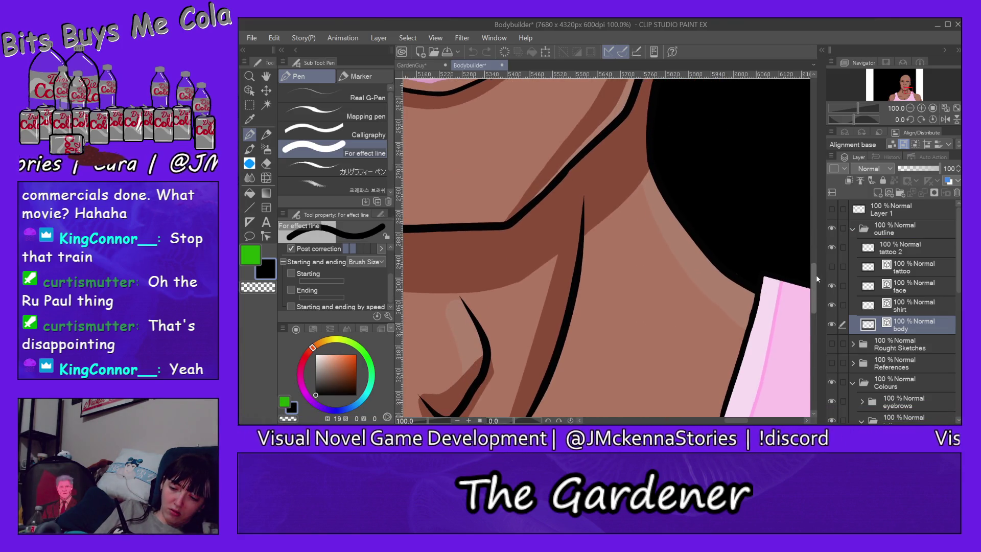
{"action": "scroll", "coordinate": [814, 276], "scroll_direction": "up", "scroll_amount": 2}
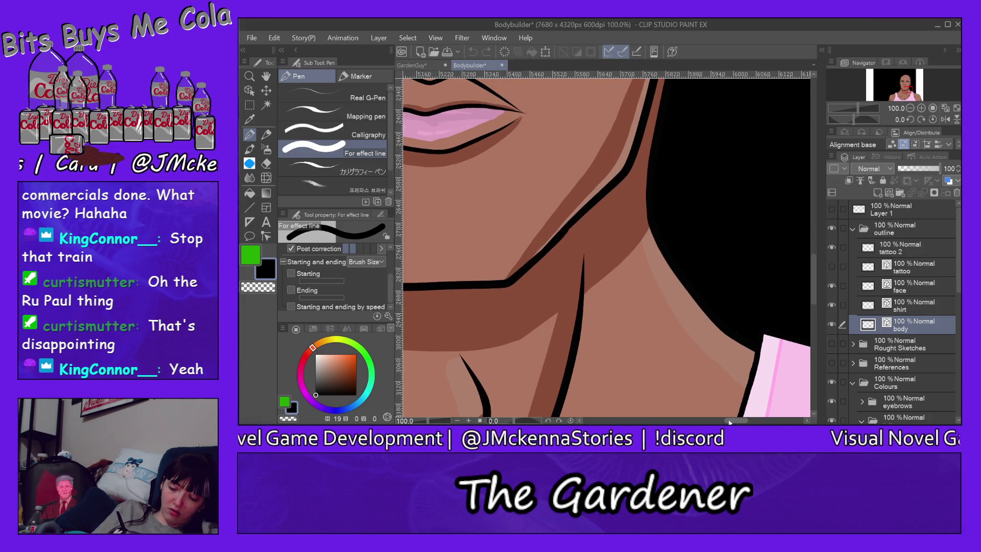
{"action": "left_click_drag", "start_coordinate": [729, 422], "coordinate": [698, 422]}
{"action": "left_click_drag", "start_coordinate": [812, 279], "coordinate": [809, 317]}
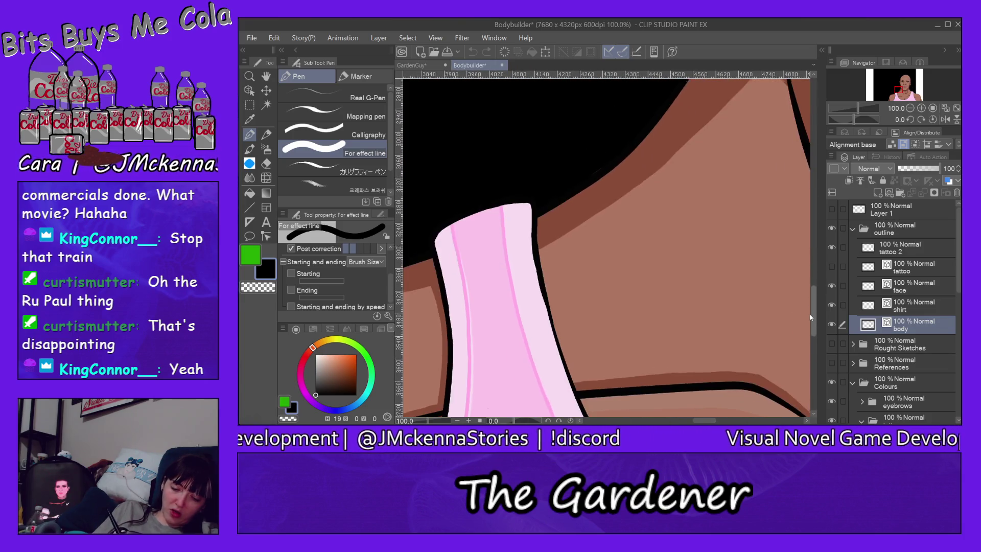
{"action": "left_click", "coordinate": [423, 65]}
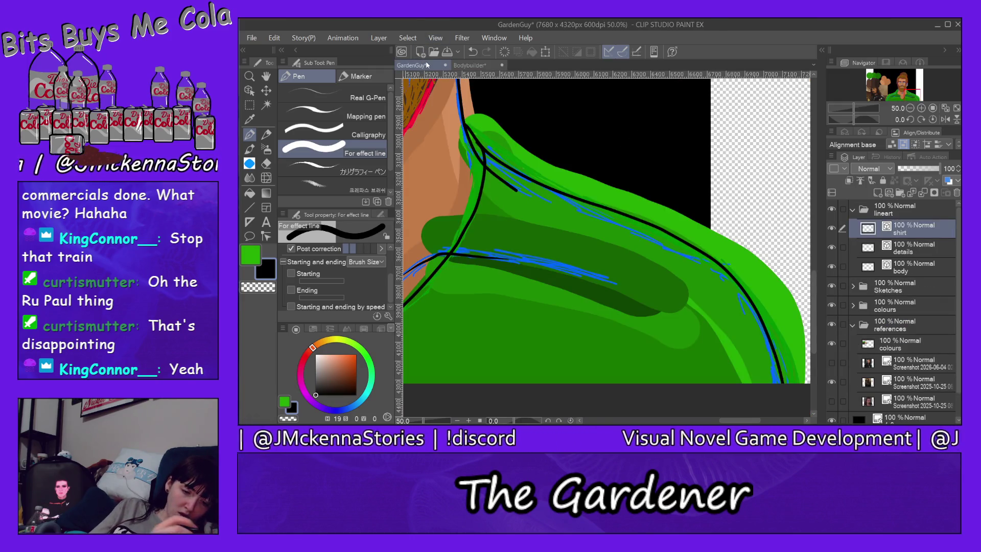
Redraw the right shoulder outline from the neck toward the canvas bottom until it is smooth
{"action": "key", "text": "ctrl+z"}
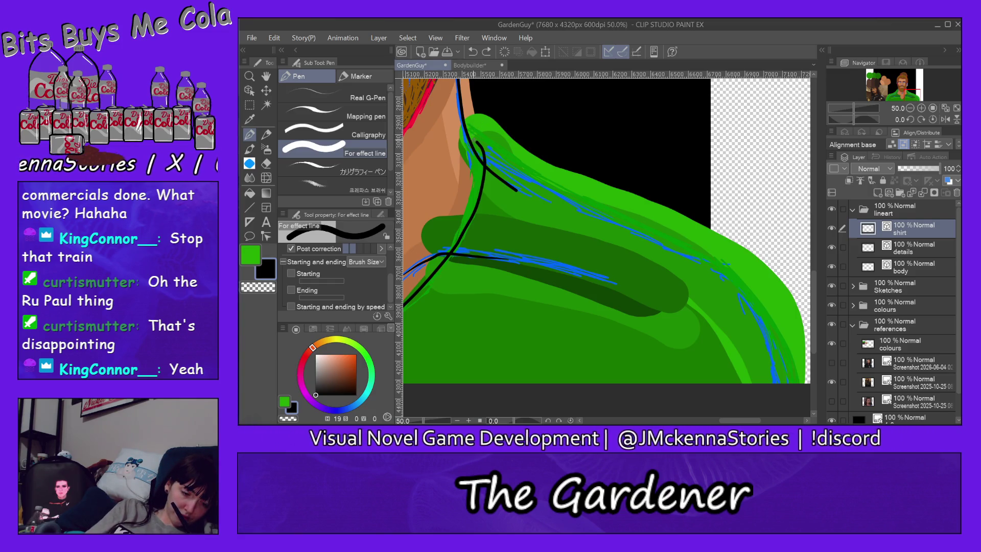
{"action": "left_click_drag", "start_coordinate": [502, 170], "coordinate": [789, 389]}
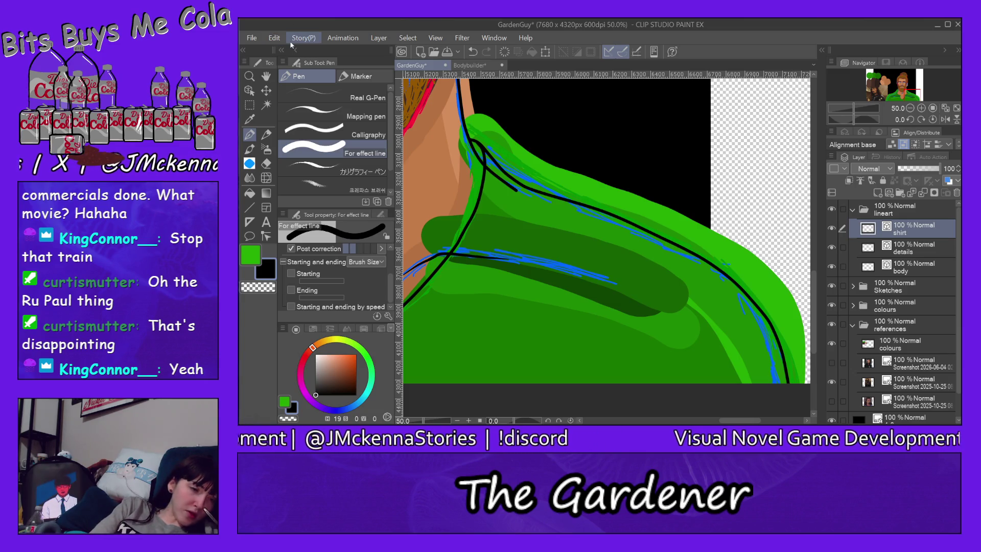
{"action": "key", "text": "ctrl+z"}
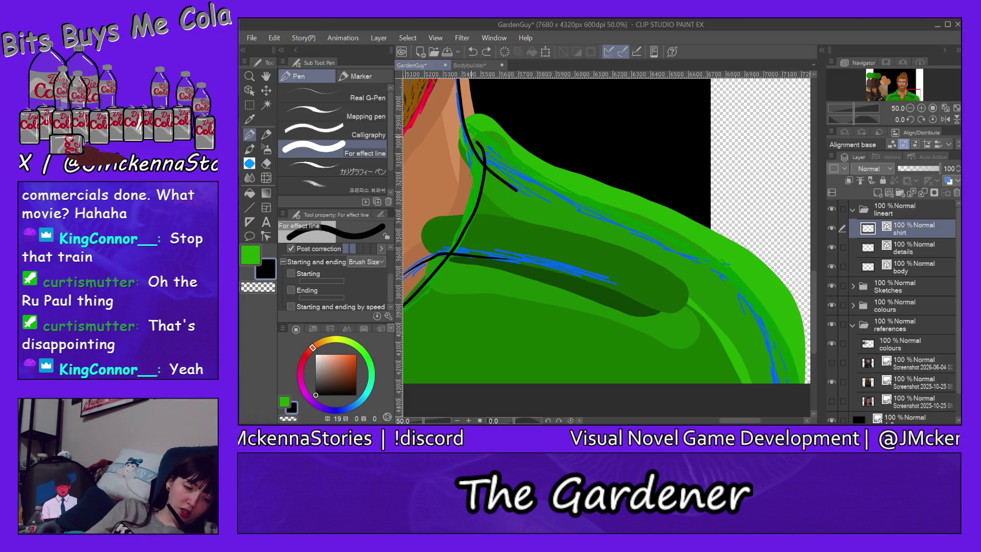
{"action": "mouse_move", "coordinate": [471, 136]}
{"action": "left_mouse_down"}
{"action": "mouse_move", "coordinate": [756, 304]}
{"action": "mouse_move", "coordinate": [791, 383]}
{"action": "left_mouse_up"}
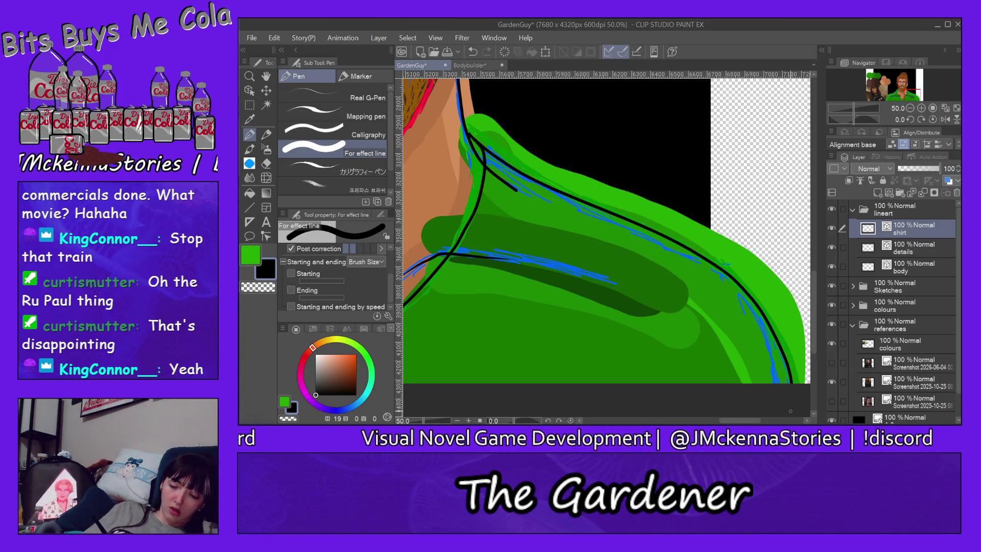
{"action": "left_click_drag", "start_coordinate": [740, 423], "coordinate": [684, 416]}
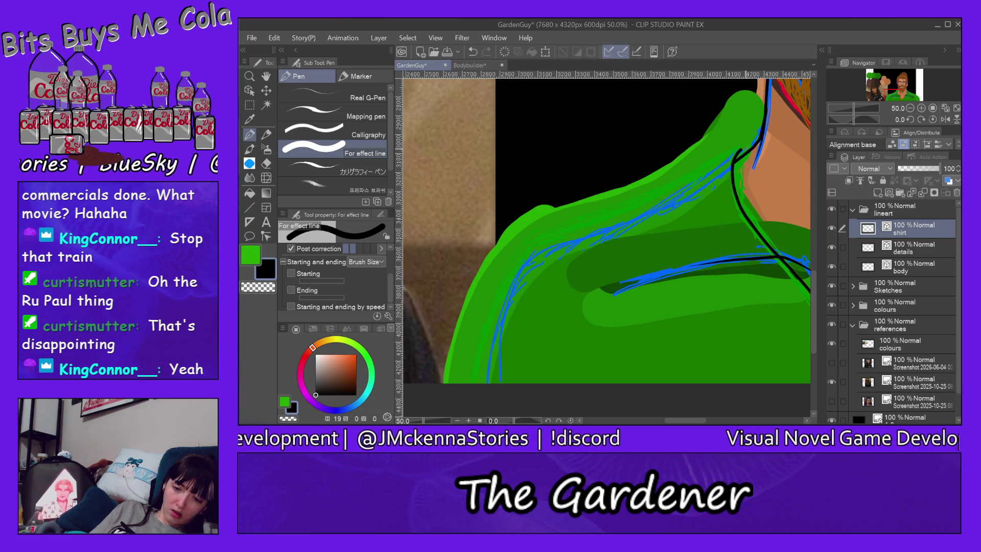
Draw the left shoulder line from the neck to the canvas bottom, redoing it twice for a clean stroke
{"action": "left_click_drag", "start_coordinate": [732, 152], "coordinate": [483, 382]}
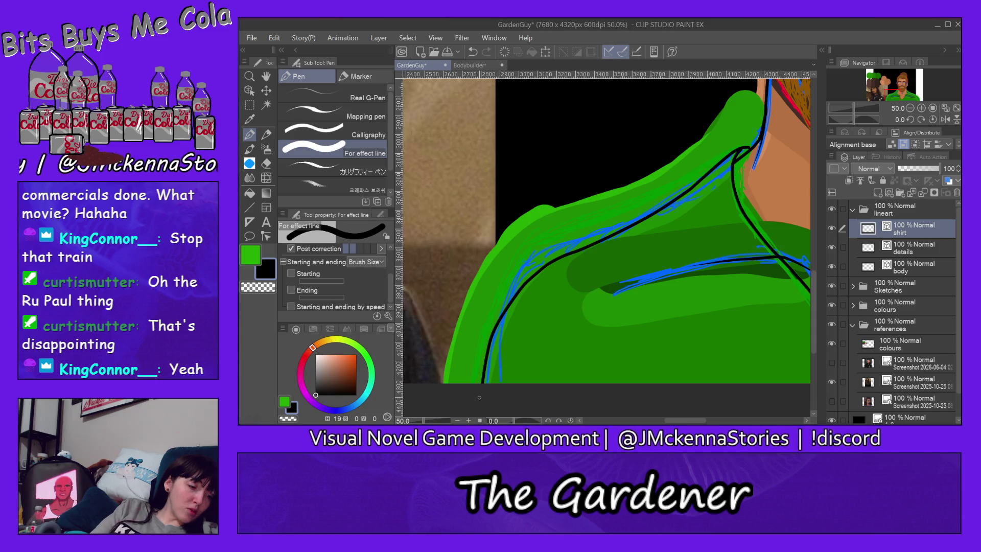
{"action": "key", "text": "ctrl+z"}
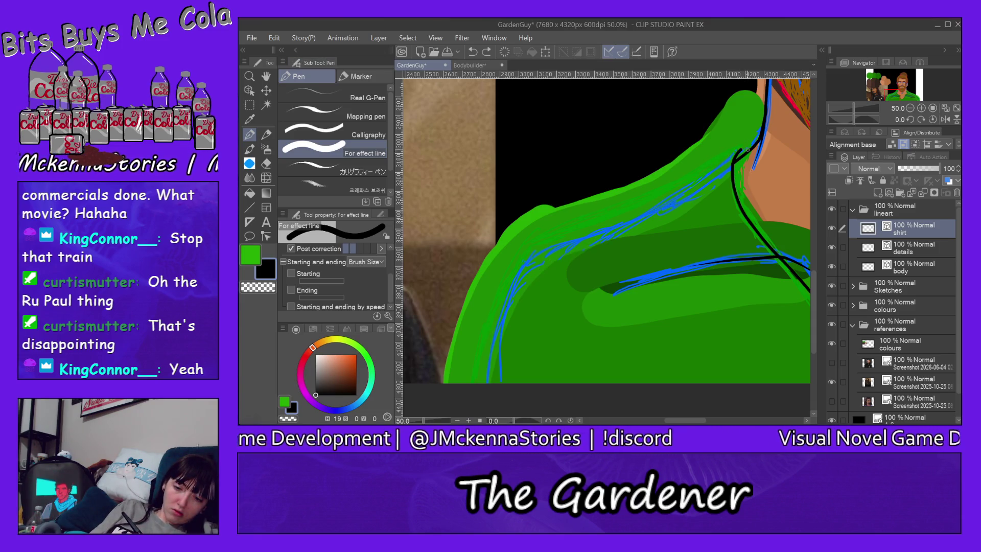
{"action": "left_click_drag", "start_coordinate": [713, 168], "coordinate": [474, 394]}
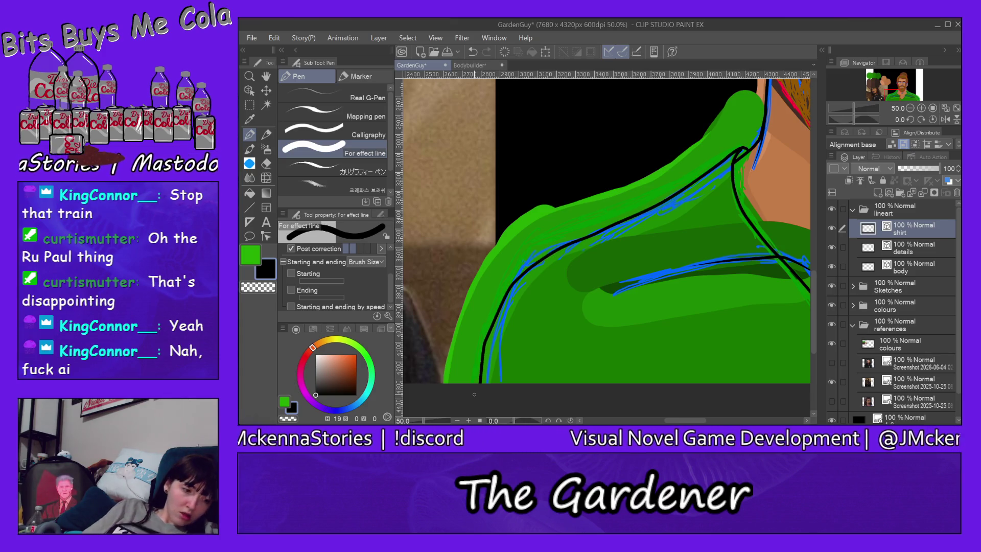
{"action": "key", "text": "ctrl+z"}
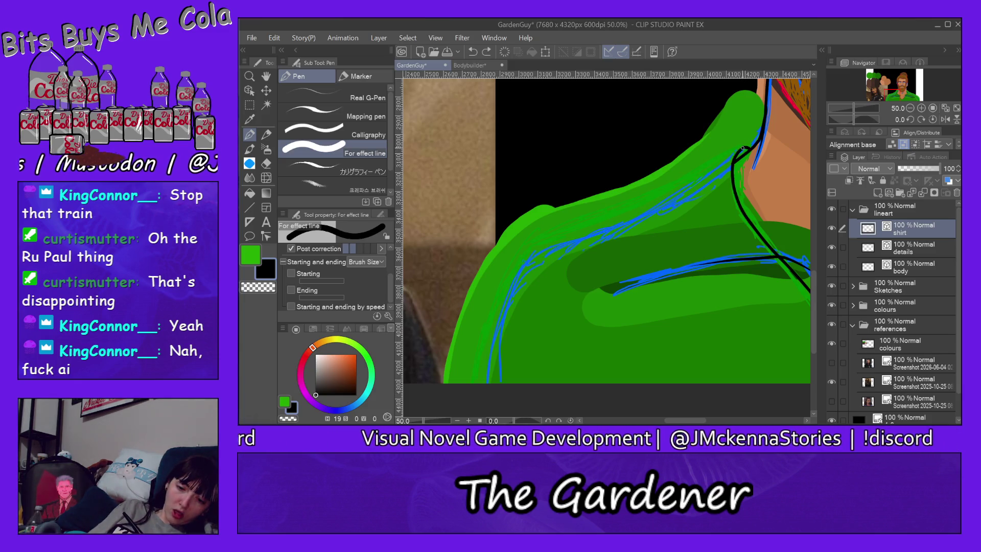
{"action": "mouse_move", "coordinate": [722, 162]}
{"action": "left_mouse_down"}
{"action": "mouse_move", "coordinate": [482, 361]}
{"action": "mouse_move", "coordinate": [476, 391]}
{"action": "left_mouse_up"}
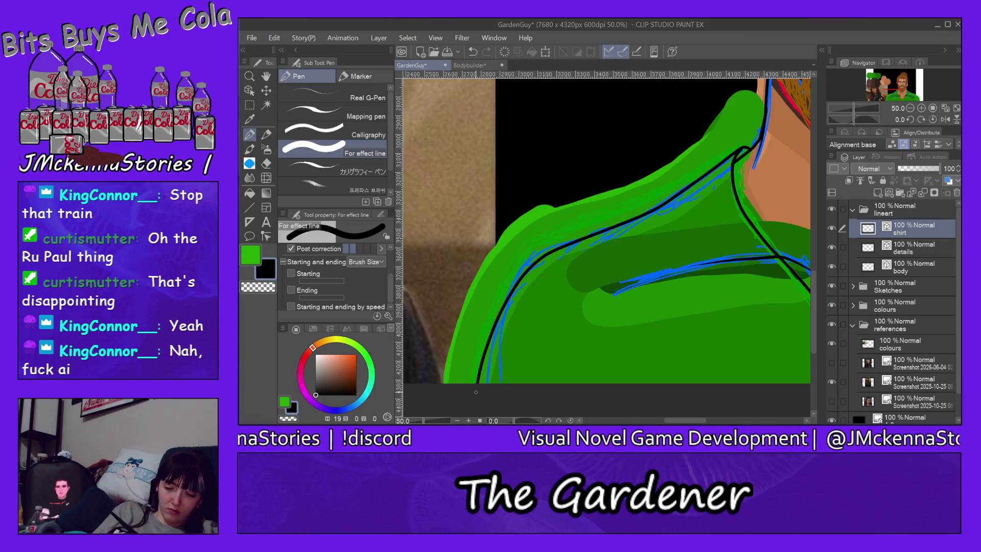
{"action": "scroll", "coordinate": [710, 234], "scroll_direction": "down", "scroll_amount": 1}
{"action": "scroll", "coordinate": [710, 234], "scroll_direction": "down", "scroll_amount": 3}
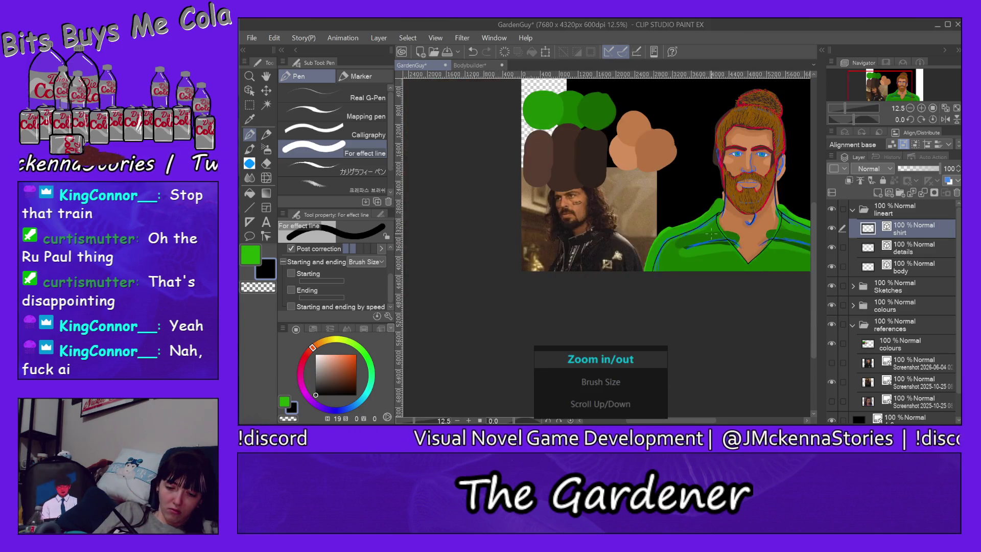
{"action": "left_click_drag", "start_coordinate": [701, 422], "coordinate": [721, 422]}
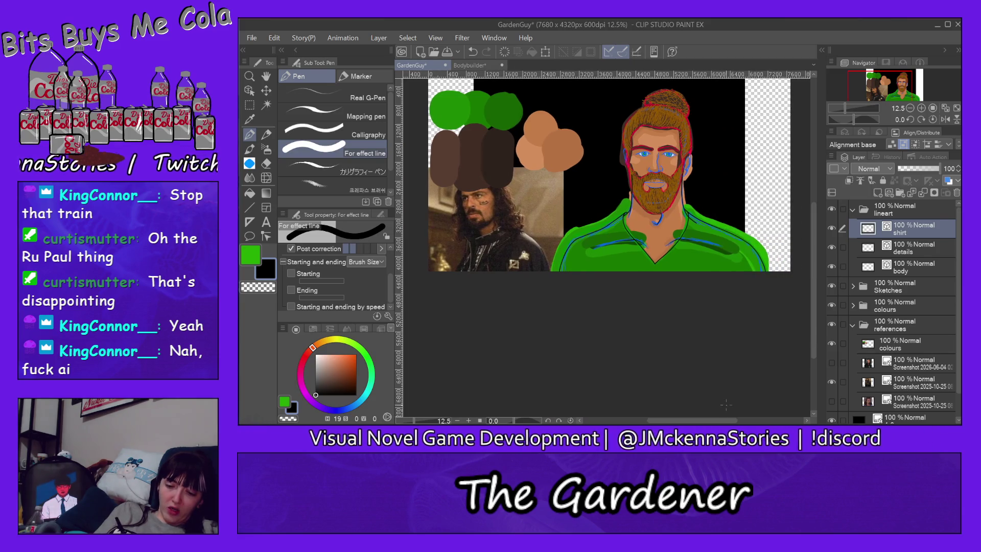
{"action": "left_click_drag", "start_coordinate": [812, 296], "coordinate": [813, 260]}
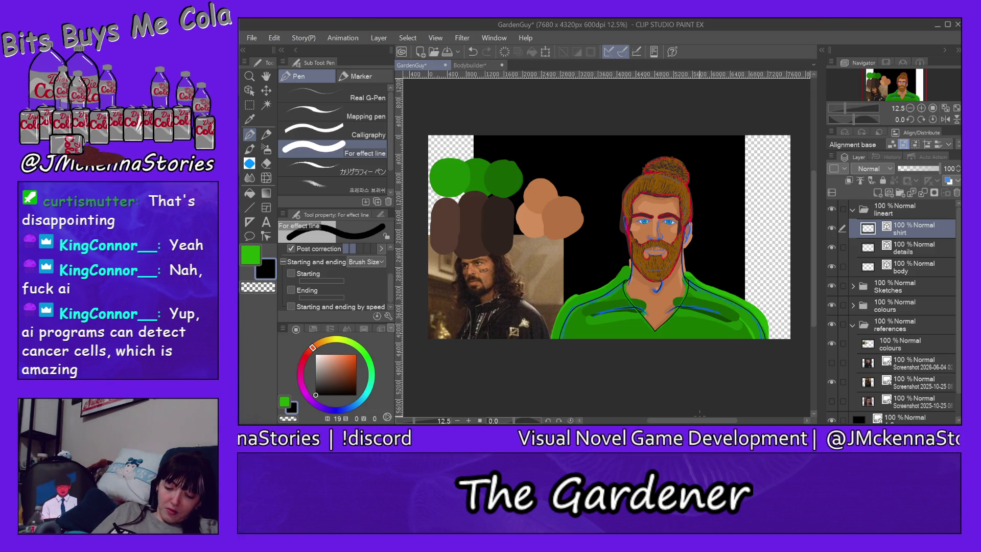
{"action": "left_click_drag", "start_coordinate": [701, 421], "coordinate": [716, 421]}
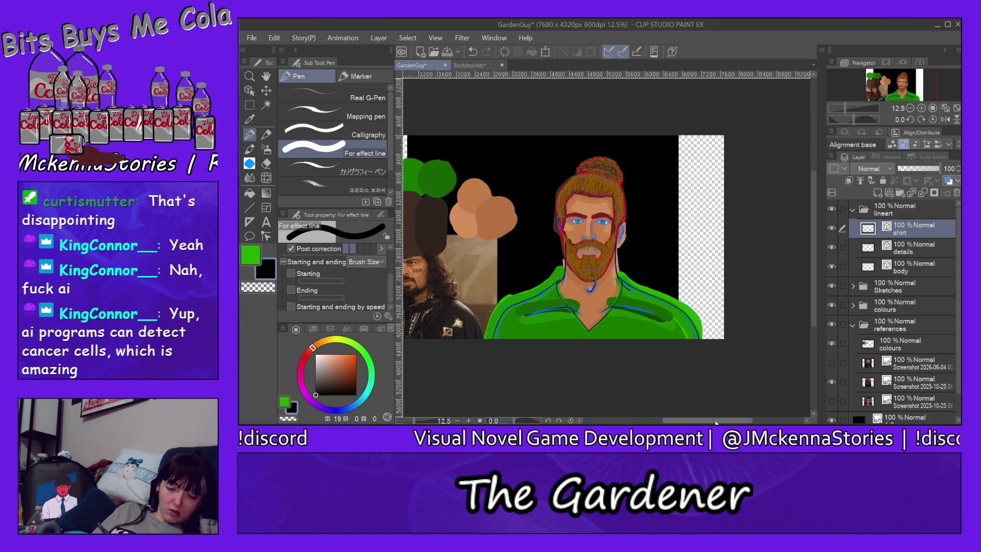
{"action": "left_click_drag", "start_coordinate": [811, 303], "coordinate": [812, 290]}
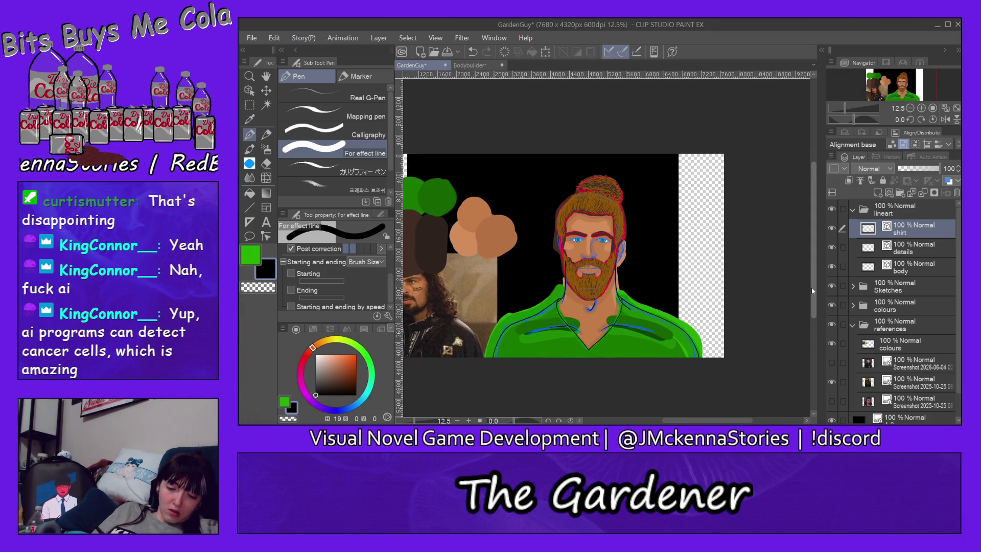
{"action": "scroll", "coordinate": [548, 239], "scroll_direction": "up", "scroll_amount": 4}
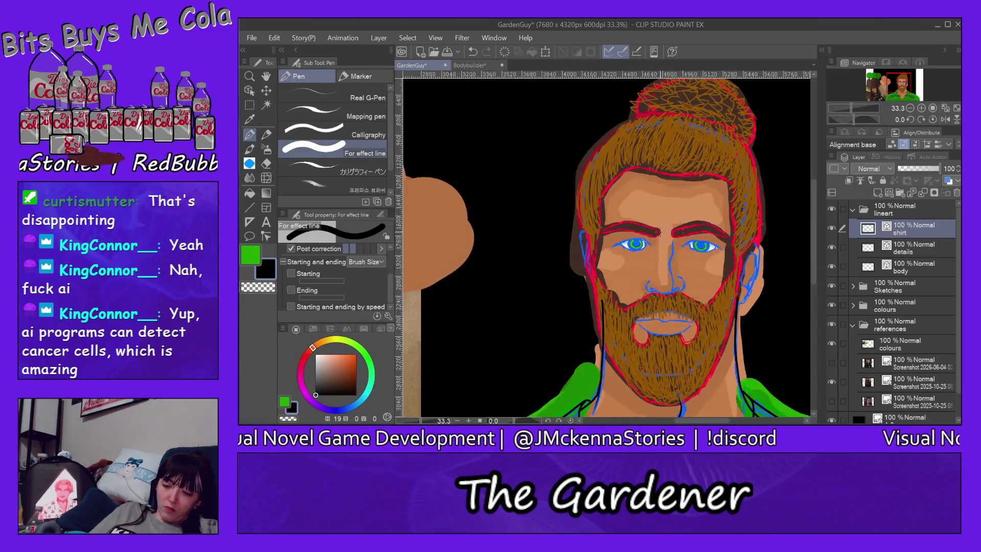
On the details layer, enable starting and ending taper and reduce the pen to size 10
{"action": "left_click", "coordinate": [899, 252]}
{"action": "scroll", "coordinate": [677, 274], "scroll_direction": "up", "scroll_amount": 2}
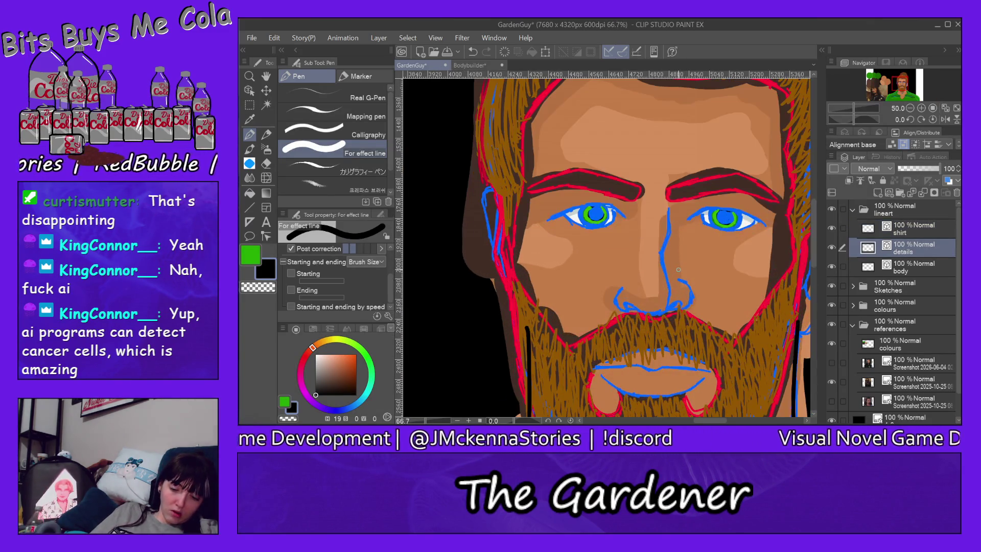
{"action": "scroll", "coordinate": [581, 261], "scroll_direction": "up", "scroll_amount": 1}
{"action": "left_click", "coordinate": [292, 290]}
{"action": "left_click", "coordinate": [300, 274]}
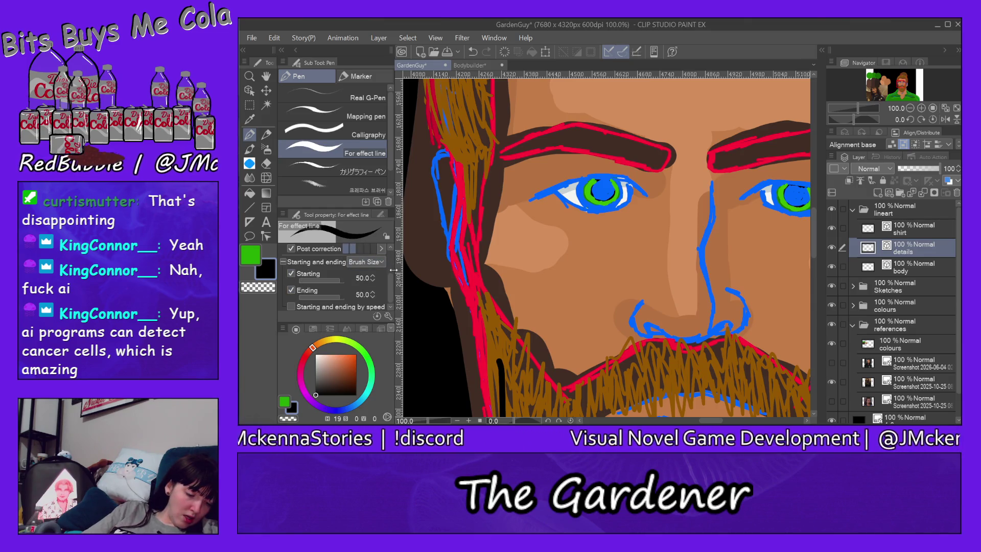
{"action": "scroll", "coordinate": [375, 260], "scroll_direction": "up", "scroll_amount": 3}
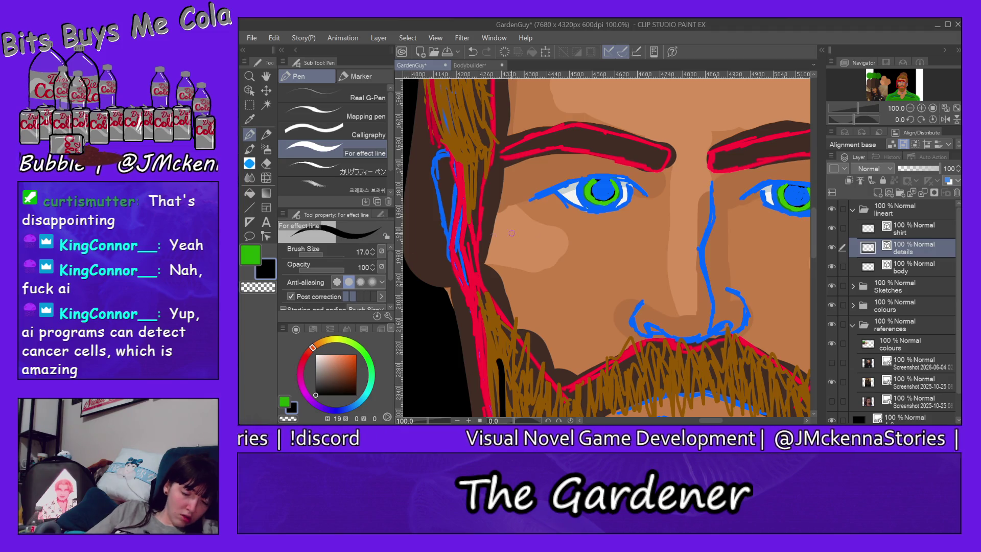
{"action": "key", "text": "bracketleft"}
{"action": "key", "text": "bracketleft"}
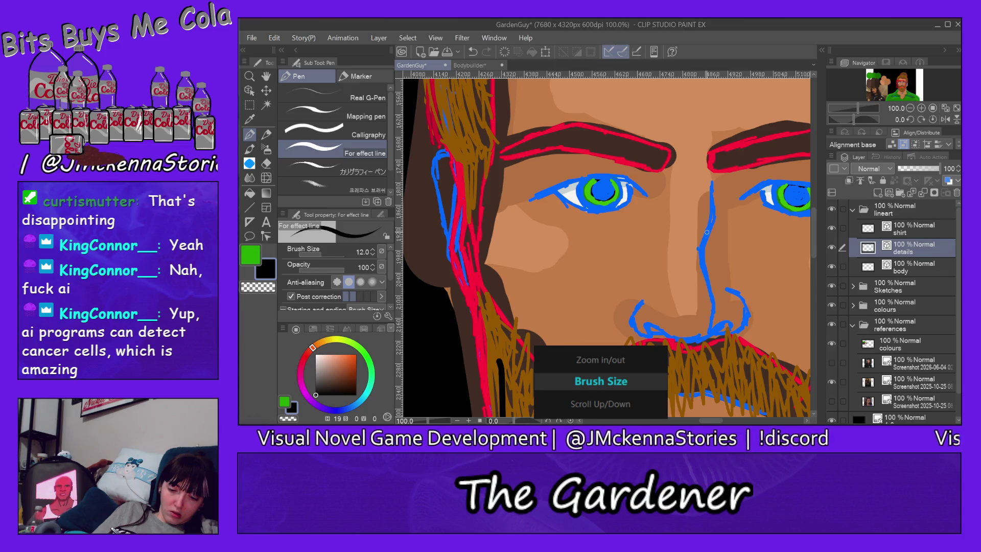
{"action": "key", "text": "bracketleft"}
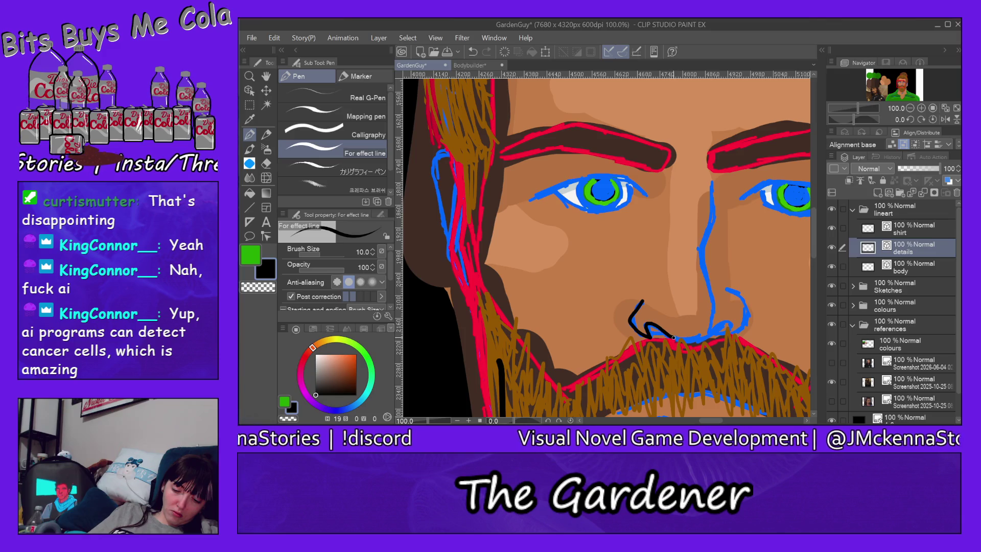
Ink the nostril line above the lip and a short black line down the nose bridge
{"action": "left_click_drag", "start_coordinate": [673, 338], "coordinate": [689, 341]}
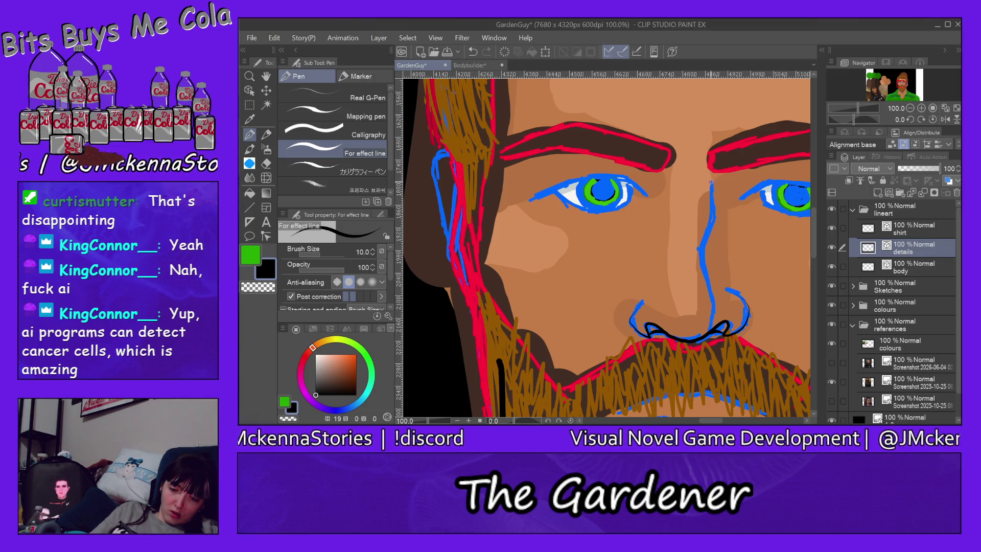
{"action": "left_click_drag", "start_coordinate": [705, 237], "coordinate": [702, 334]}
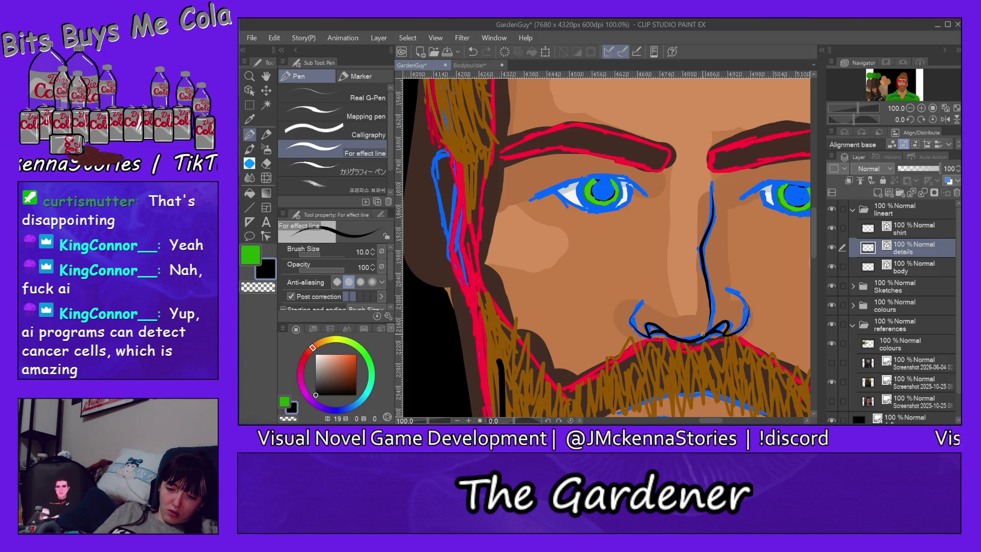
{"action": "key", "text": "ctrl+z"}
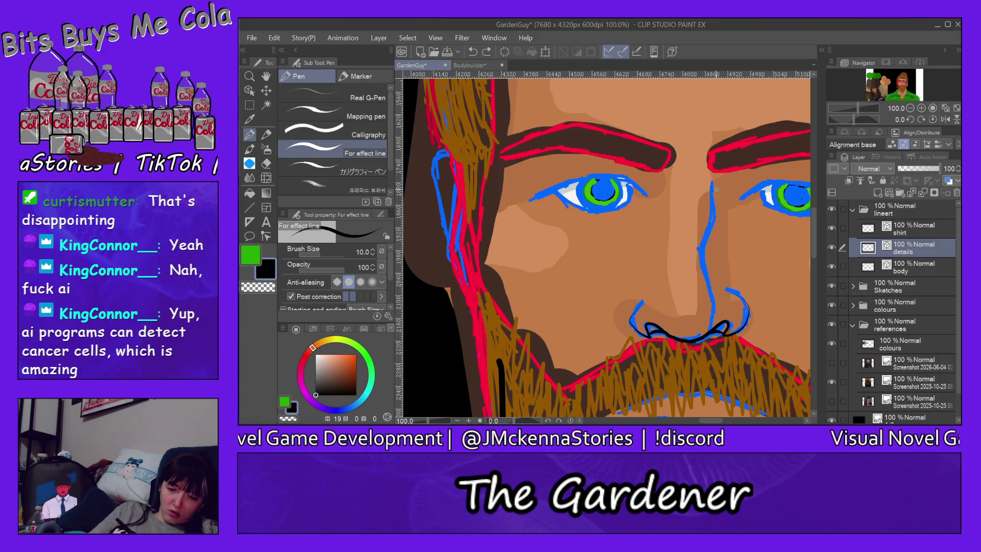
{"action": "left_click_drag", "start_coordinate": [712, 179], "coordinate": [707, 328]}
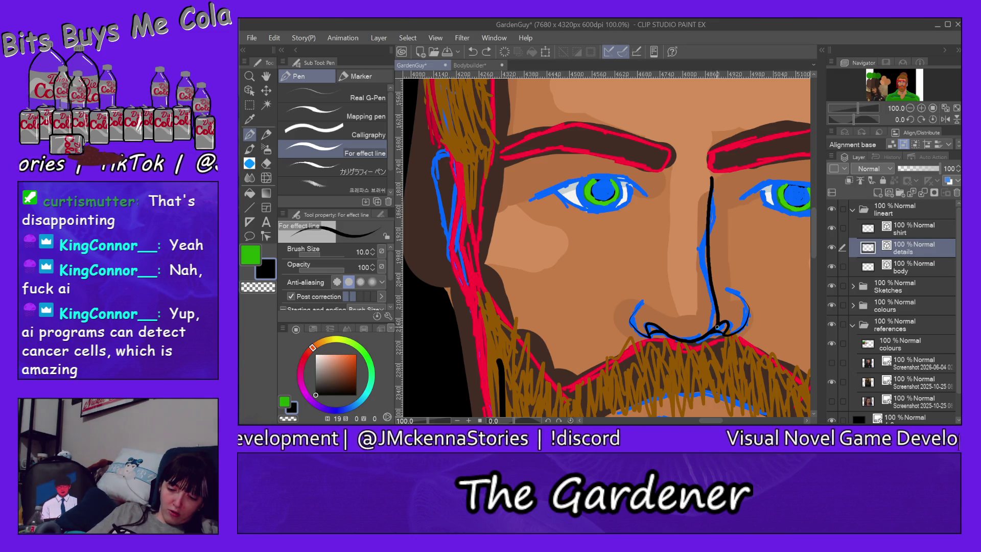
{"action": "key", "text": "ctrl+z"}
{"action": "left_click_drag", "start_coordinate": [710, 180], "coordinate": [710, 334]}
{"action": "key", "text": "ctrl+z"}
{"action": "left_click_drag", "start_coordinate": [712, 184], "coordinate": [707, 279]}
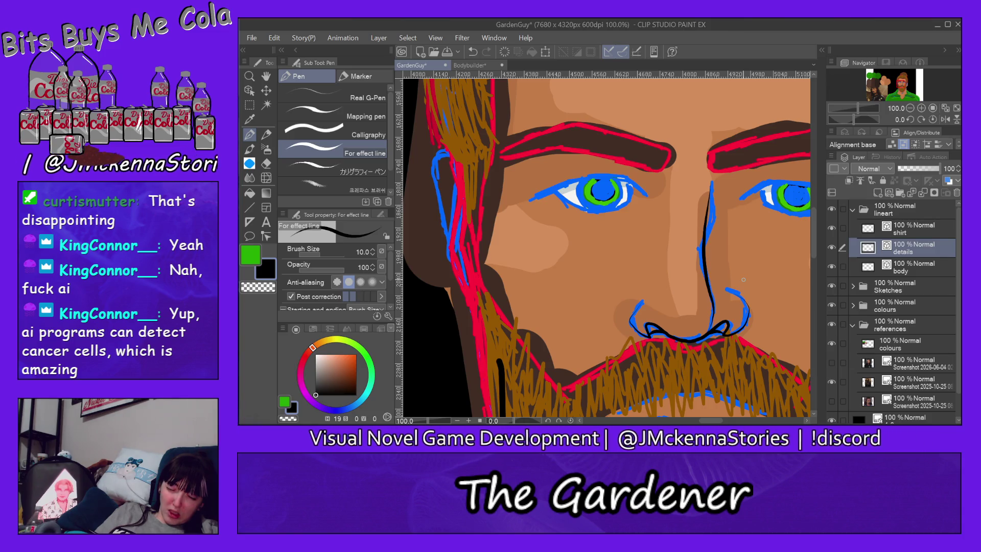
{"action": "key", "text": "ctrl+0"}
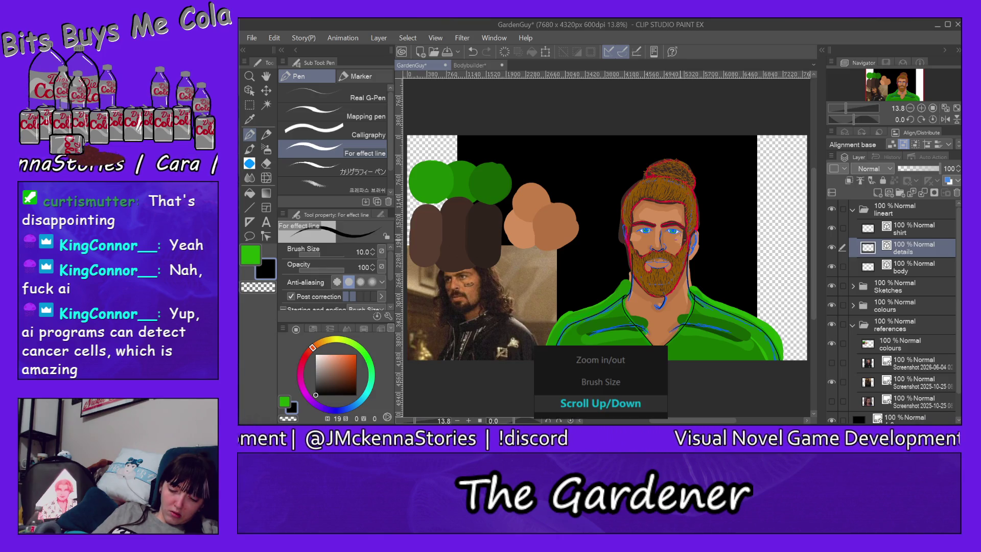
{"action": "scroll", "coordinate": [606, 248], "scroll_direction": "up", "scroll_amount": 1}
{"action": "scroll", "coordinate": [678, 238], "scroll_direction": "up", "scroll_amount": 3}
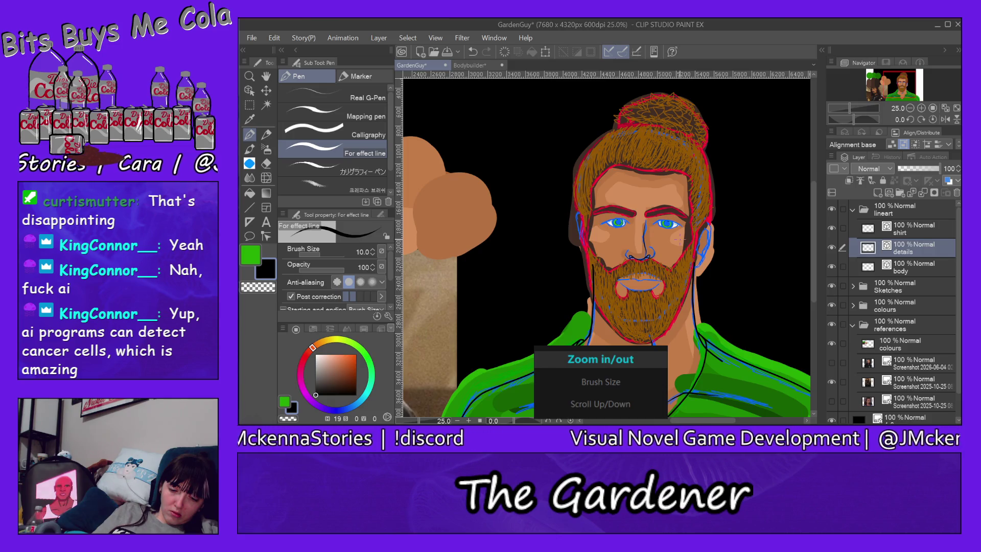
Zoom to 200% on the right eye and ink its upper eyelid
{"action": "scroll", "coordinate": [663, 249], "scroll_direction": "up", "scroll_amount": 1}
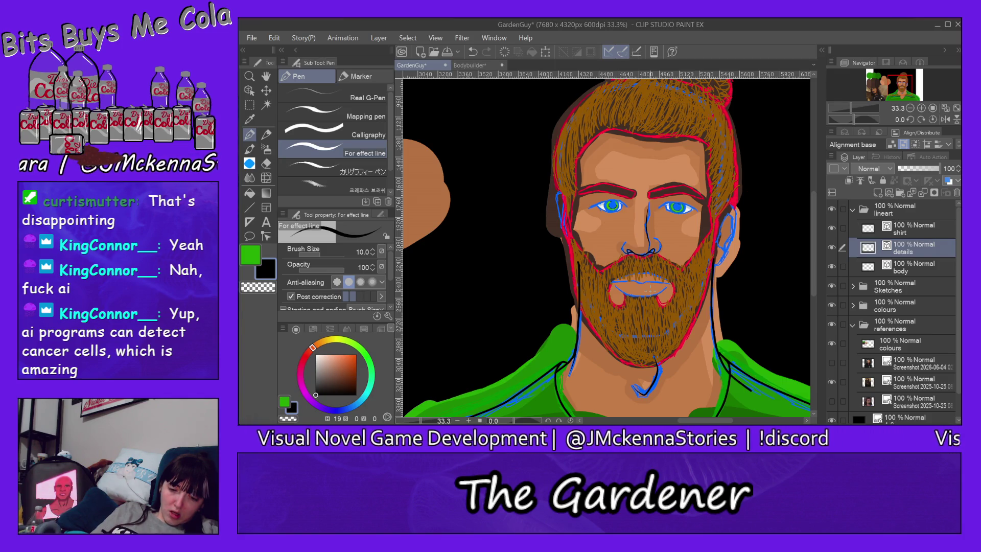
{"action": "scroll", "coordinate": [652, 205], "scroll_direction": "up", "scroll_amount": 5}
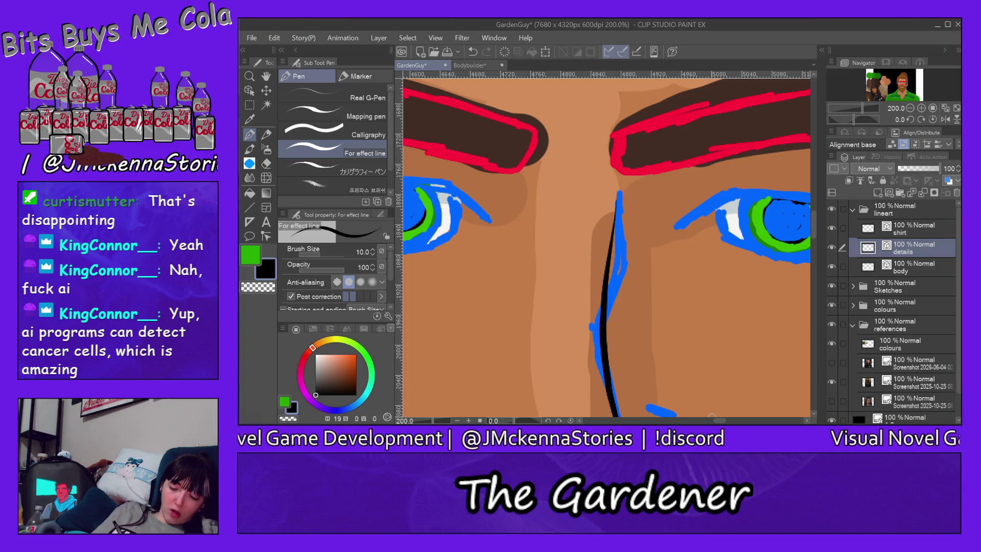
{"action": "left_click_drag", "start_coordinate": [718, 422], "coordinate": [730, 422]}
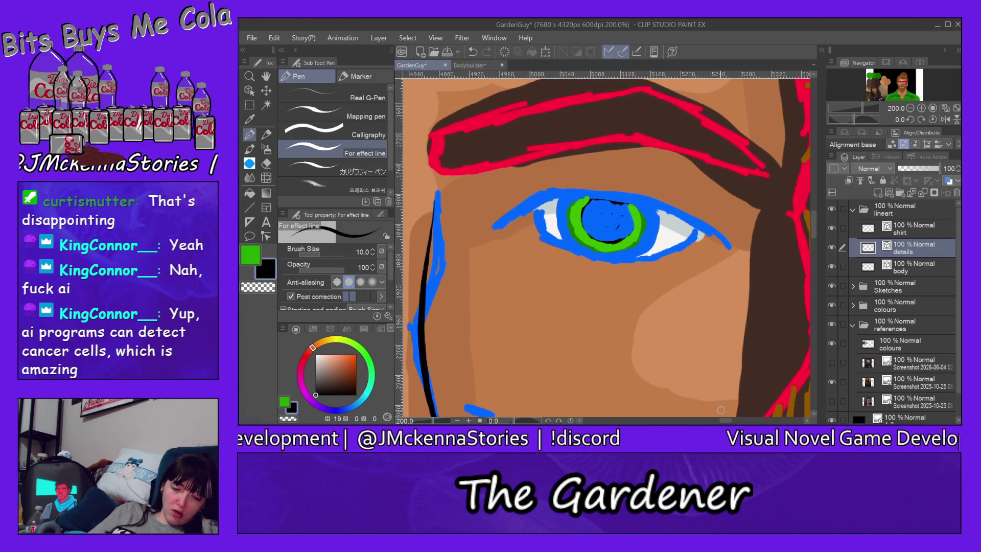
{"action": "mouse_move", "coordinate": [491, 226]}
{"action": "left_mouse_down"}
{"action": "mouse_move", "coordinate": [652, 206]}
{"action": "mouse_move", "coordinate": [730, 248]}
{"action": "left_mouse_up"}
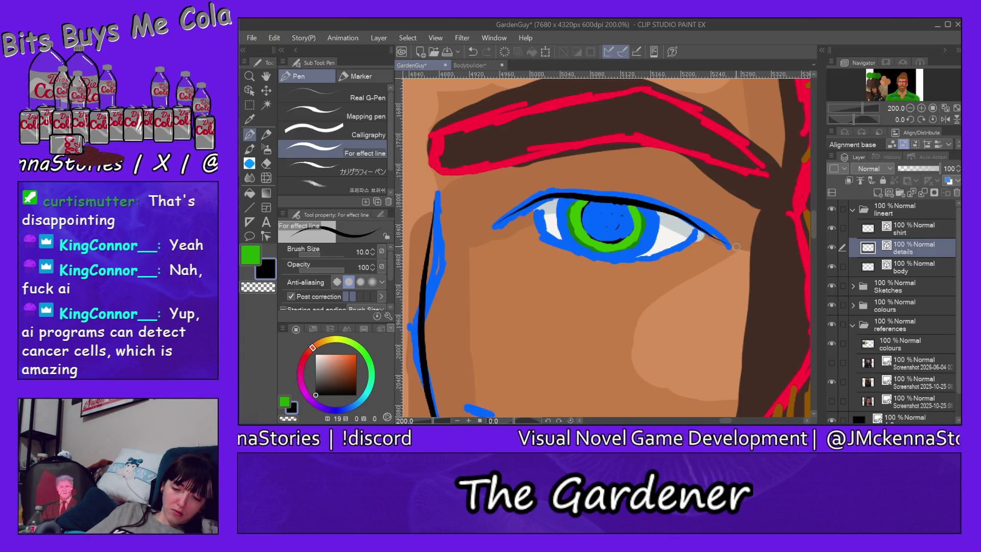
Draw the lower eyelid line under the iris, retrying until it is clean
{"action": "left_click_drag", "start_coordinate": [536, 201], "coordinate": [702, 225]}
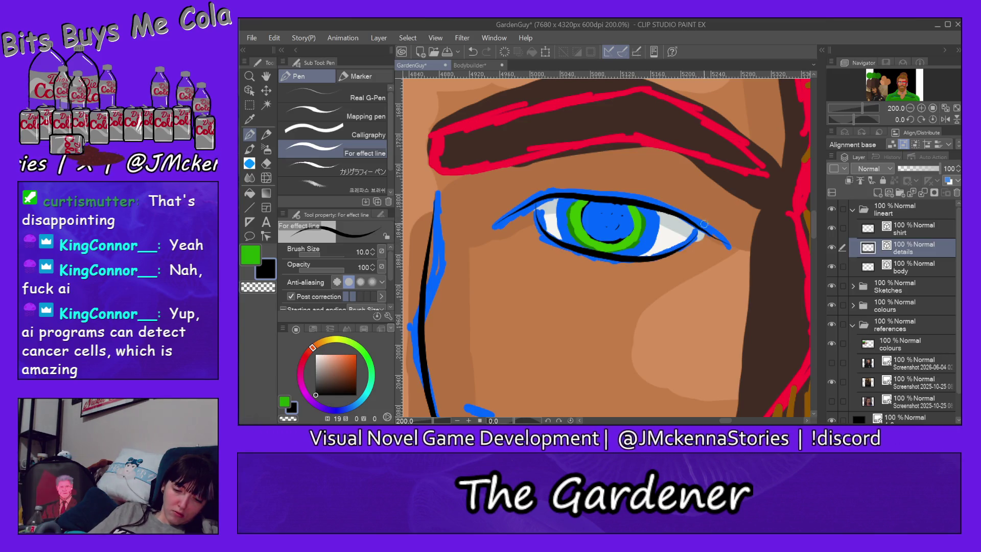
{"action": "key", "text": "ctrl+z"}
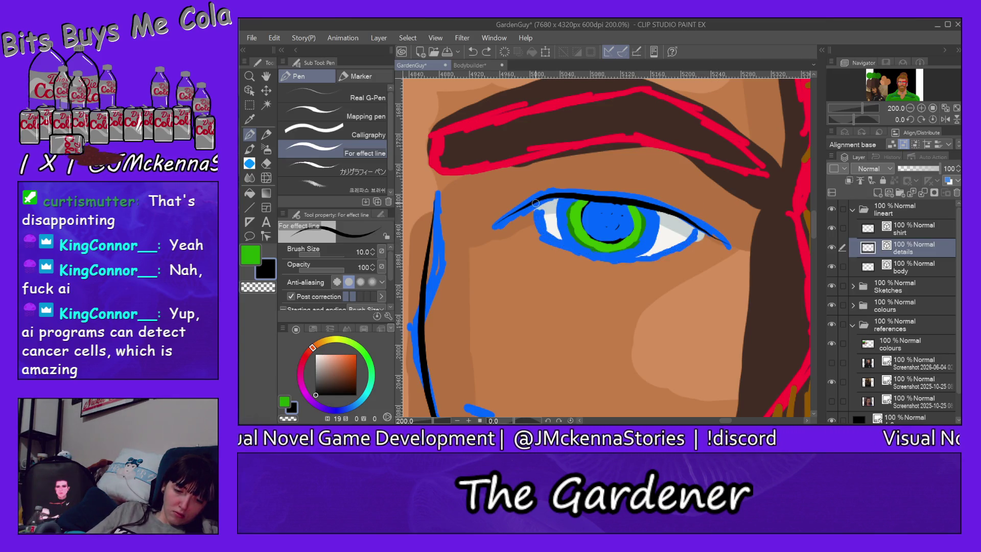
{"action": "mouse_move", "coordinate": [534, 202]}
{"action": "left_mouse_down"}
{"action": "mouse_move", "coordinate": [632, 257]}
{"action": "mouse_move", "coordinate": [700, 226]}
{"action": "left_mouse_up"}
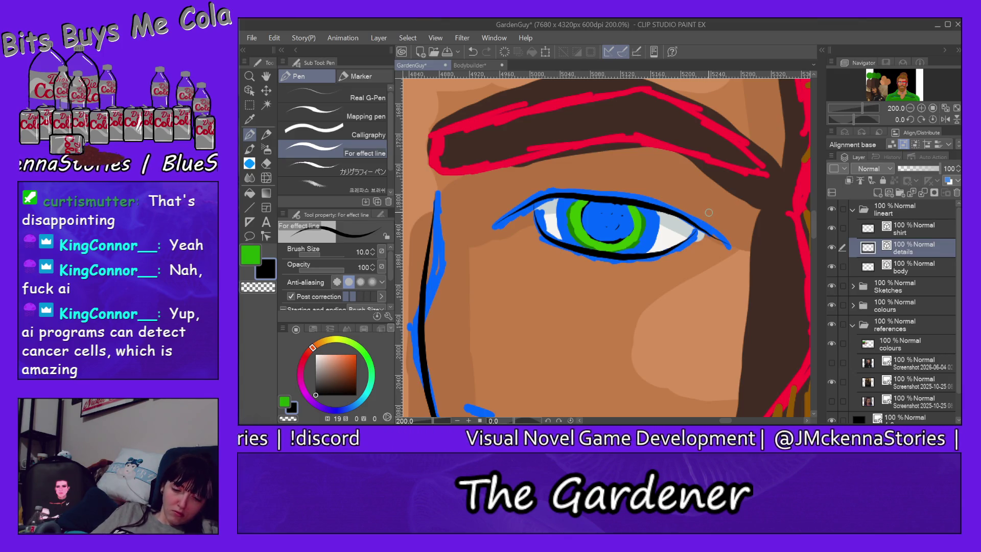
{"action": "key", "text": "ctrl+z"}
{"action": "left_click_drag", "start_coordinate": [533, 204], "coordinate": [690, 232]}
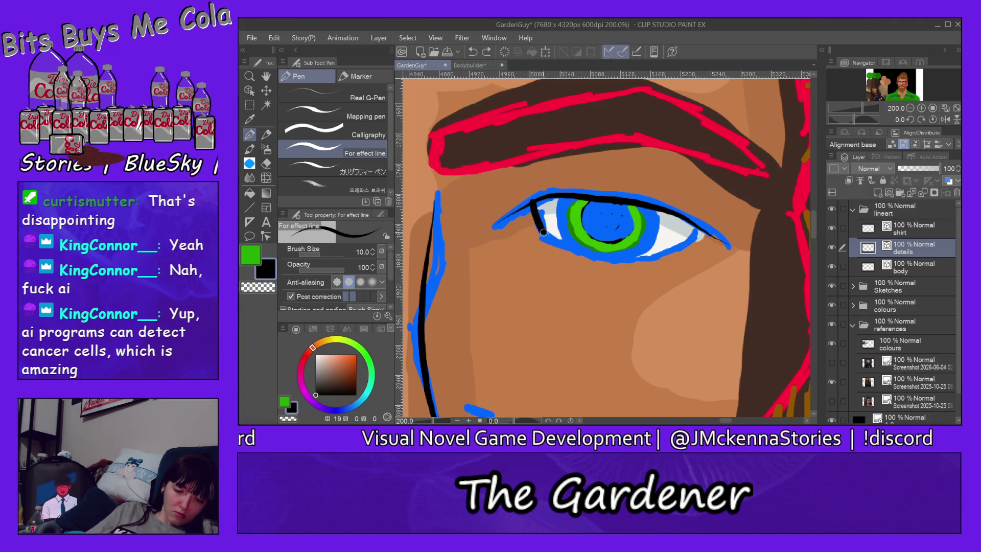
{"action": "key", "text": "ctrl+z"}
{"action": "key", "text": "ctrl+z"}
{"action": "mouse_move", "coordinate": [535, 202]}
{"action": "left_mouse_down"}
{"action": "mouse_move", "coordinate": [655, 254]}
{"action": "mouse_move", "coordinate": [699, 230]}
{"action": "left_mouse_up"}
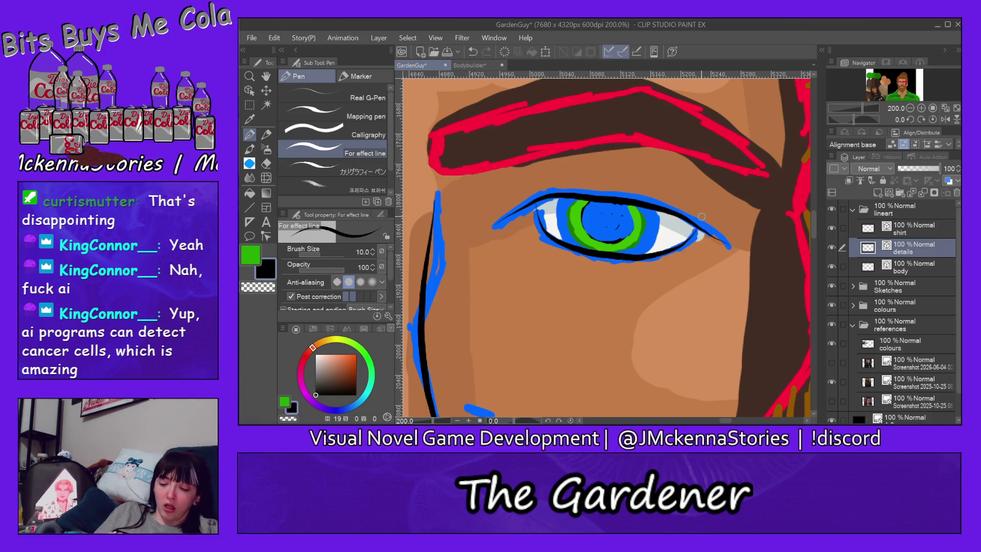
Ink a thicker black upper-eyelid line on the eye left of the nose
{"action": "left_click_drag", "start_coordinate": [720, 421], "coordinate": [707, 421]}
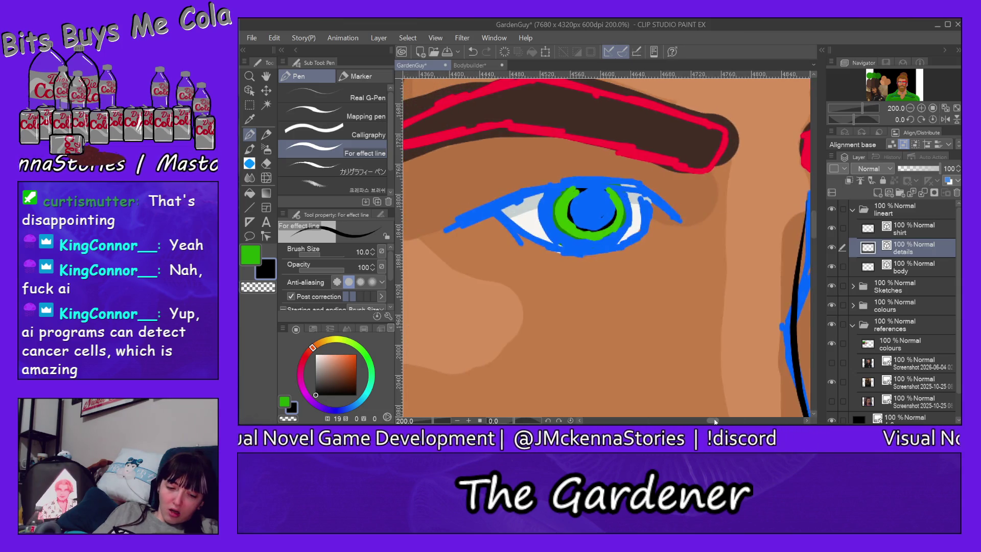
{"action": "mouse_move", "coordinate": [453, 230]}
{"action": "left_mouse_down"}
{"action": "mouse_move", "coordinate": [623, 185]}
{"action": "mouse_move", "coordinate": [696, 204]}
{"action": "left_mouse_up"}
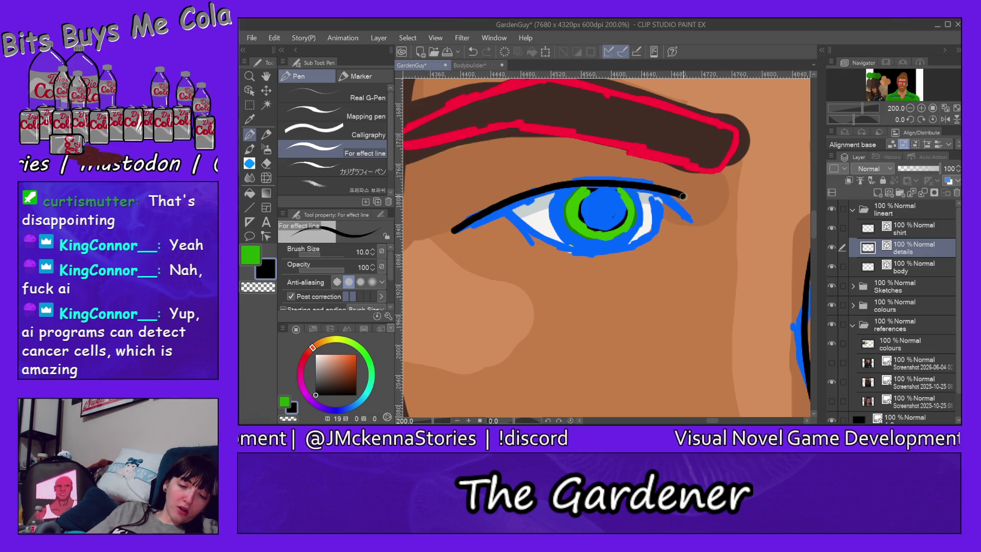
{"action": "key", "text": "ctrl+z"}
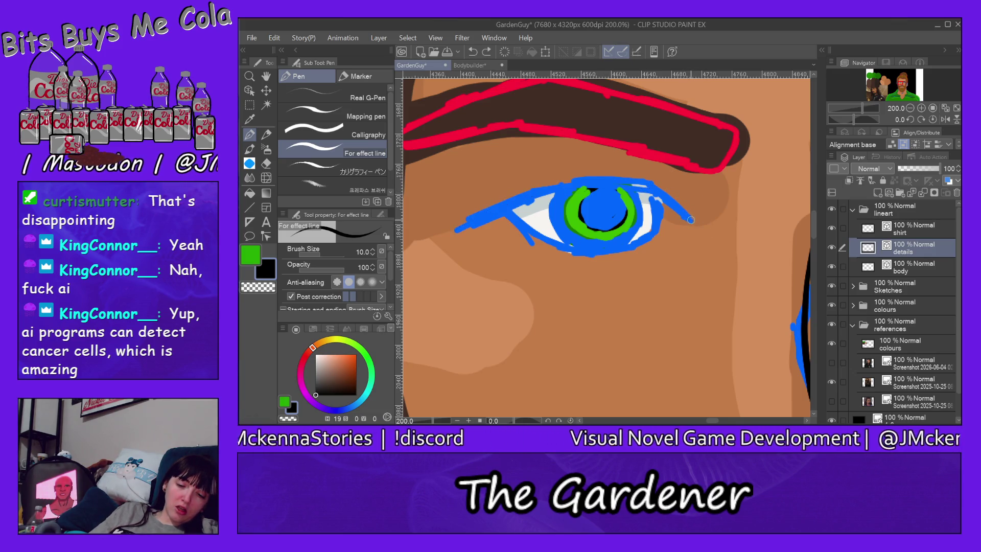
{"action": "left_click_drag", "start_coordinate": [687, 217], "coordinate": [463, 233]}
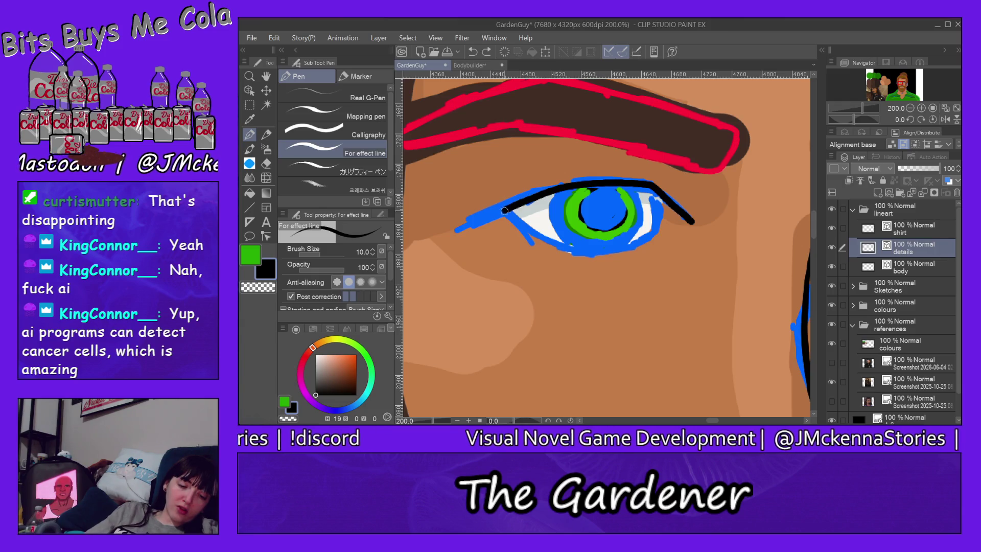
{"action": "key", "text": "ctrl+z"}
{"action": "mouse_move", "coordinate": [691, 221]}
{"action": "left_mouse_down"}
{"action": "mouse_move", "coordinate": [559, 192]}
{"action": "mouse_move", "coordinate": [462, 230]}
{"action": "left_mouse_up"}
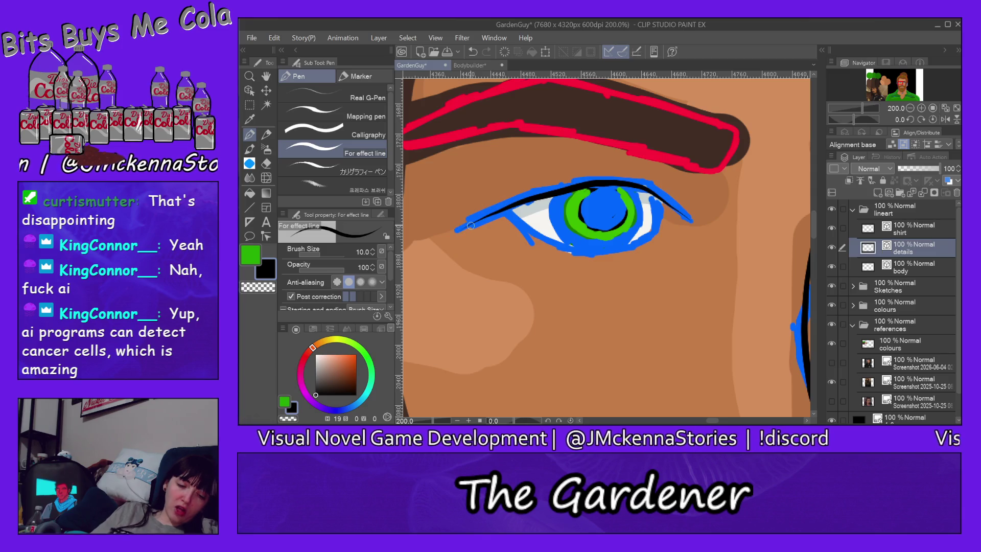
{"action": "key", "text": "ctrl+z"}
{"action": "left_click_drag", "start_coordinate": [693, 221], "coordinate": [461, 229]}
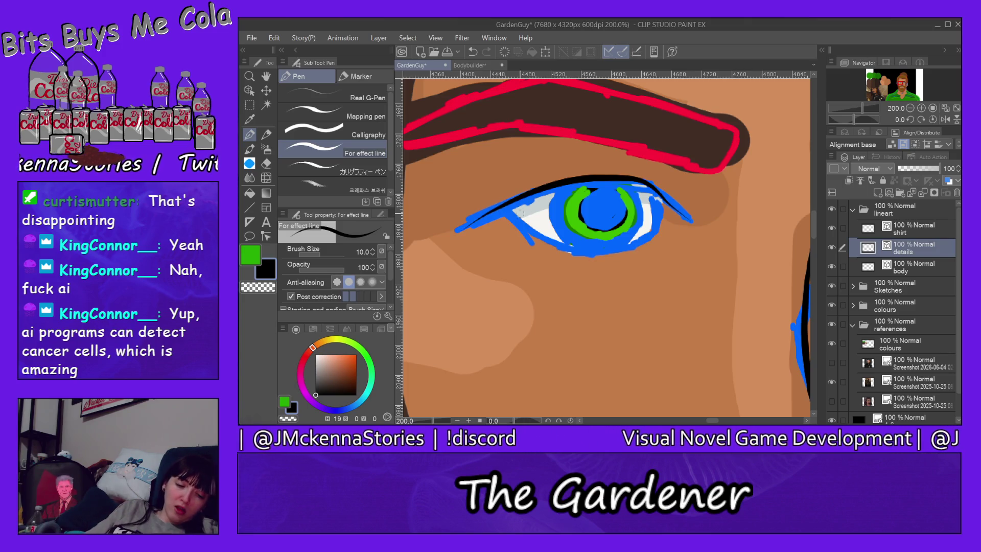
Draw the lower eyelid across the eye, finally stroking from the inner corner
{"action": "mouse_move", "coordinate": [657, 196]}
{"action": "left_mouse_down"}
{"action": "mouse_move", "coordinate": [544, 241]}
{"action": "mouse_move", "coordinate": [502, 197]}
{"action": "left_mouse_up"}
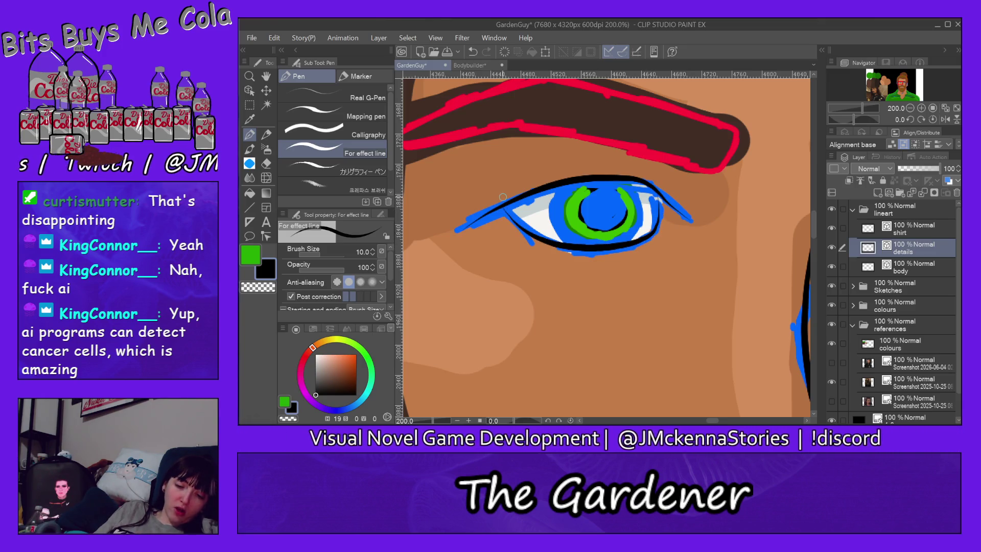
{"action": "key", "text": "ctrl+z"}
{"action": "left_click_drag", "start_coordinate": [657, 198], "coordinate": [505, 200]}
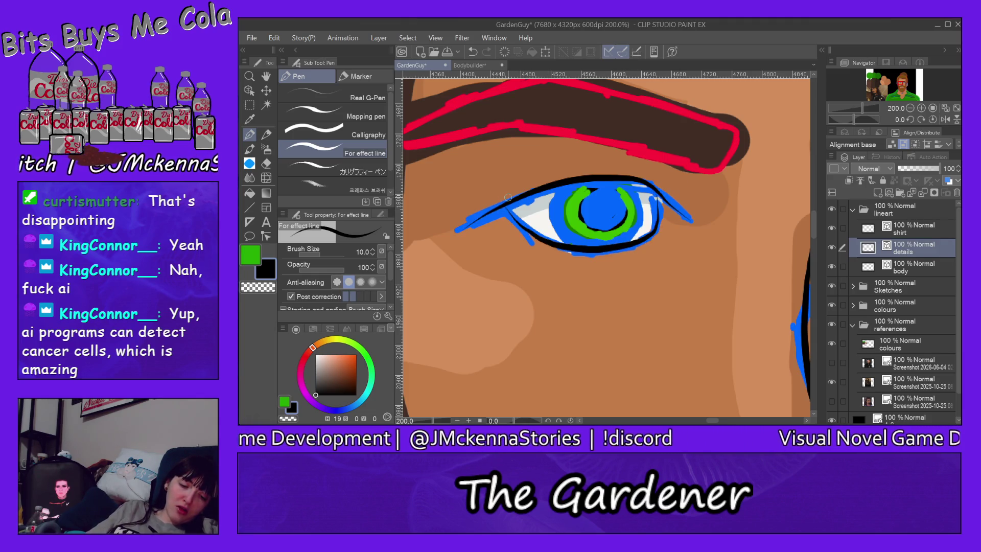
{"action": "key", "text": "ctrl+z"}
{"action": "mouse_move", "coordinate": [653, 192]}
{"action": "left_mouse_down"}
{"action": "mouse_move", "coordinate": [569, 247]}
{"action": "mouse_move", "coordinate": [504, 197]}
{"action": "left_mouse_up"}
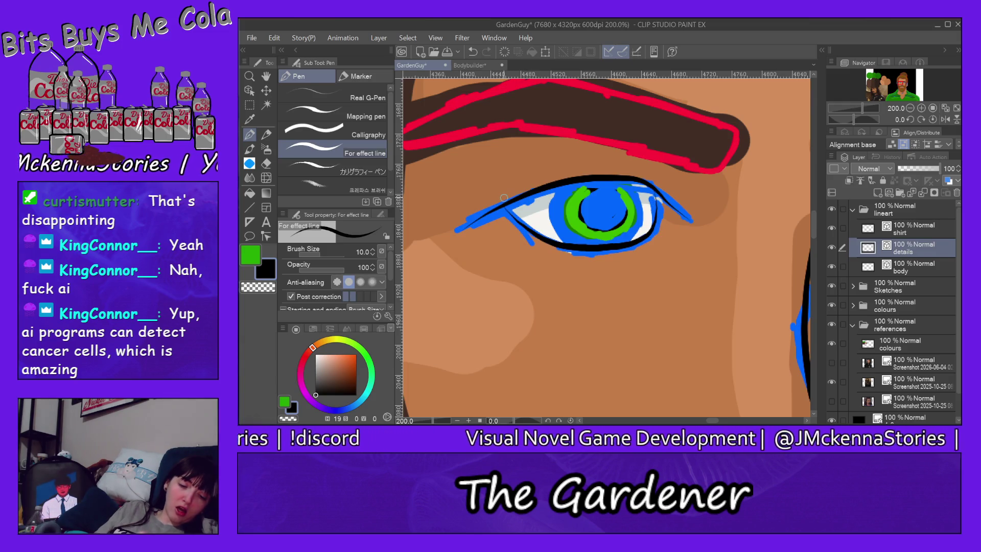
{"action": "key", "text": "ctrl+z"}
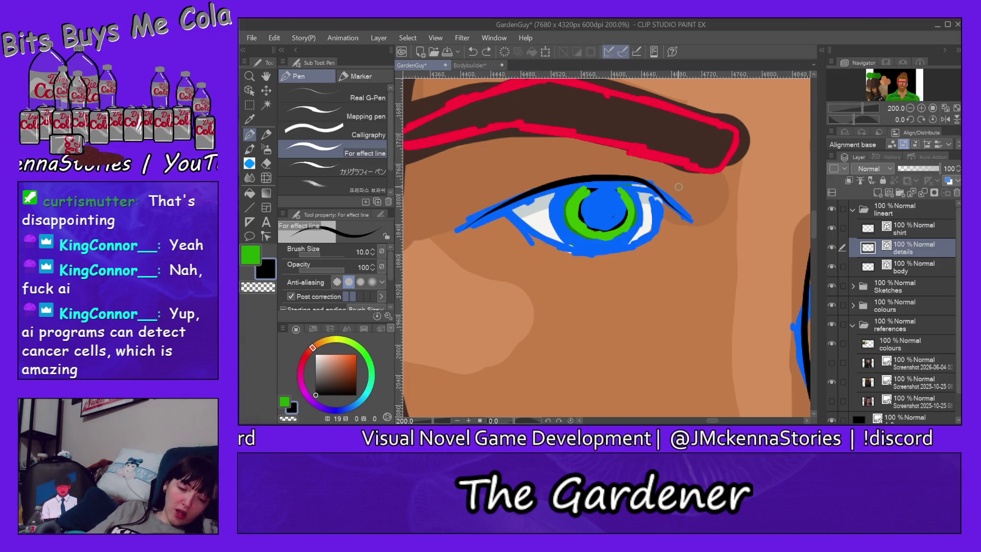
{"action": "mouse_move", "coordinate": [499, 205]}
{"action": "left_mouse_down"}
{"action": "mouse_move", "coordinate": [628, 249]}
{"action": "mouse_move", "coordinate": [658, 203]}
{"action": "left_mouse_up"}
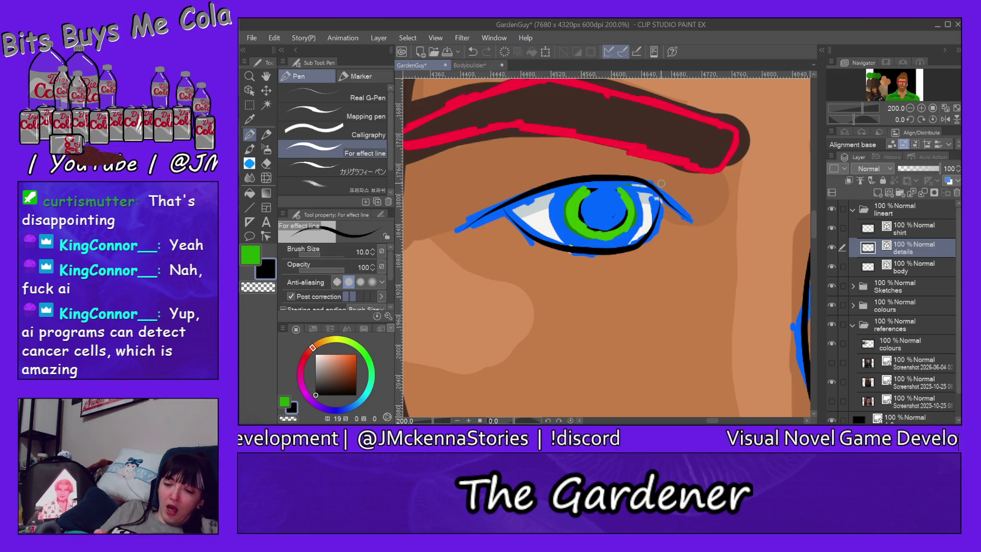
{"action": "left_click_drag", "start_coordinate": [722, 421], "coordinate": [716, 409]}
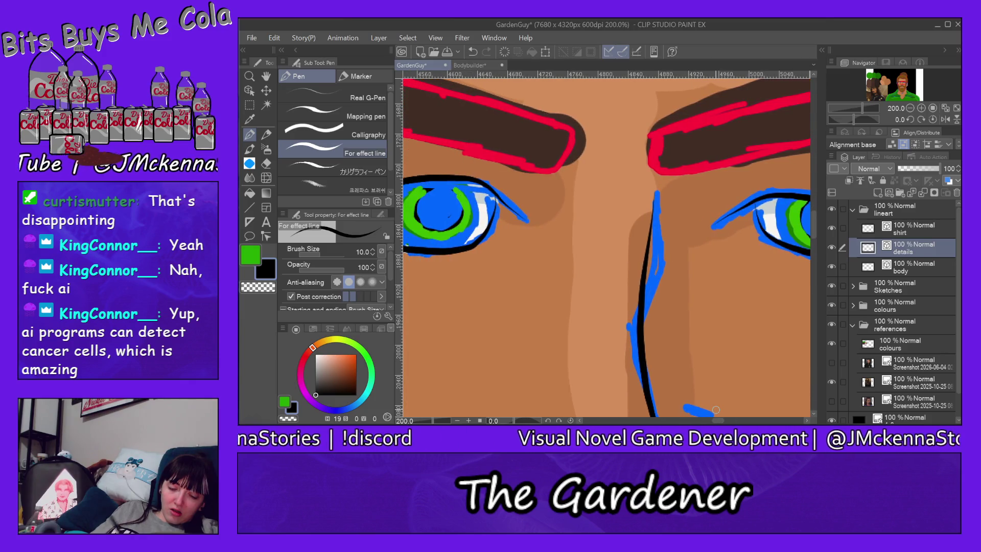
Zoom out to 66.7% and ink first lines along the right ear's back edge and interior
{"action": "scroll", "coordinate": [731, 225], "scroll_direction": "down", "scroll_amount": 1}
{"action": "scroll", "coordinate": [731, 224], "scroll_direction": "down", "scroll_amount": 2}
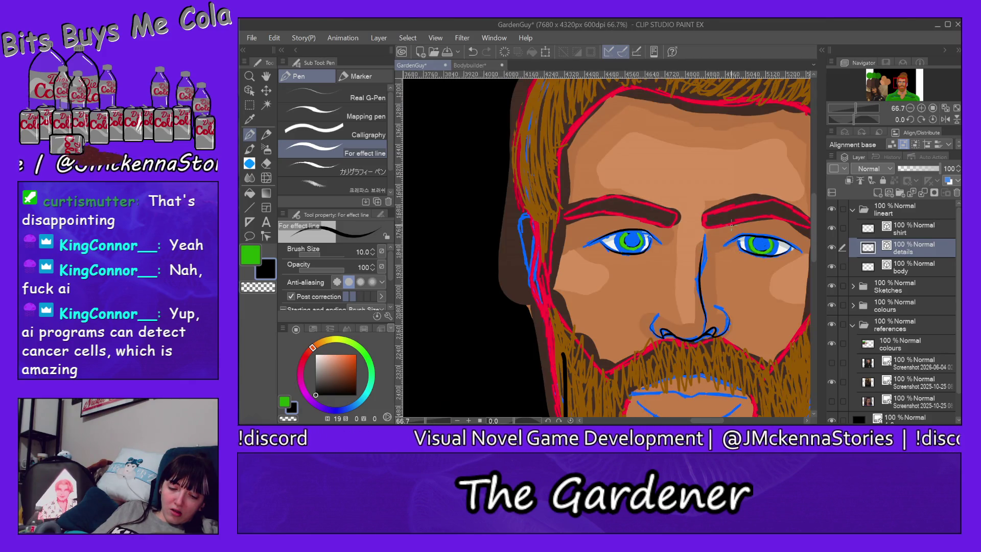
{"action": "left_click_drag", "start_coordinate": [698, 422], "coordinate": [717, 422]}
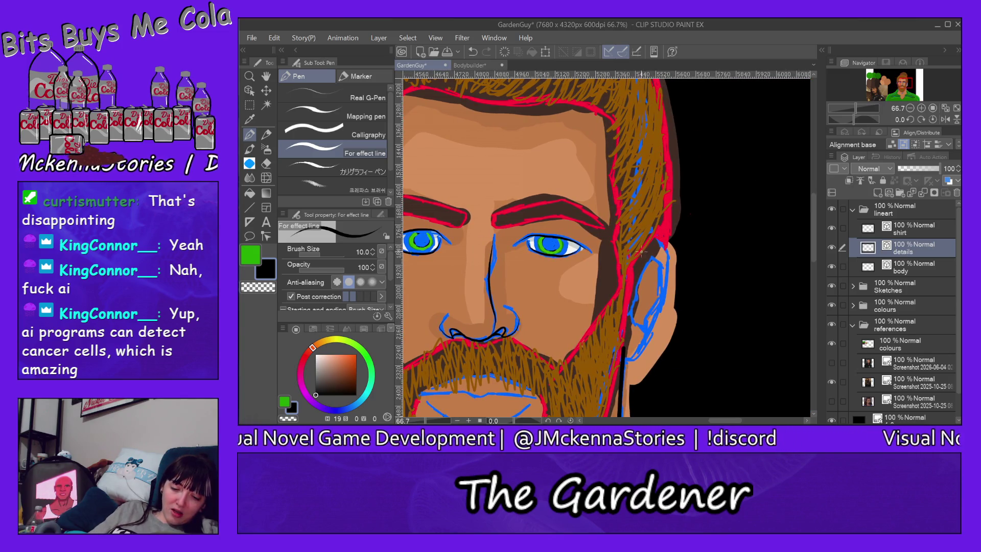
{"action": "mouse_move", "coordinate": [639, 254]}
{"action": "left_mouse_down"}
{"action": "mouse_move", "coordinate": [660, 241]}
{"action": "mouse_move", "coordinate": [656, 315]}
{"action": "mouse_move", "coordinate": [620, 350]}
{"action": "left_mouse_up"}
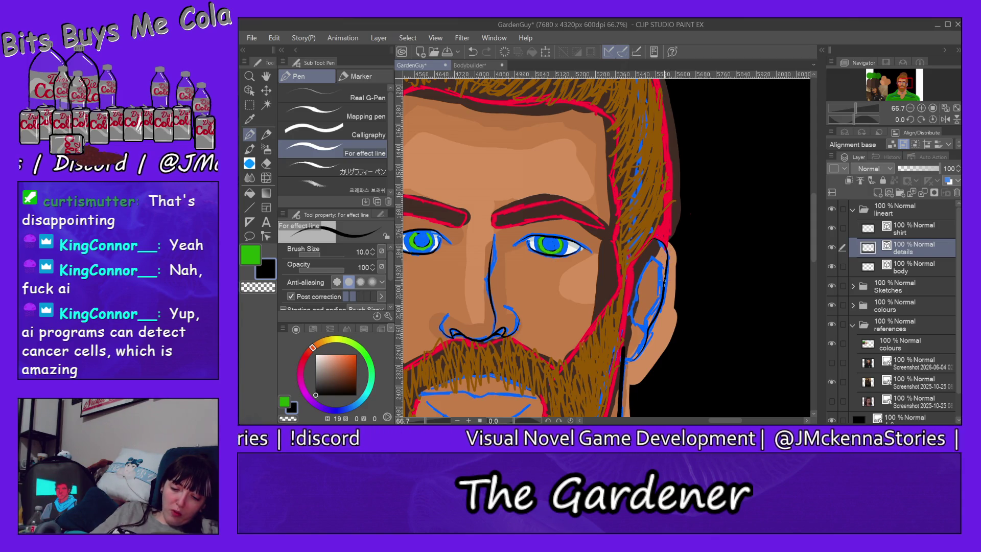
{"action": "left_click_drag", "start_coordinate": [663, 274], "coordinate": [655, 254]}
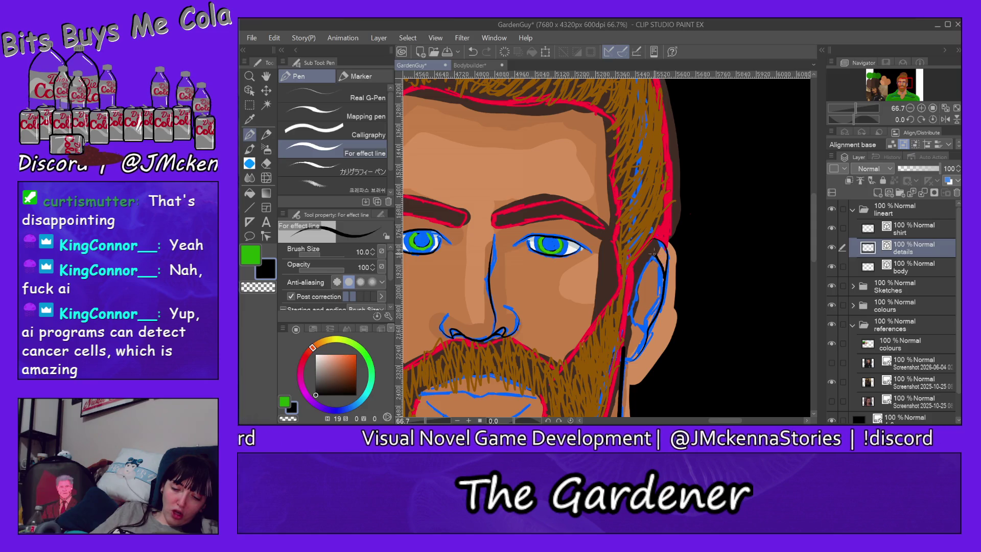
{"action": "left_click_drag", "start_coordinate": [635, 299], "coordinate": [630, 313]}
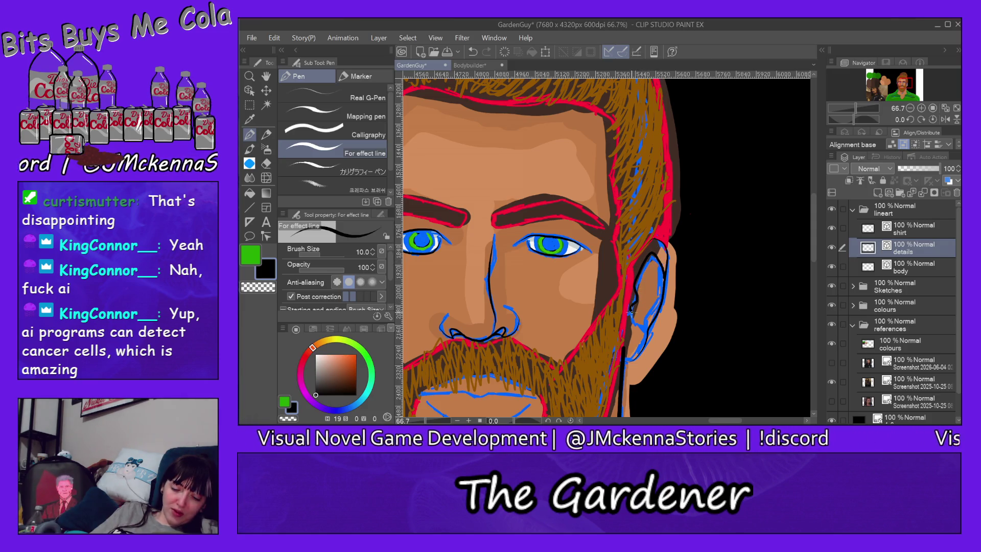
Replace the rough ear strokes with a cleaner inner ear line
{"action": "key", "text": "ctrl+z"}
{"action": "key", "text": "ctrl+z"}
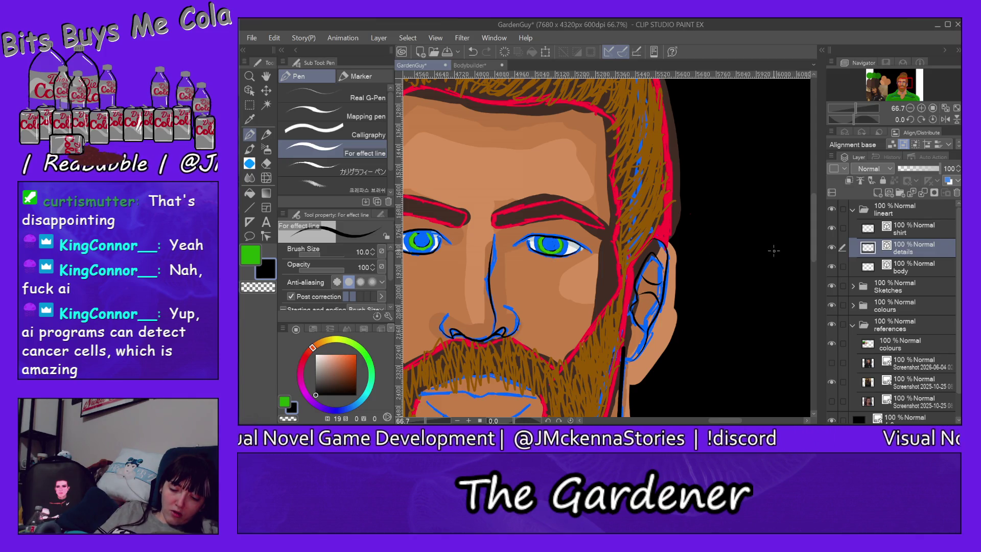
{"action": "key", "text": "ctrl+z"}
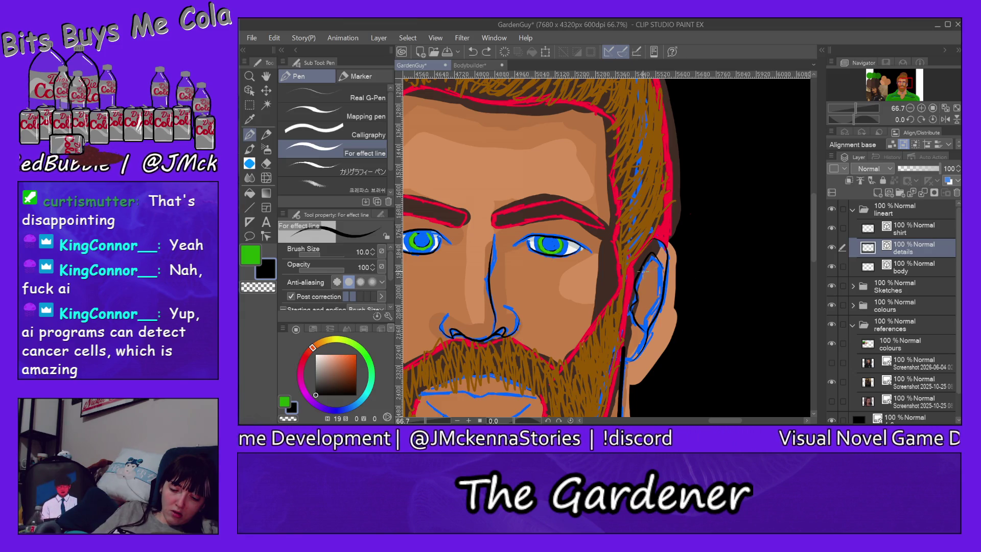
{"action": "left_click_drag", "start_coordinate": [644, 266], "coordinate": [660, 295]}
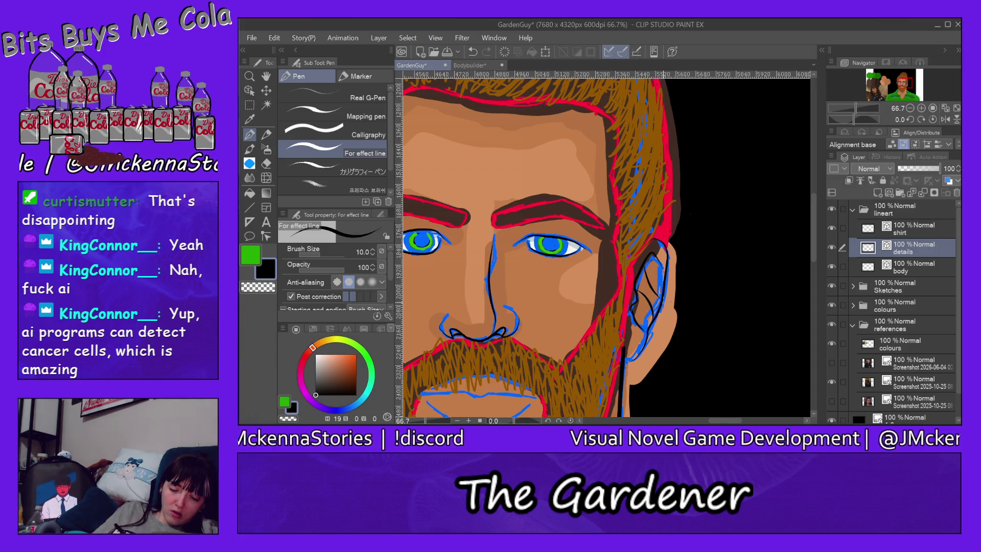
{"action": "key", "text": "ctrl+z"}
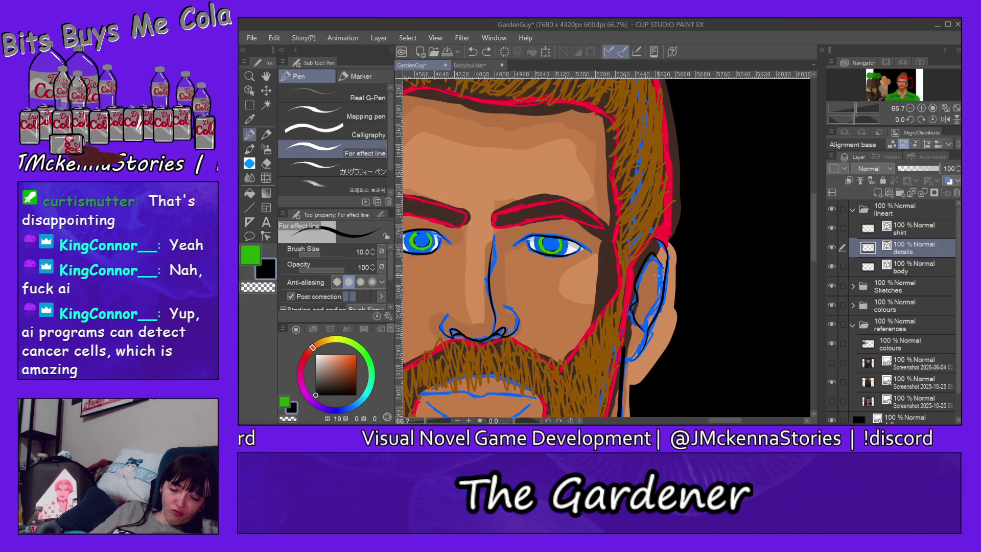
{"action": "left_click_drag", "start_coordinate": [638, 295], "coordinate": [661, 289]}
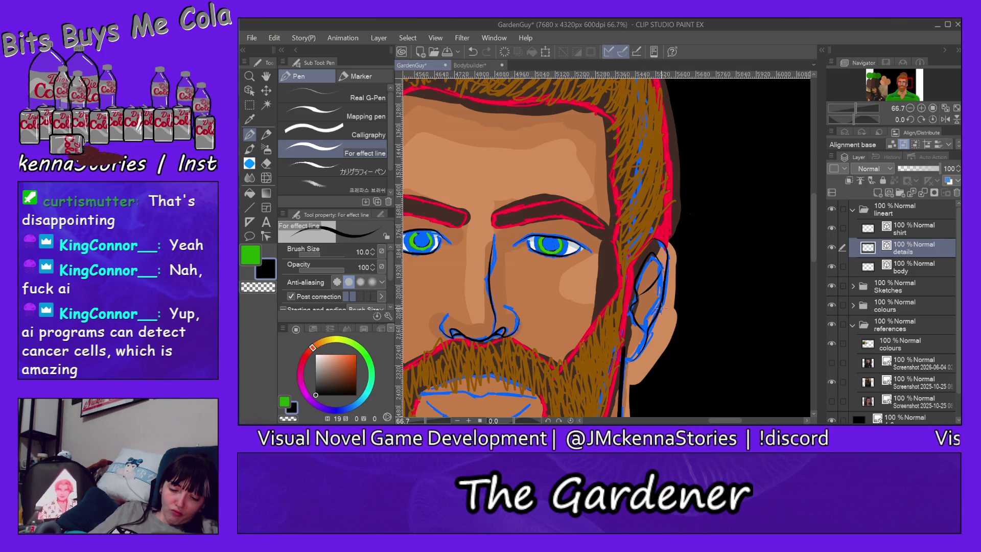
{"action": "key", "text": "ctrl+z"}
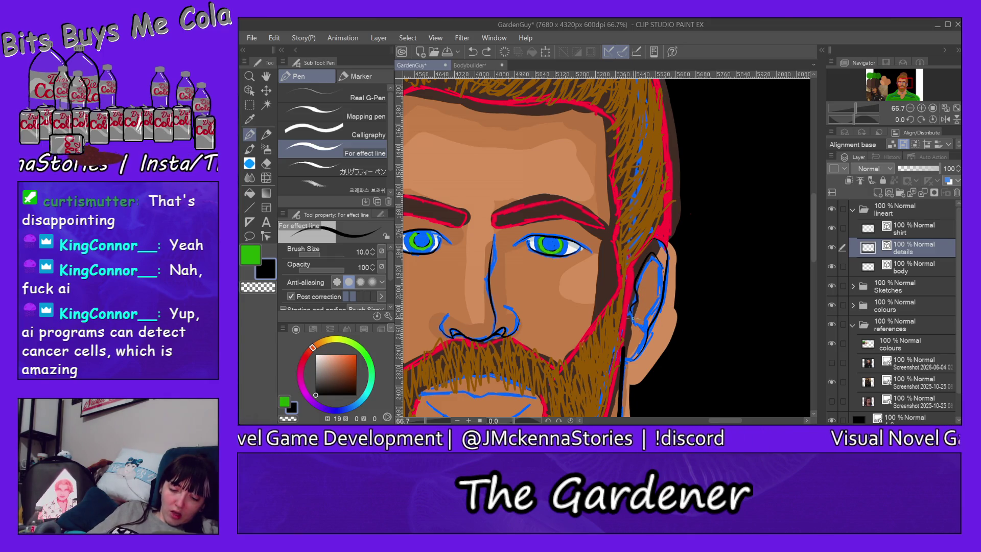
{"action": "left_click_drag", "start_coordinate": [633, 317], "coordinate": [645, 343]}
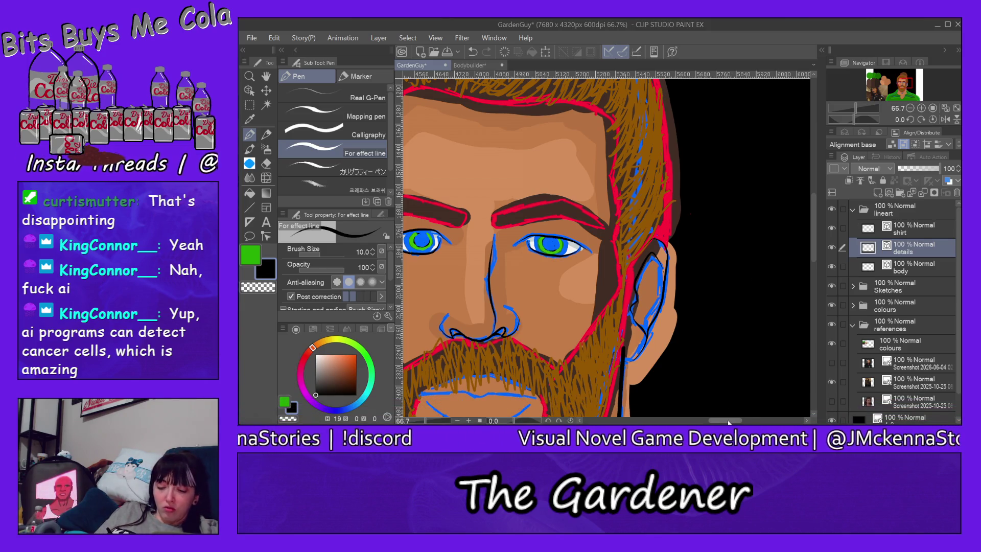
{"action": "left_click_drag", "start_coordinate": [728, 420], "coordinate": [705, 419]}
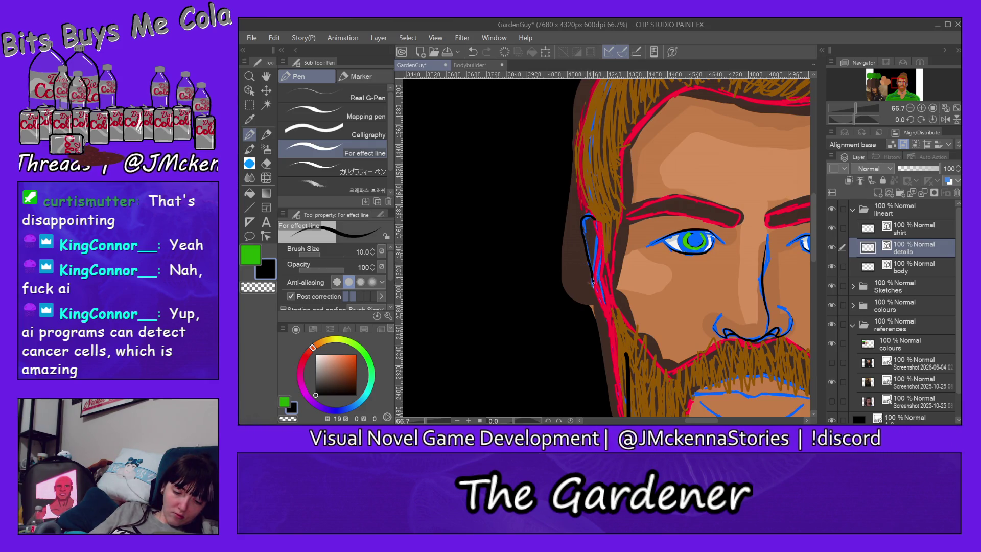
Trace the ear edge down to the jaw line
{"action": "left_click_drag", "start_coordinate": [582, 219], "coordinate": [614, 318]}
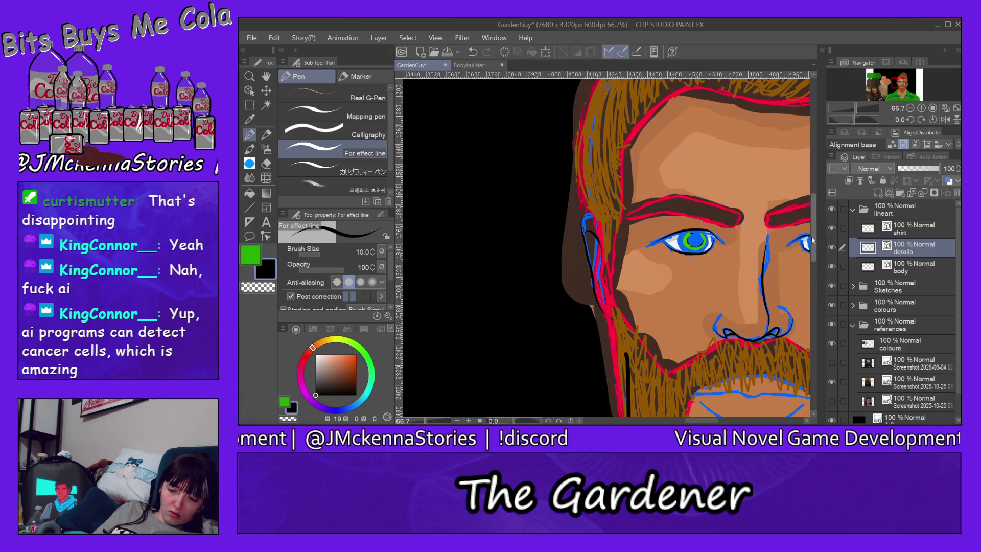
{"action": "scroll", "coordinate": [808, 295], "scroll_direction": "down", "scroll_amount": 5}
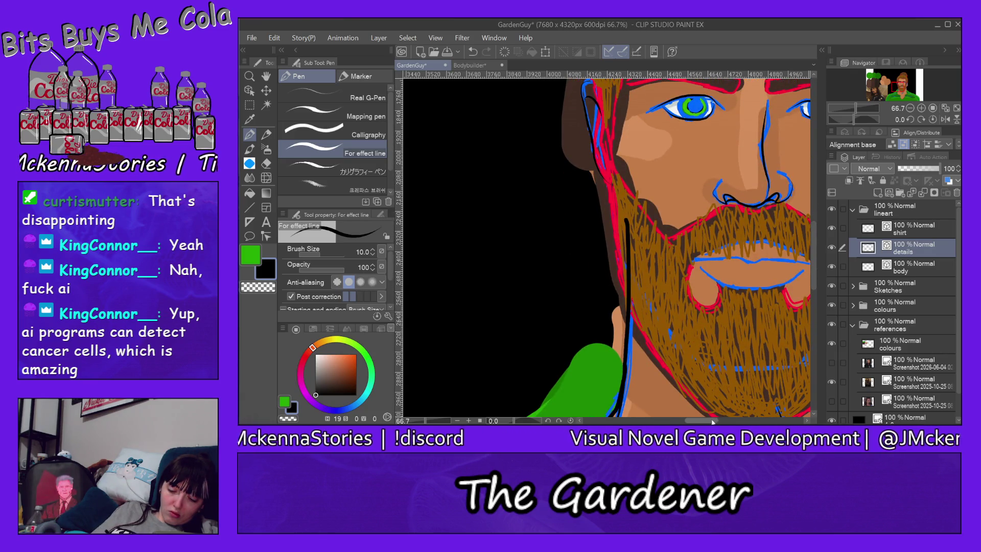
{"action": "scroll", "coordinate": [706, 422], "scroll_direction": "right", "scroll_amount": 5}
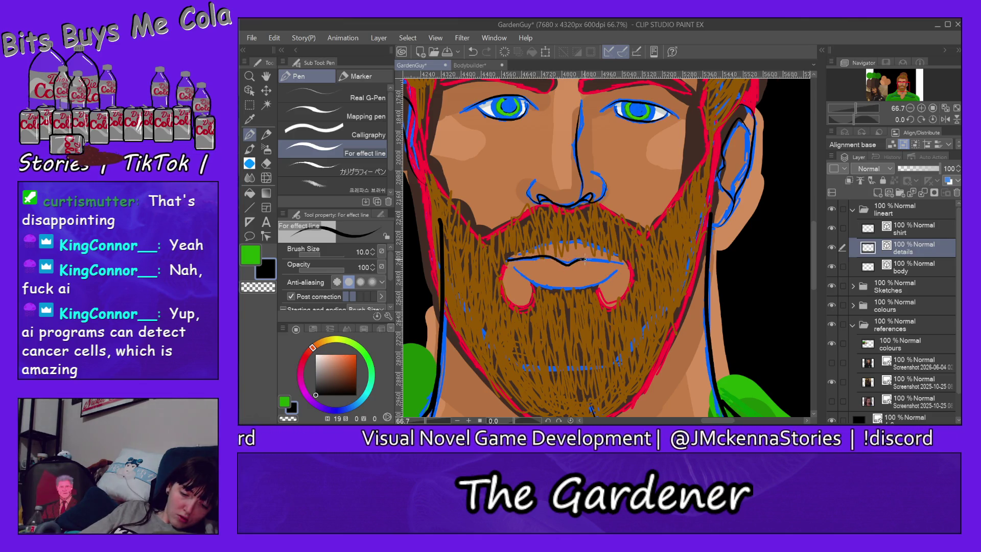
Ink a dark line along the upper lip, retrying until it is smooth
{"action": "key", "text": "ctrl+z"}
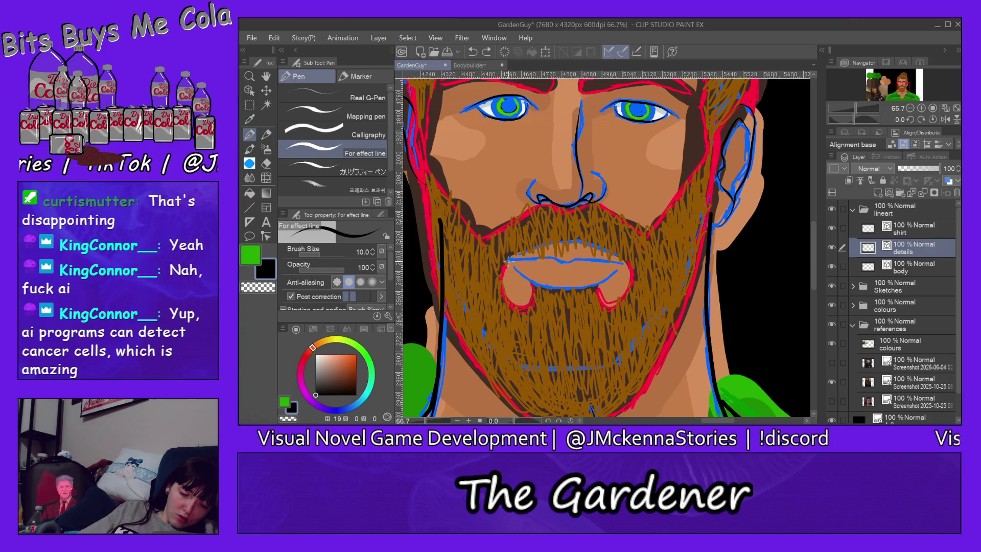
{"action": "left_click_drag", "start_coordinate": [570, 265], "coordinate": [628, 262]}
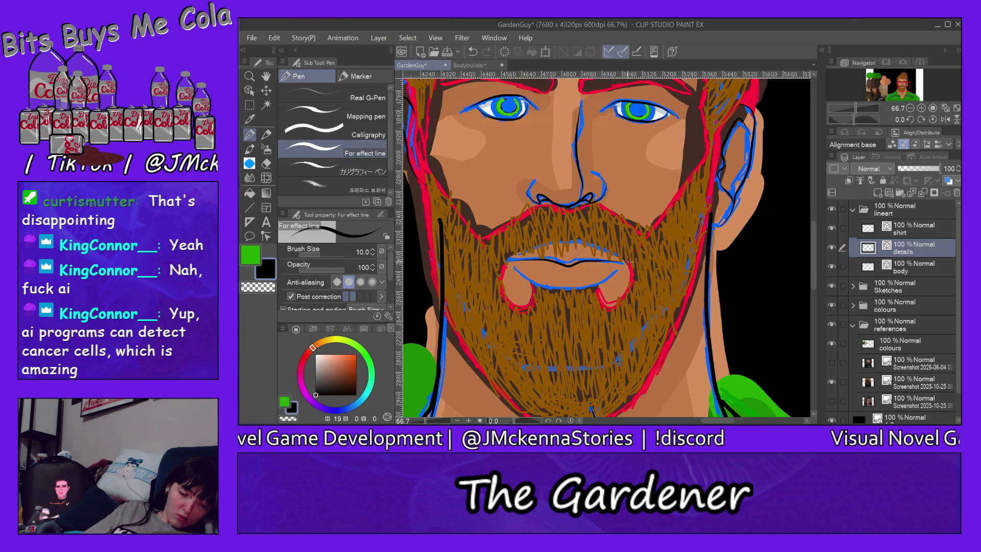
{"action": "key", "text": "ctrl+z"}
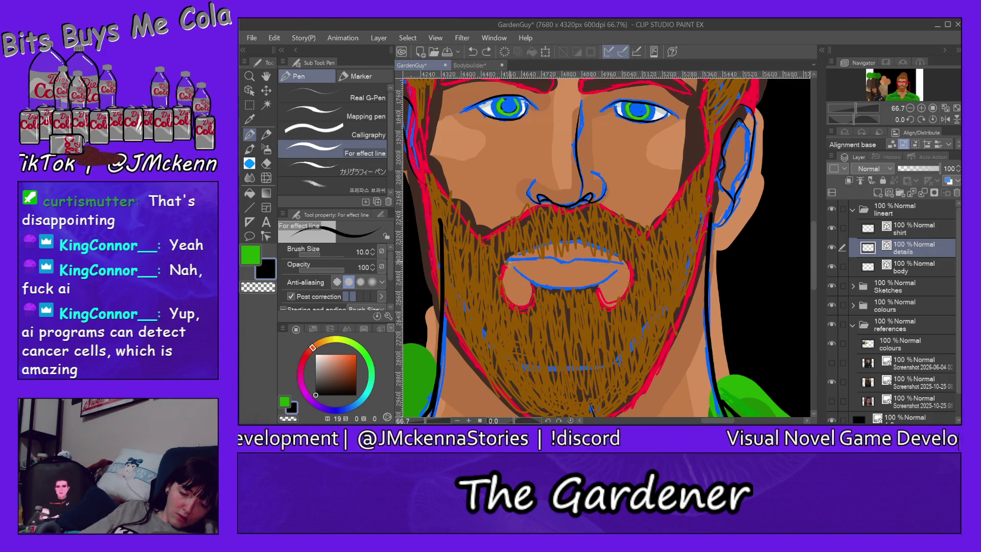
{"action": "left_click_drag", "start_coordinate": [623, 263], "coordinate": [632, 268]}
{"action": "key", "text": "ctrl+z"}
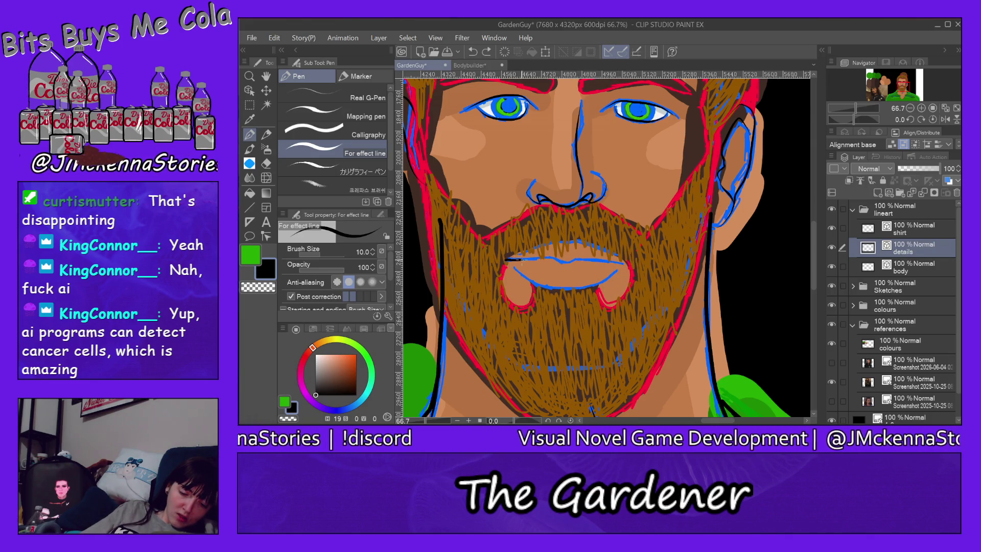
{"action": "key", "text": "ctrl+z"}
{"action": "left_click_drag", "start_coordinate": [512, 258], "coordinate": [637, 259]}
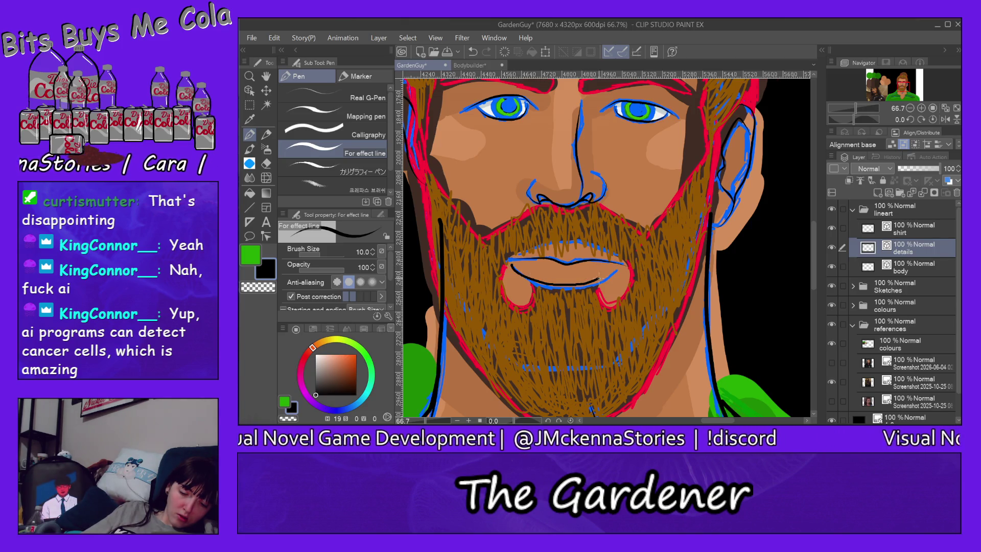
Draw the lower lip line to its right corner and a thinner upper-lip curve
{"action": "key", "text": "ctrl+z"}
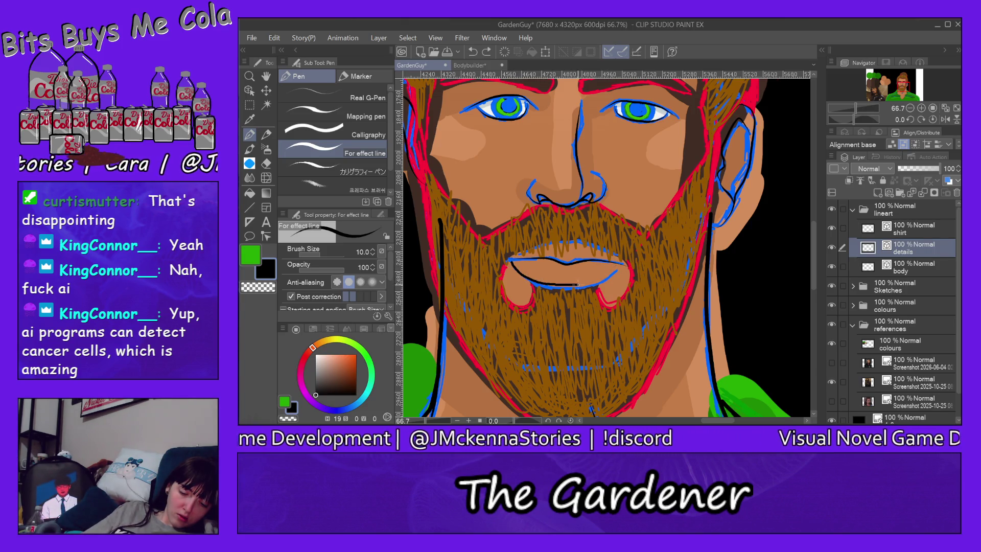
{"action": "left_click_drag", "start_coordinate": [618, 264], "coordinate": [619, 266]}
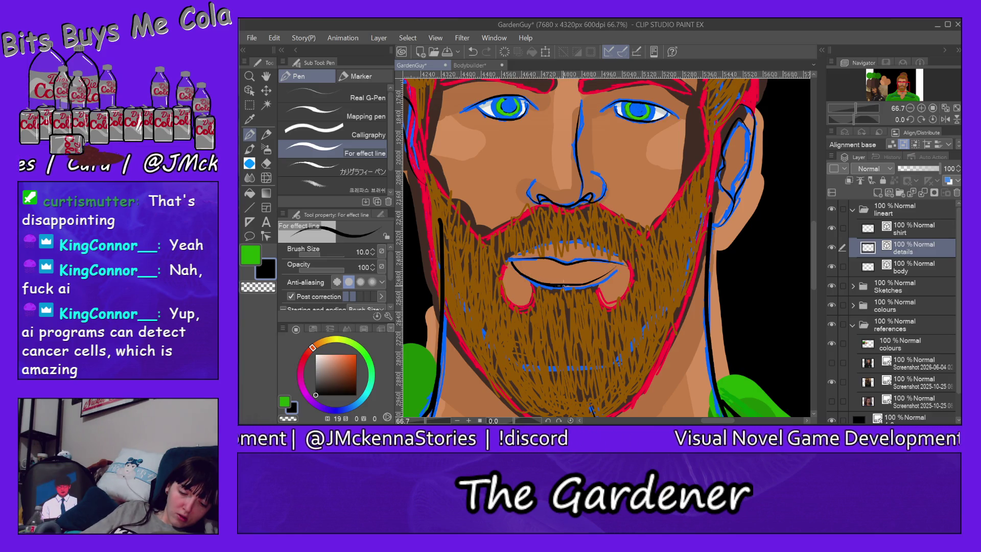
{"action": "key", "text": "ctrl+z"}
{"action": "key", "text": "ctrl+z"}
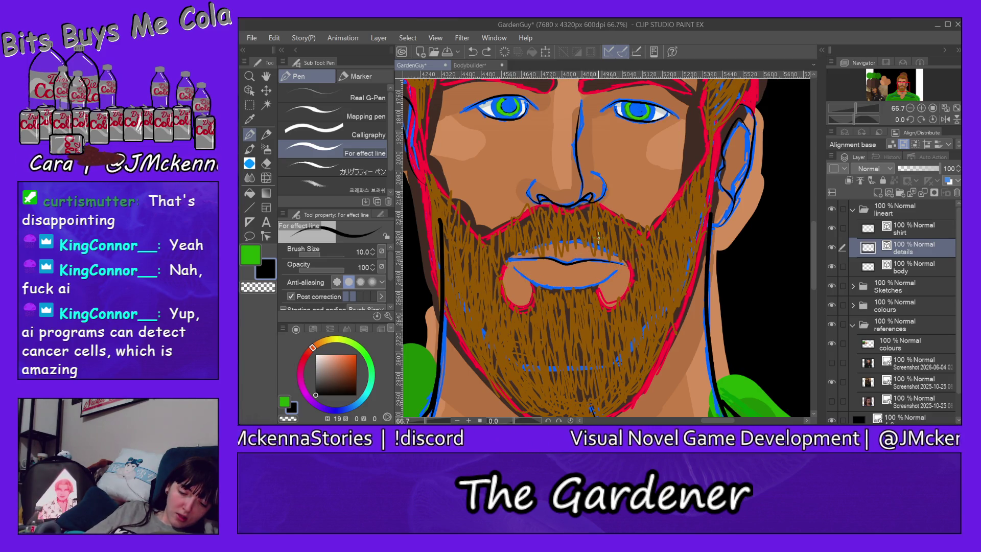
{"action": "left_click_drag", "start_coordinate": [615, 273], "coordinate": [622, 264]}
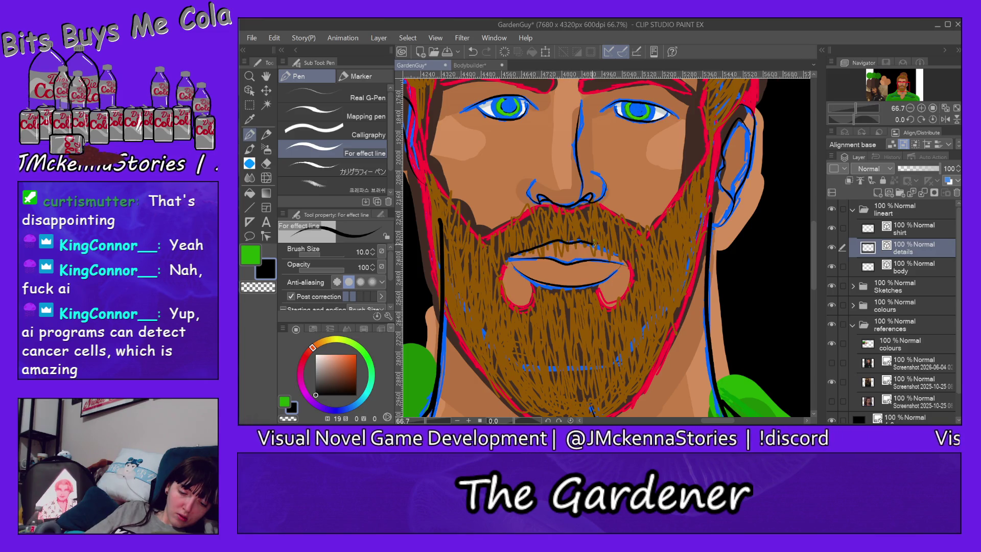
{"action": "key", "text": "ctrl+z"}
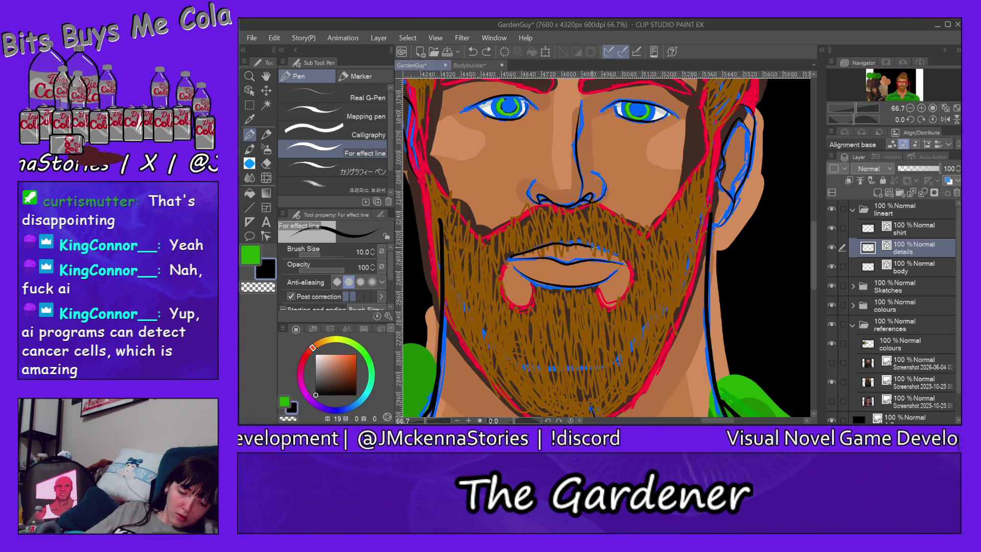
{"action": "left_click_drag", "start_coordinate": [619, 260], "coordinate": [621, 258]}
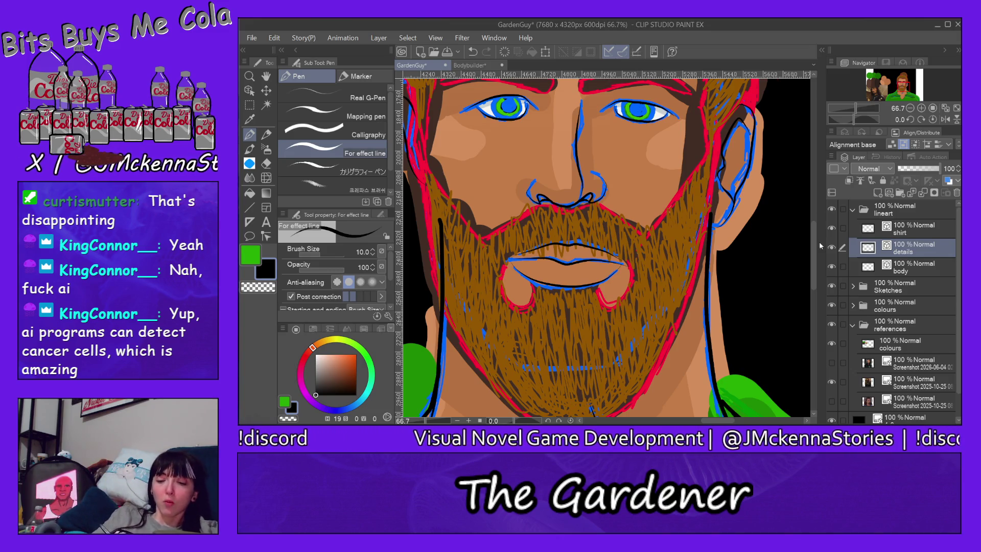
Collapse the lineart layer folder in the Layers panel
{"action": "left_click_drag", "start_coordinate": [812, 242], "coordinate": [818, 178]}
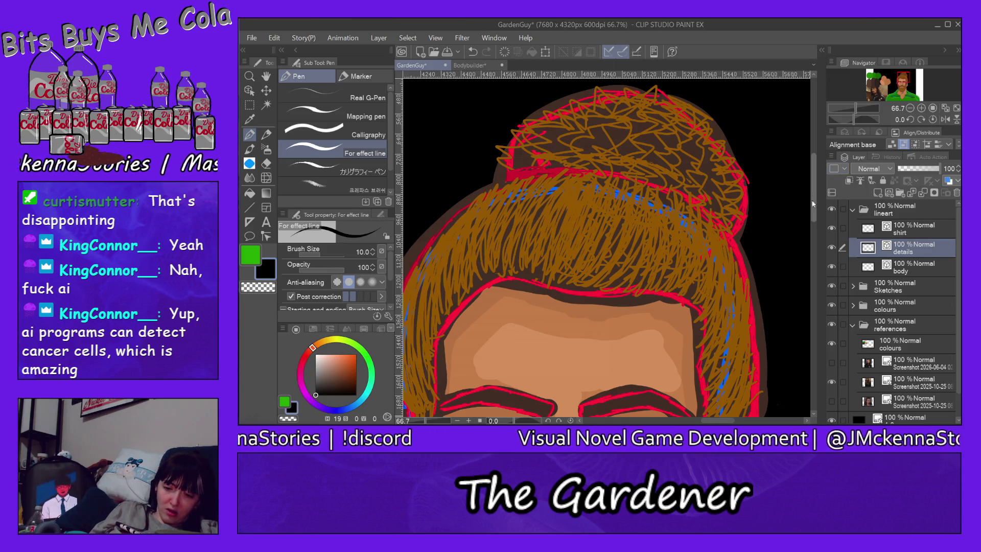
{"action": "left_click_drag", "start_coordinate": [813, 194], "coordinate": [821, 236]}
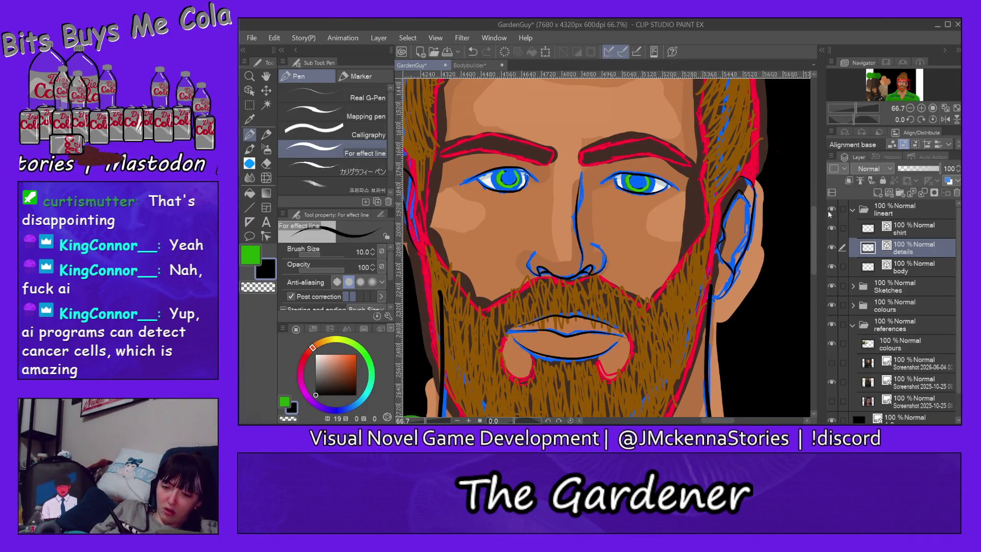
{"action": "left_click", "coordinate": [852, 210]}
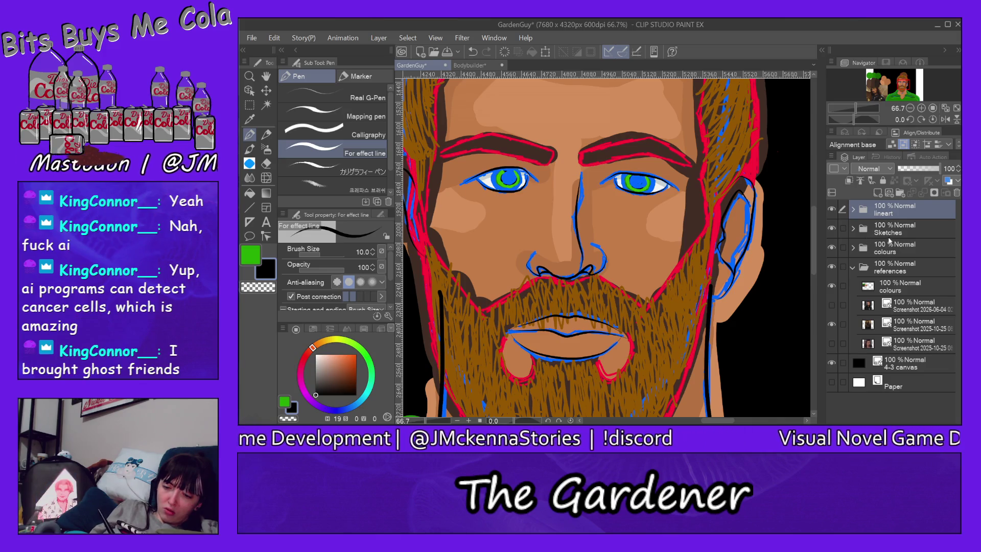
Collapse the references folder, hide the Sketches layer and fit the whole image in view
{"action": "left_click", "coordinate": [853, 267]}
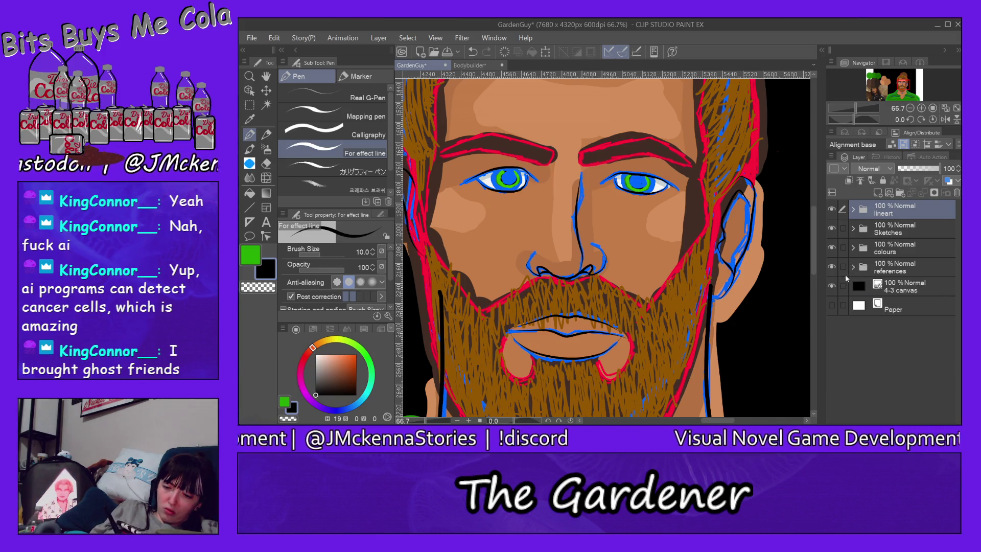
{"action": "left_click", "coordinate": [831, 228]}
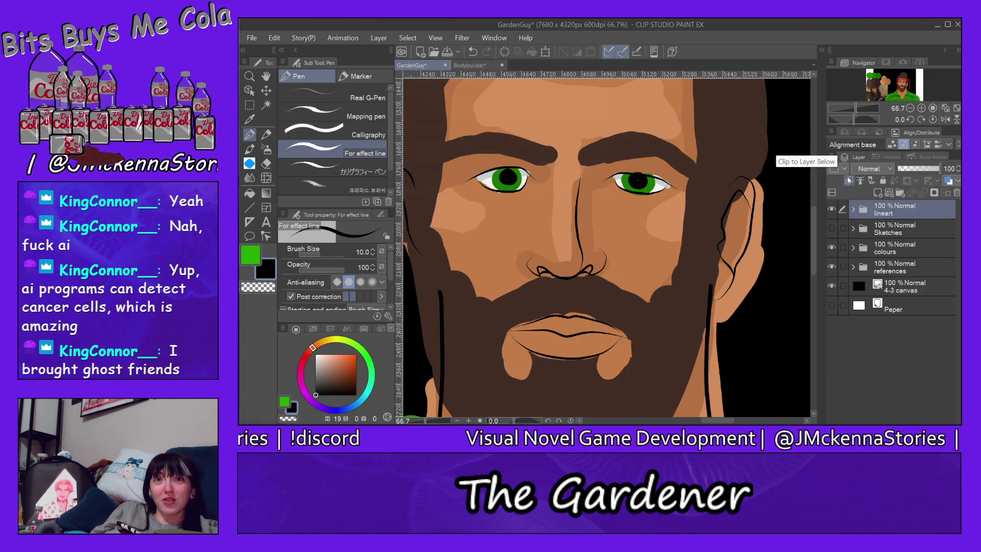
{"action": "key", "text": "ctrl+0"}
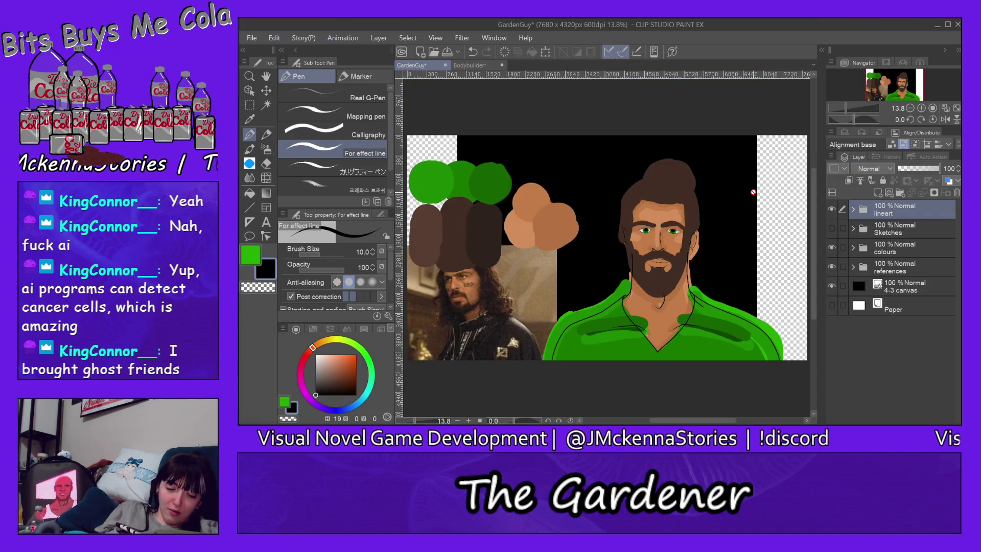
Open ThePrince.clip through File > Open, then return to the GardenGuy drawing
{"action": "left_click", "coordinate": [475, 65]}
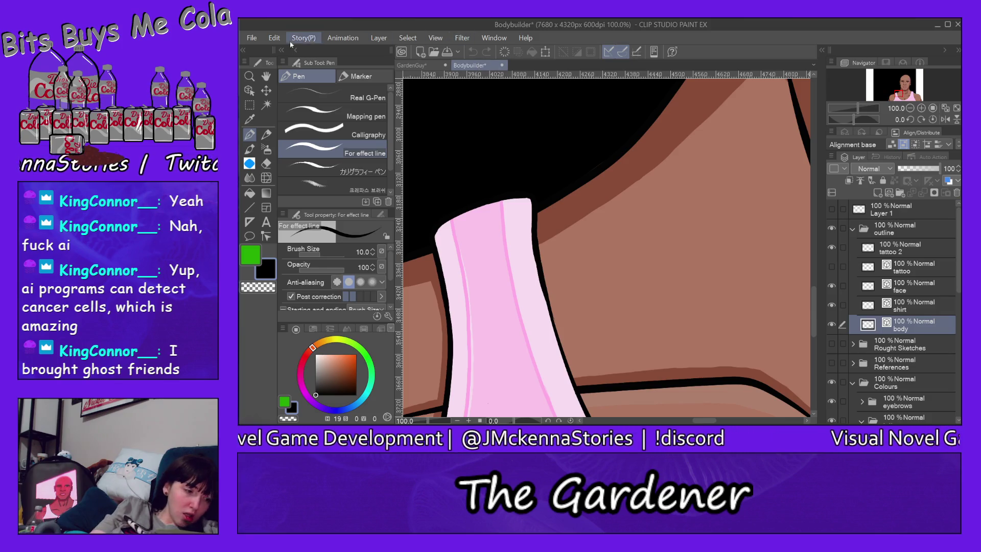
{"action": "left_click", "coordinate": [251, 38]}
{"action": "left_click", "coordinate": [309, 62]}
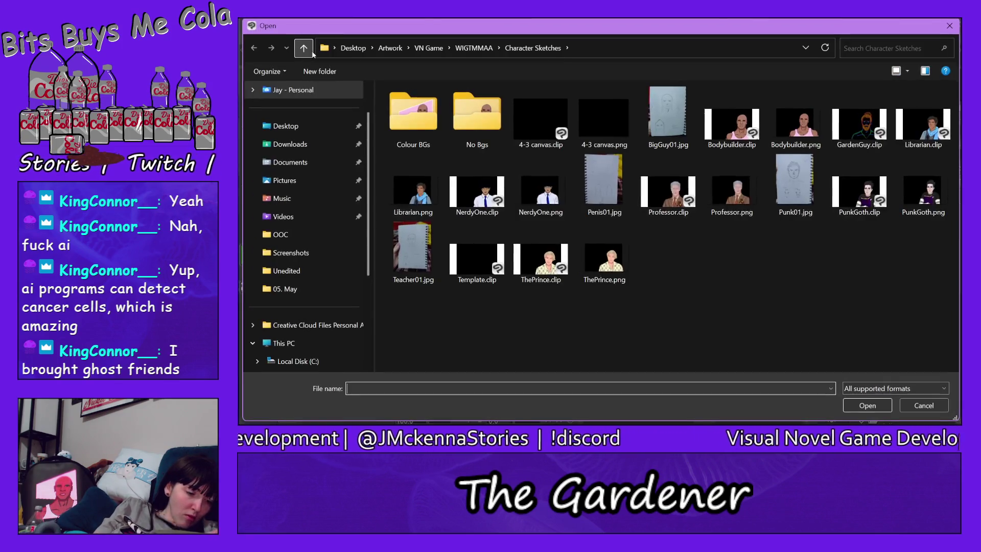
{"action": "left_click", "coordinate": [608, 260]}
{"action": "left_click", "coordinate": [555, 251]}
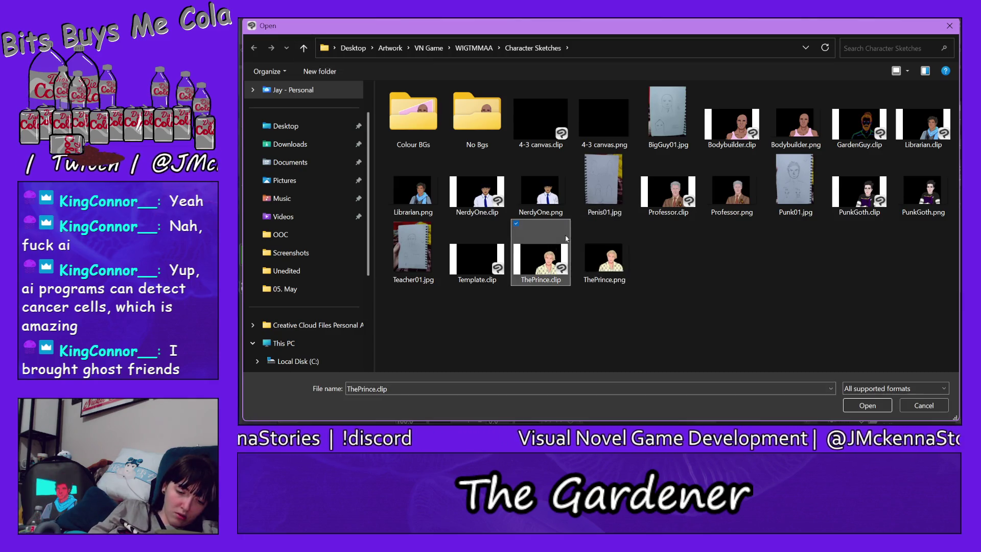
{"action": "left_click", "coordinate": [867, 405]}
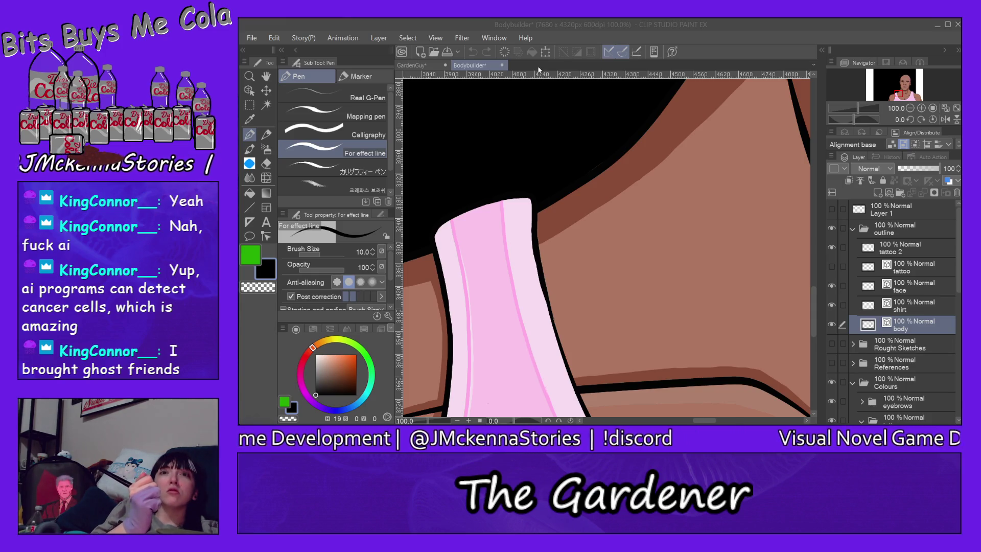
{"action": "scroll", "coordinate": [673, 236], "scroll_direction": "up", "scroll_amount": 5}
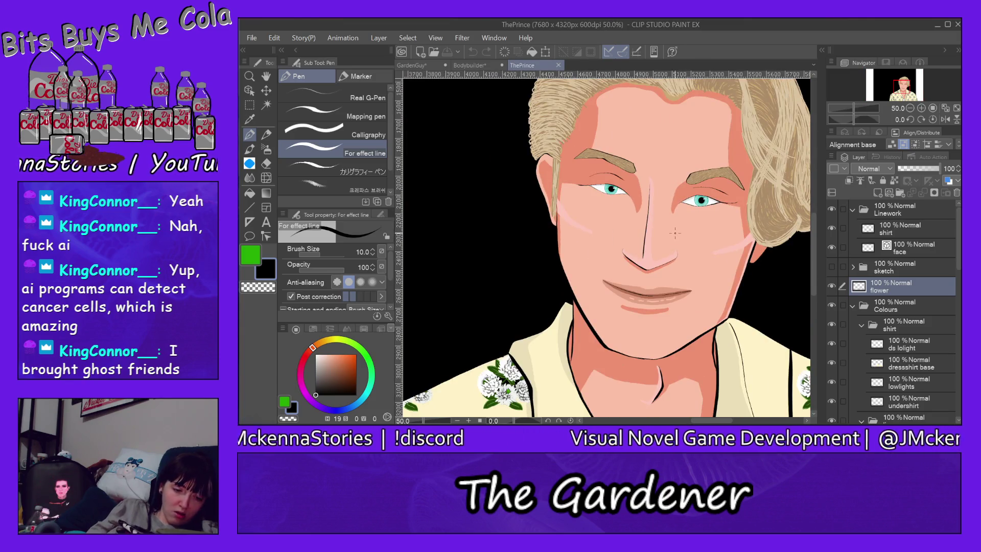
{"action": "left_click", "coordinate": [423, 66]}
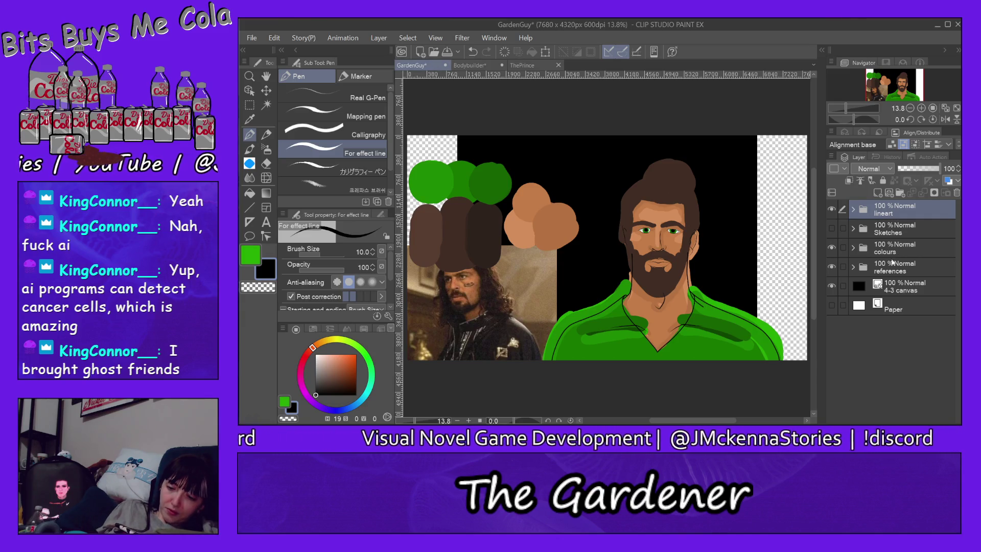
Show the Sketches folder with its Hair layer hidden, then switch to the Eraser tool
{"action": "left_click", "coordinate": [853, 247]}
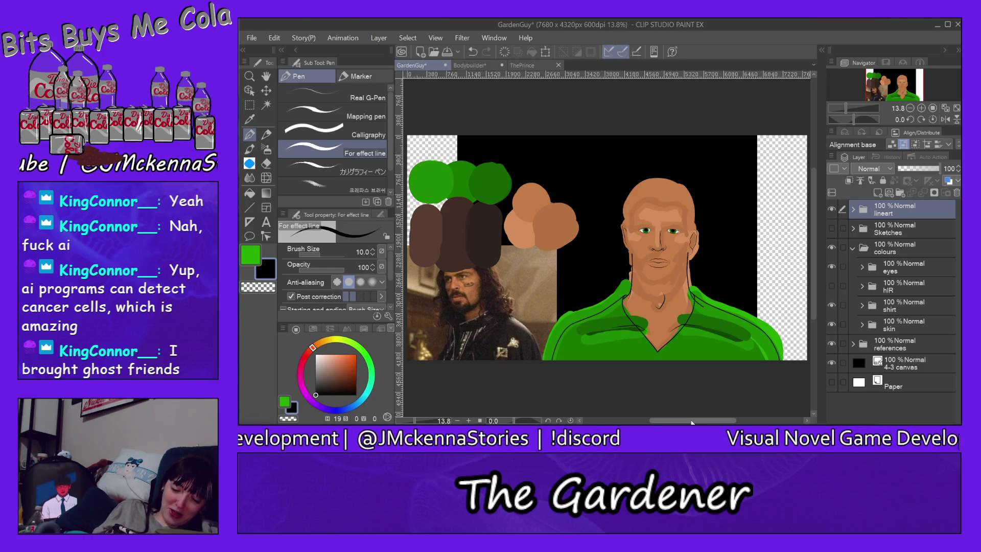
{"action": "left_click_drag", "start_coordinate": [692, 420], "coordinate": [708, 422]}
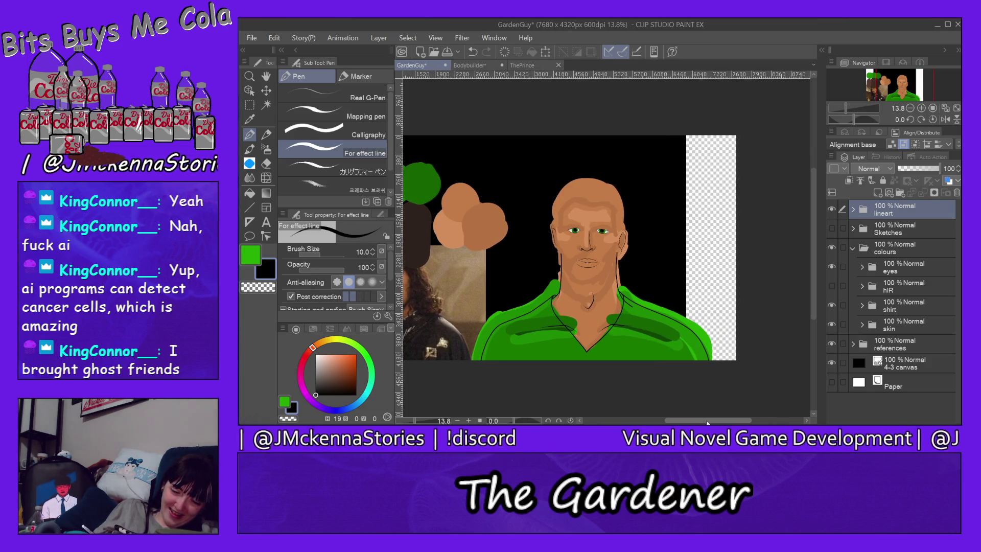
{"action": "left_click", "coordinate": [831, 231]}
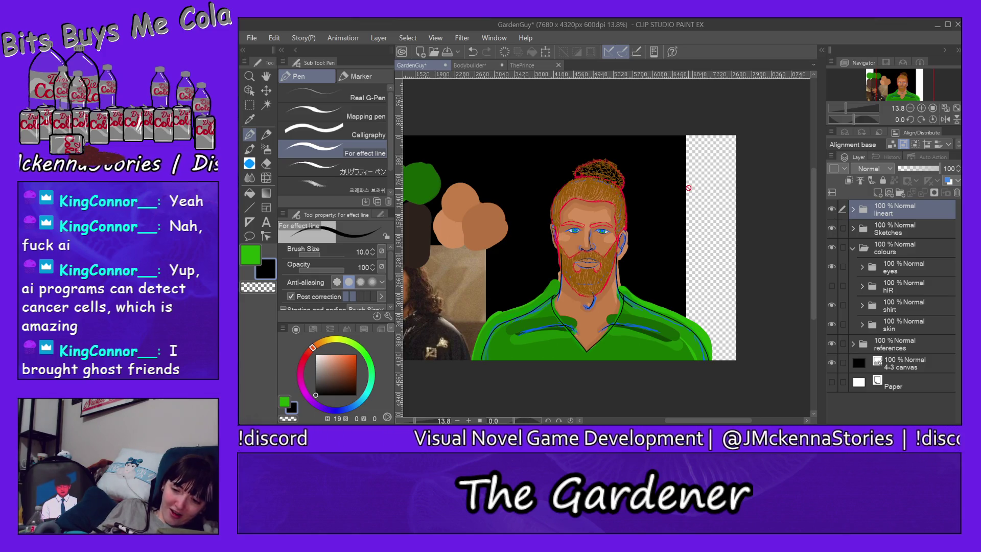
{"action": "left_click", "coordinate": [852, 228]}
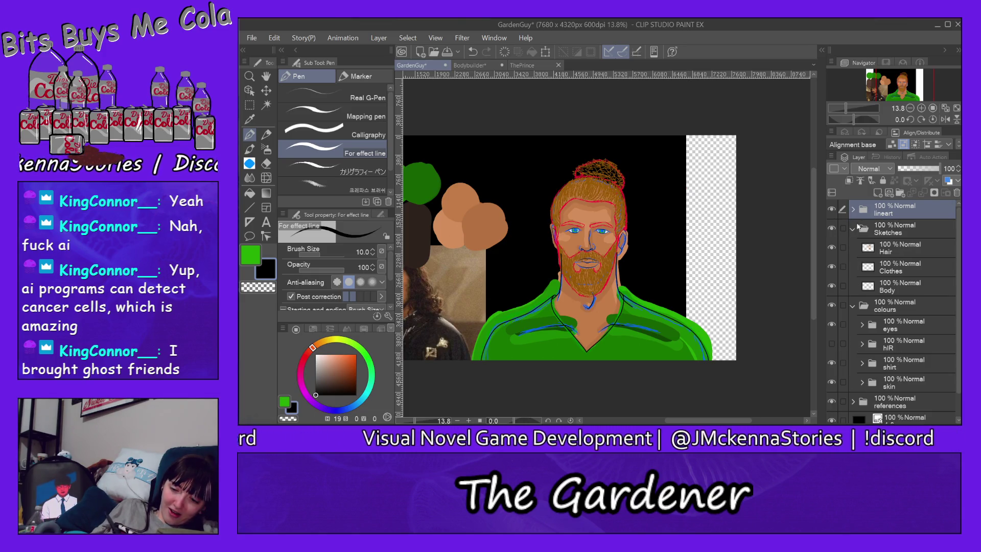
{"action": "left_click", "coordinate": [831, 247]}
{"action": "left_click", "coordinate": [853, 229]}
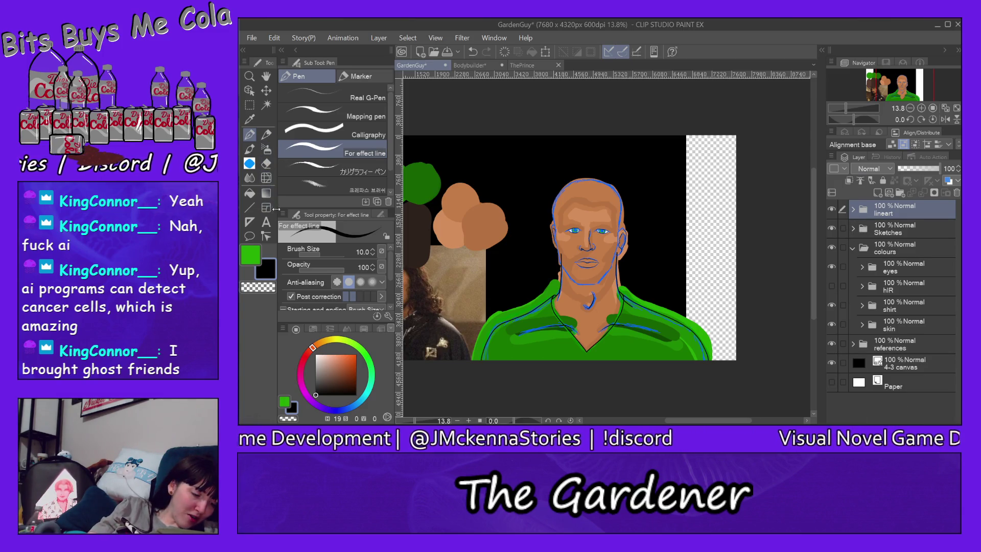
{"action": "left_click", "coordinate": [267, 162]}
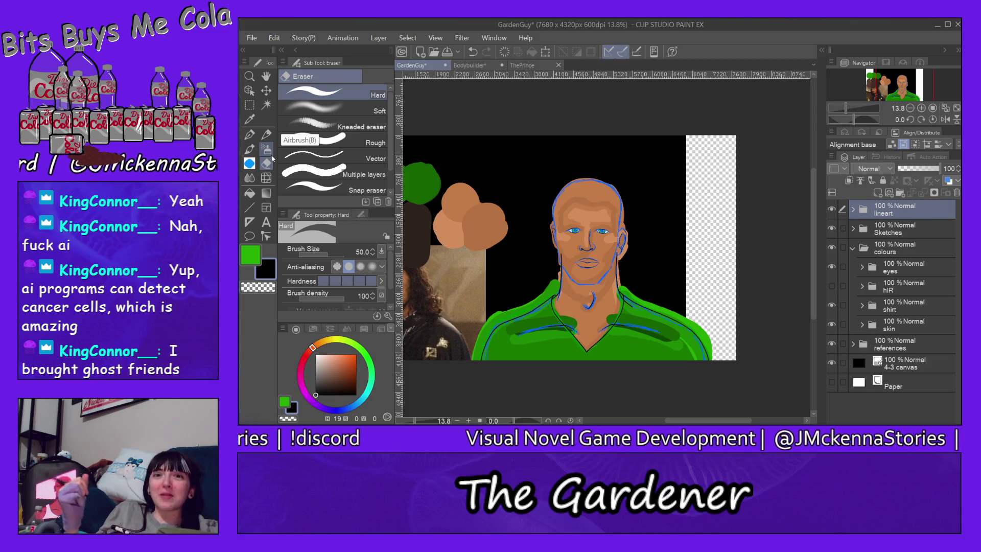
On the shirt hilite layer, erase green spill along the shirt's upper and right edges at size 170
{"action": "scroll", "coordinate": [697, 332], "scroll_direction": "up", "scroll_amount": 2}
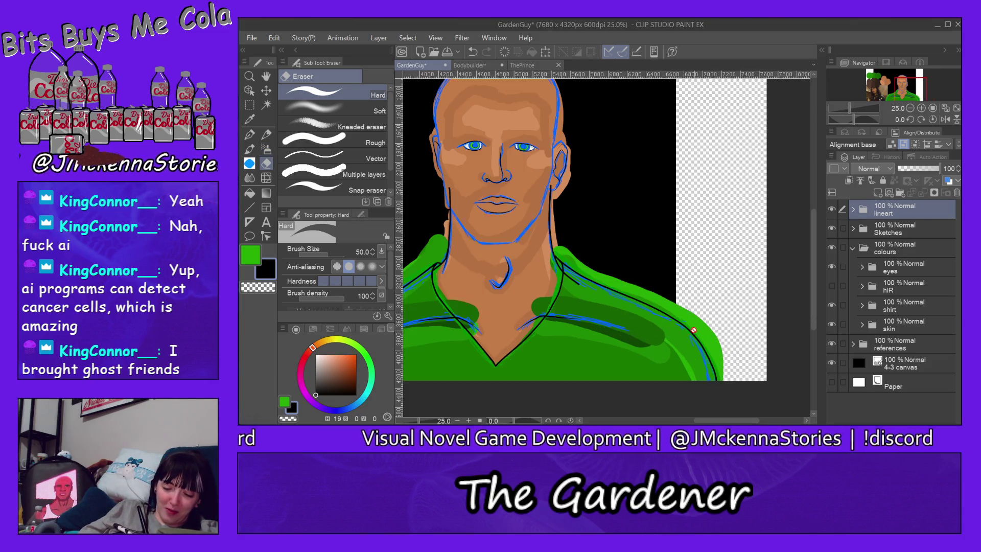
{"action": "scroll", "coordinate": [694, 330], "scroll_direction": "up", "scroll_amount": 1}
{"action": "scroll", "coordinate": [664, 317], "scroll_direction": "up", "scroll_amount": 1}
{"action": "scroll", "coordinate": [664, 317], "scroll_direction": "down", "scroll_amount": 1}
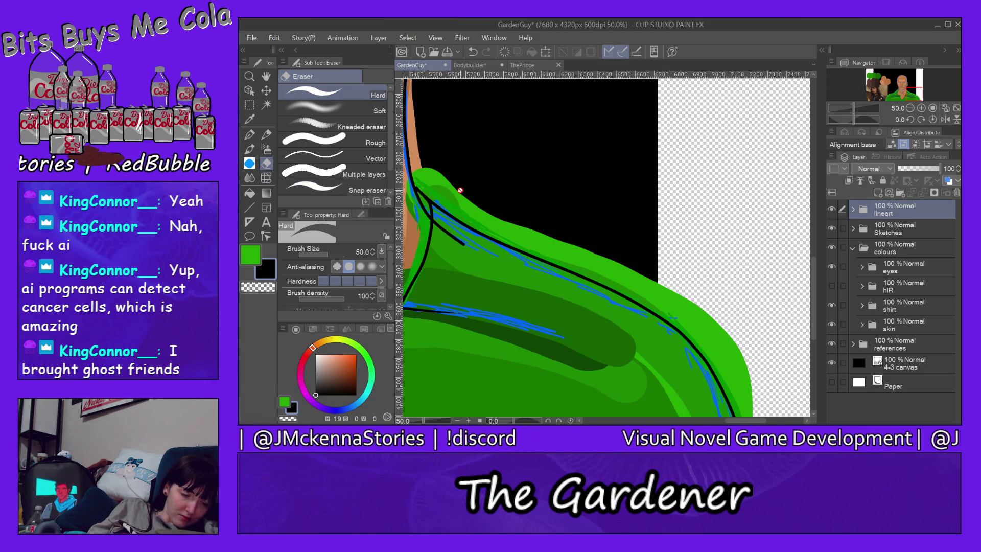
{"action": "left_click", "coordinate": [472, 212], "text": "ctrl+shift"}
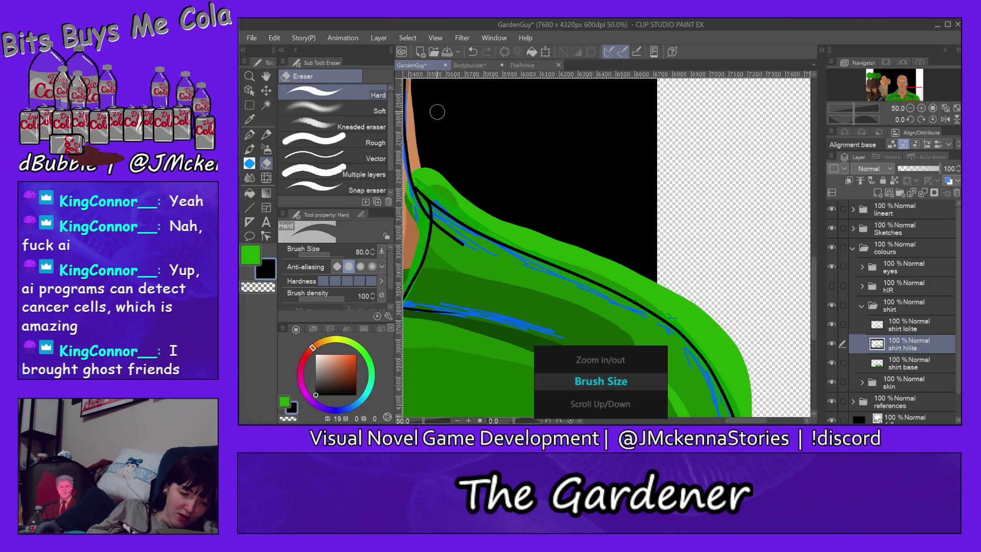
{"action": "key", "text": "bracketright"}
{"action": "key", "text": "bracketright"}
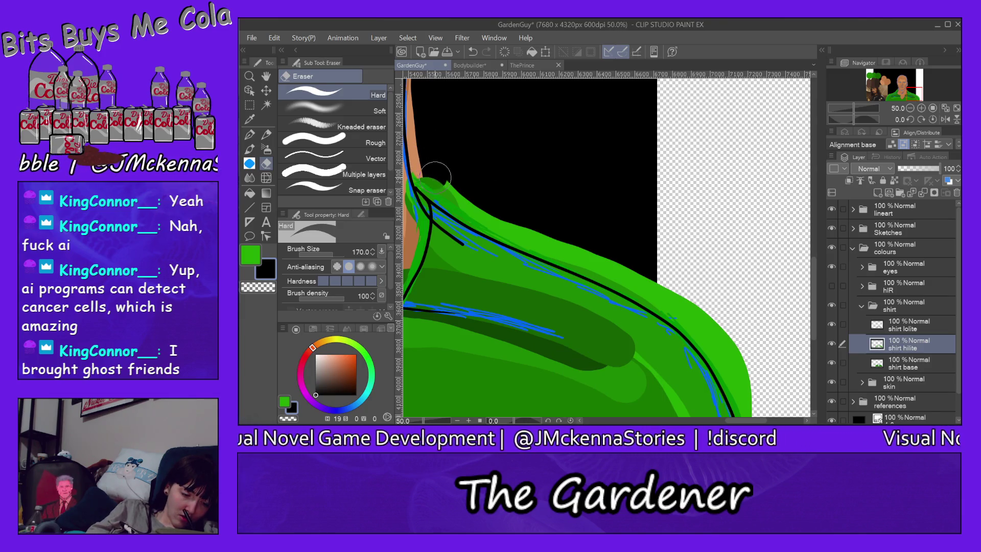
{"action": "mouse_move", "coordinate": [434, 179]}
{"action": "left_mouse_down"}
{"action": "mouse_move", "coordinate": [728, 346]}
{"action": "mouse_move", "coordinate": [755, 404]}
{"action": "left_mouse_up"}
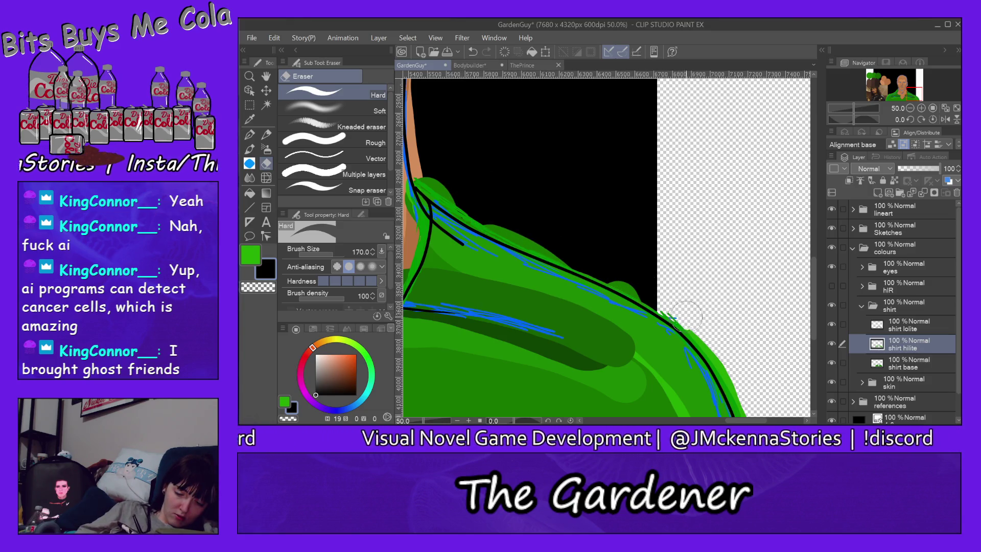
{"action": "left_click_drag", "start_coordinate": [723, 356], "coordinate": [747, 406]}
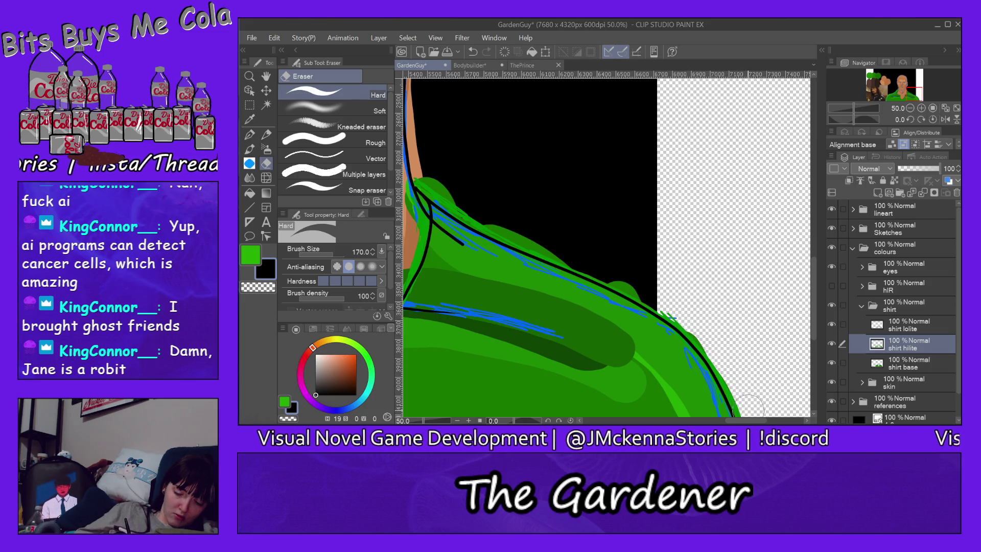
{"action": "scroll", "coordinate": [781, 325], "scroll_direction": "down", "scroll_amount": 3}
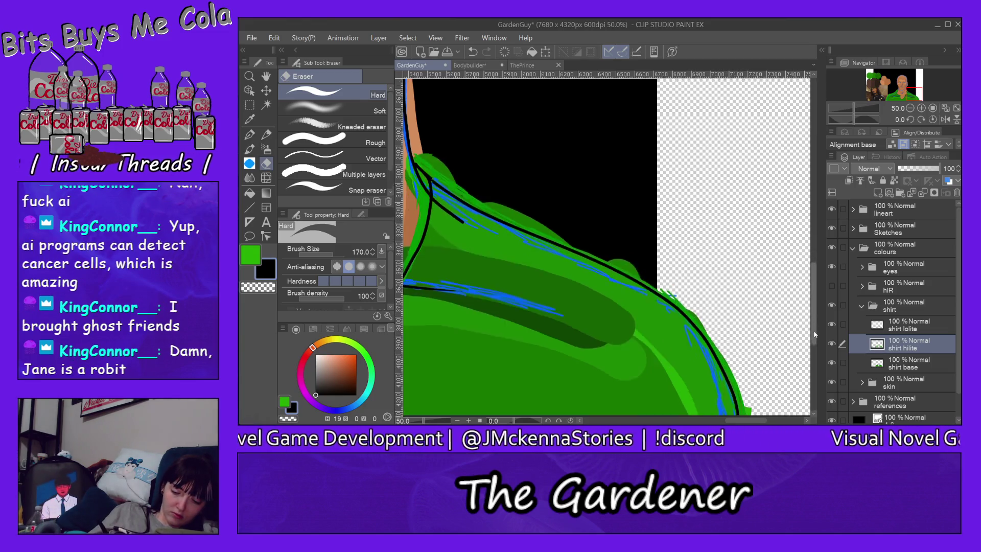
{"action": "left_click_drag", "start_coordinate": [752, 361], "coordinate": [754, 378]}
{"action": "left_click_drag", "start_coordinate": [753, 422], "coordinate": [724, 422]}
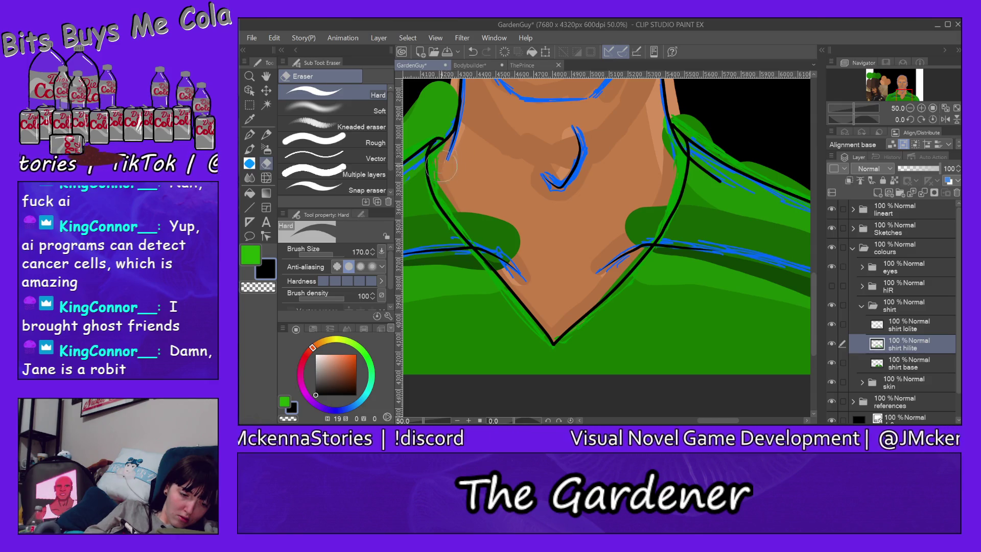
{"action": "left_click_drag", "start_coordinate": [721, 420], "coordinate": [687, 423]}
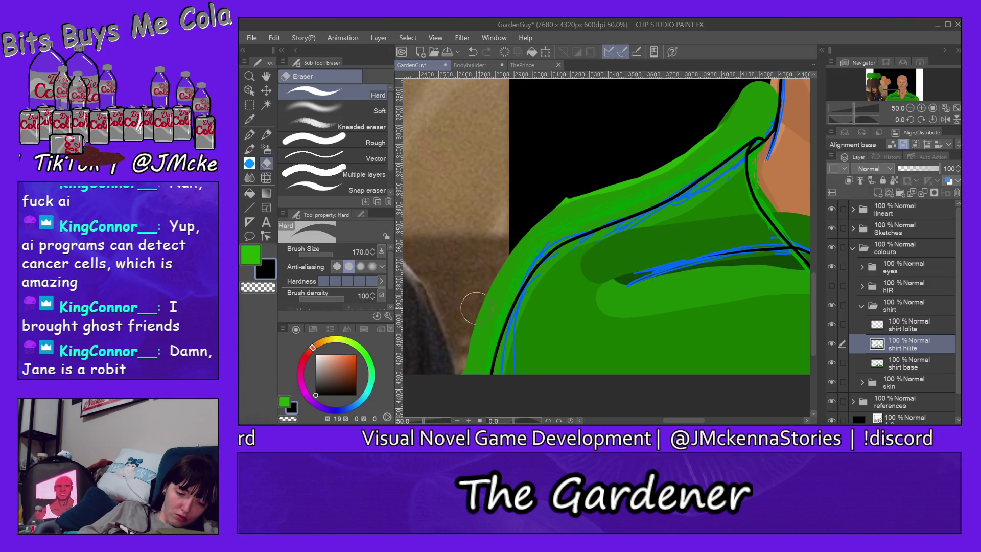
Trim green past the left shoulder and shoulder top, then erase base green near the neck
{"action": "left_click_drag", "start_coordinate": [589, 182], "coordinate": [462, 368]}
{"action": "left_click_drag", "start_coordinate": [565, 197], "coordinate": [608, 185]}
{"action": "left_click_drag", "start_coordinate": [546, 240], "coordinate": [475, 343]}
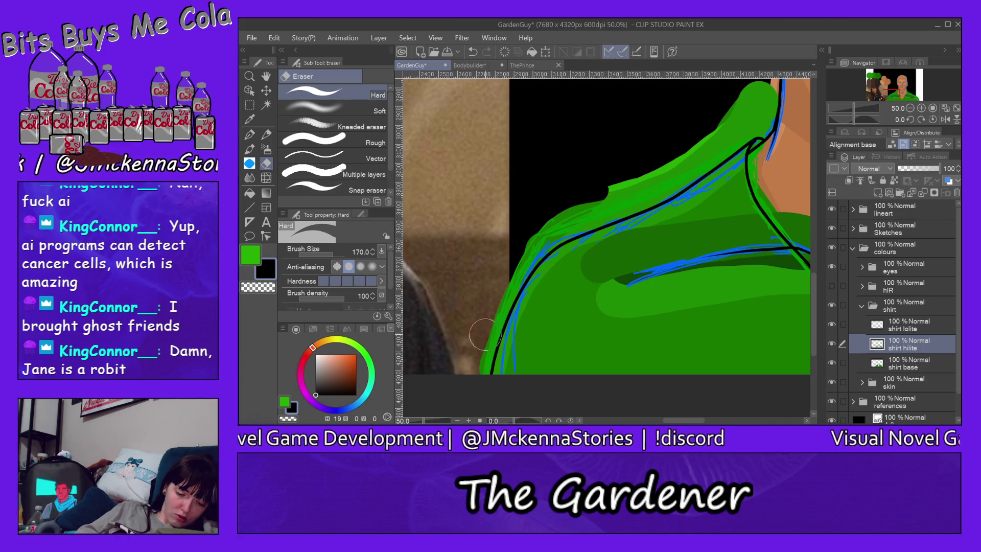
{"action": "mouse_move", "coordinate": [746, 100]}
{"action": "left_mouse_down"}
{"action": "mouse_move", "coordinate": [692, 150]}
{"action": "mouse_move", "coordinate": [752, 91]}
{"action": "left_mouse_up"}
{"action": "mouse_move", "coordinate": [728, 129]}
{"action": "left_mouse_down"}
{"action": "mouse_move", "coordinate": [760, 123]}
{"action": "mouse_move", "coordinate": [618, 207]}
{"action": "left_mouse_up"}
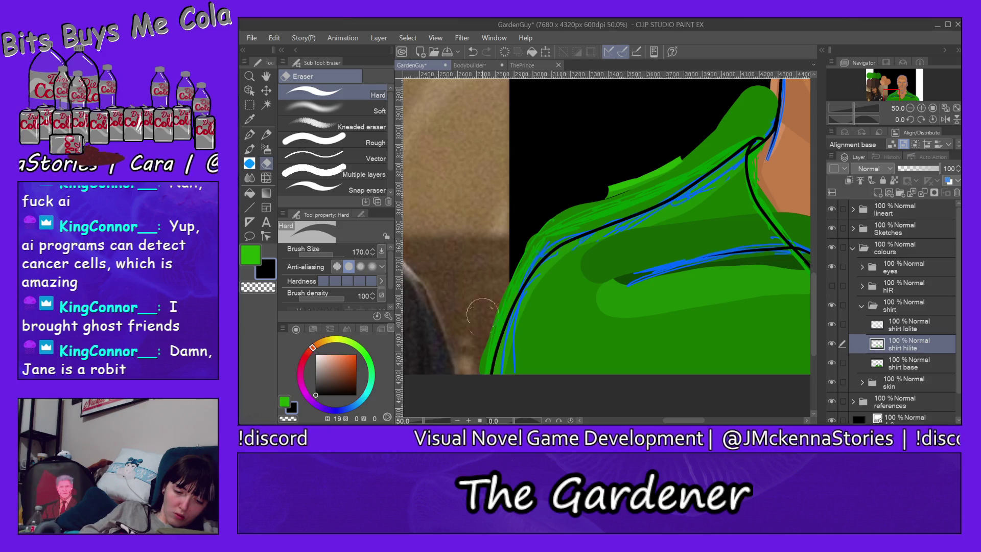
{"action": "left_click_drag", "start_coordinate": [593, 185], "coordinate": [568, 194]}
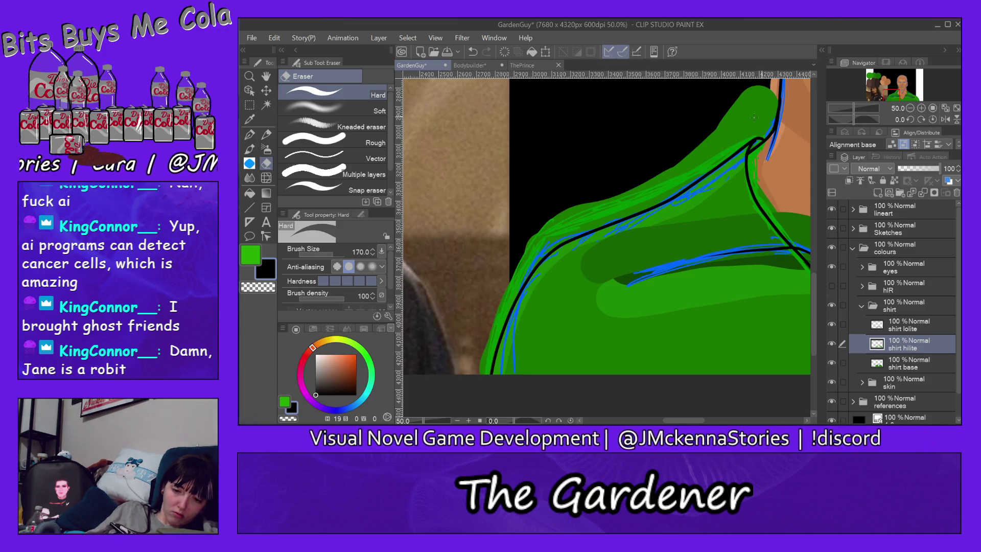
{"action": "key", "text": "alt+bracketleft"}
{"action": "mouse_move", "coordinate": [749, 95]}
{"action": "left_mouse_down"}
{"action": "mouse_move", "coordinate": [767, 95]}
{"action": "mouse_move", "coordinate": [765, 121]}
{"action": "mouse_move", "coordinate": [510, 282]}
{"action": "left_mouse_up"}
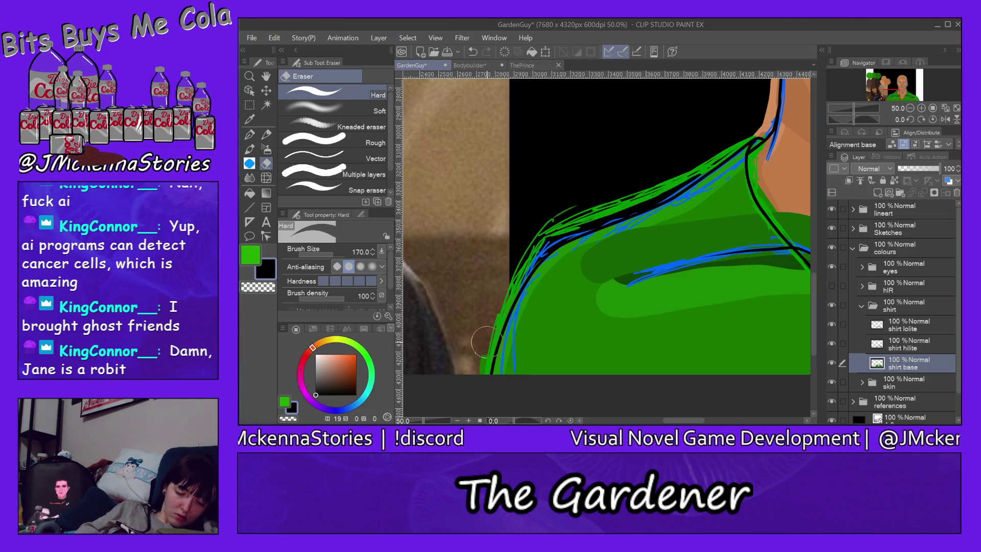
Erase stray green at the shirt's bottom-left, then the lolite shading over both collars
{"action": "left_click_drag", "start_coordinate": [488, 340], "coordinate": [482, 371]}
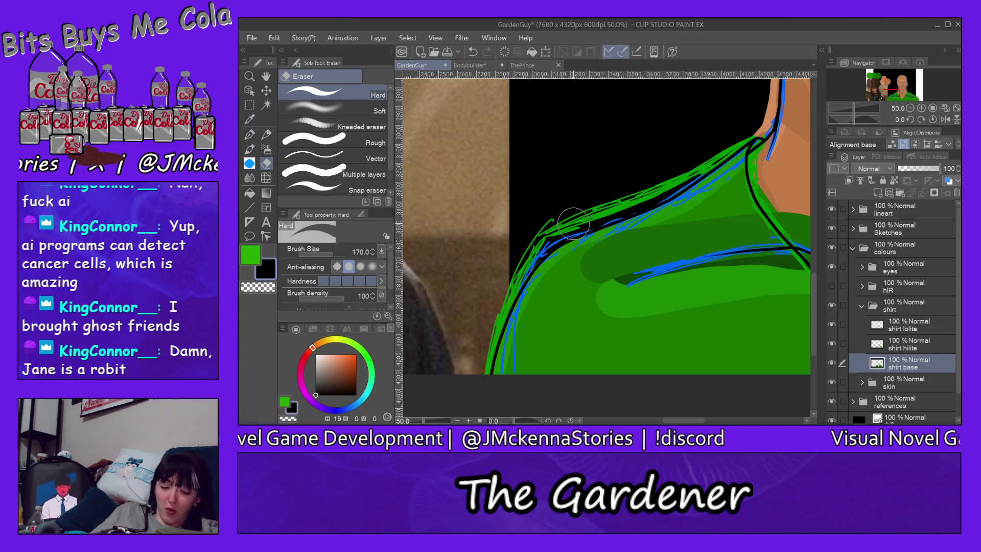
{"action": "left_click_drag", "start_coordinate": [679, 420], "coordinate": [704, 420]}
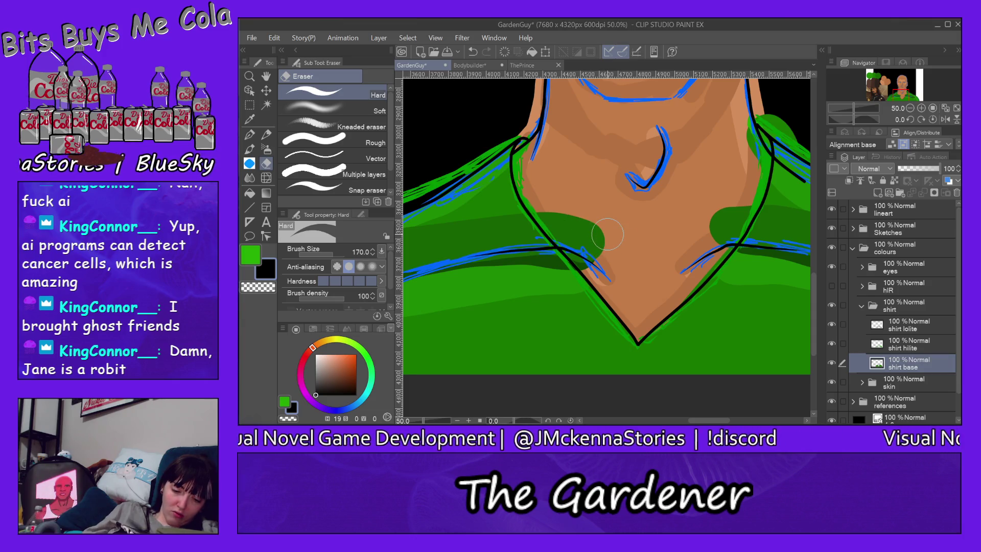
{"action": "left_click", "coordinate": [588, 229], "text": "ctrl+shift"}
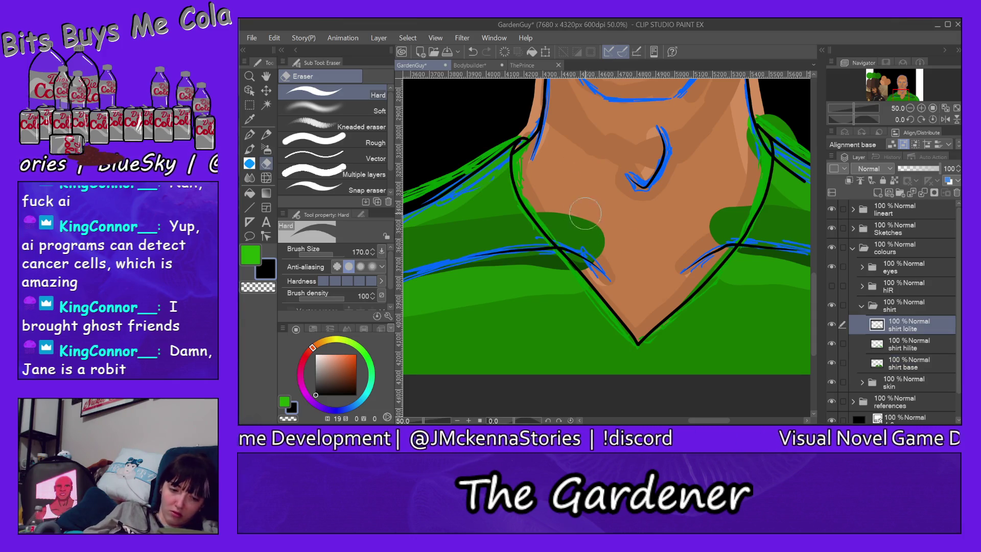
{"action": "mouse_move", "coordinate": [576, 214]}
{"action": "left_mouse_down"}
{"action": "mouse_move", "coordinate": [599, 276]}
{"action": "mouse_move", "coordinate": [577, 250]}
{"action": "left_mouse_up"}
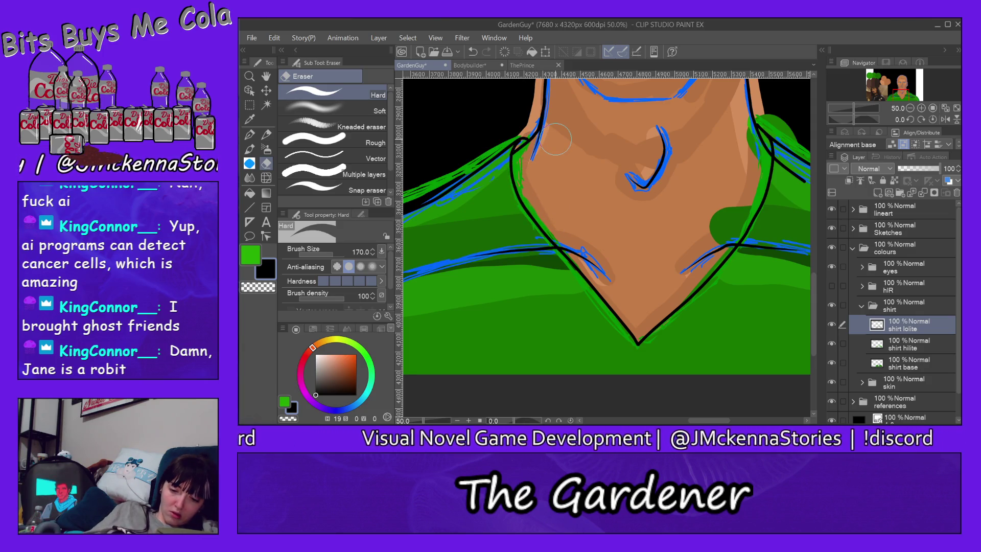
{"action": "left_click_drag", "start_coordinate": [693, 274], "coordinate": [736, 191]}
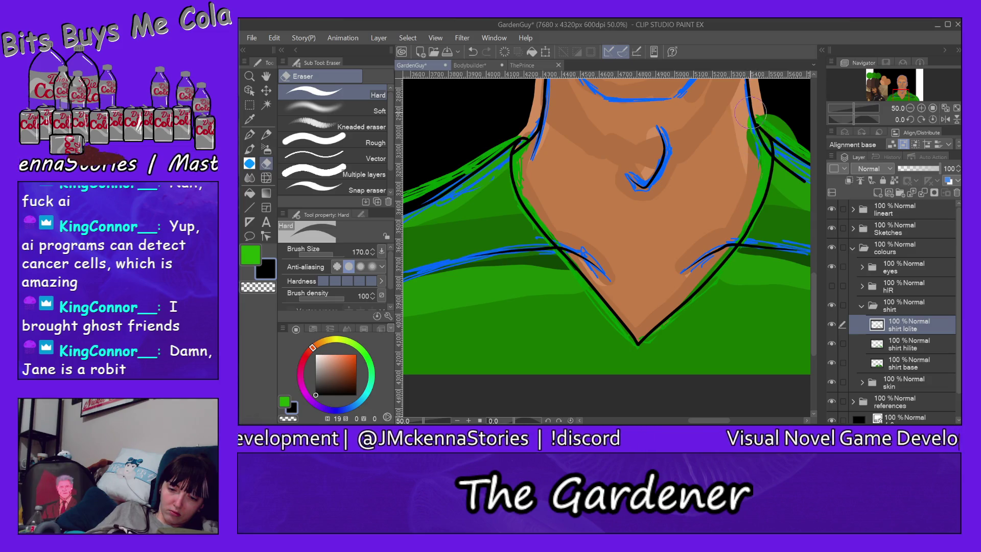
Back on shirt base, trim the right shoulder's green back to its black outline
{"action": "left_click", "coordinate": [775, 121], "text": "ctrl+shift"}
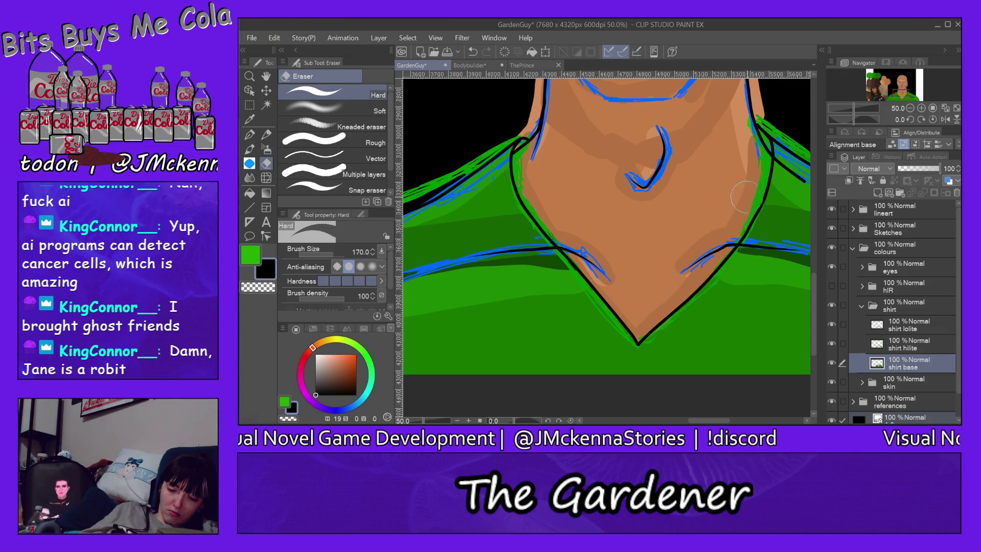
{"action": "left_click_drag", "start_coordinate": [712, 422], "coordinate": [749, 422]}
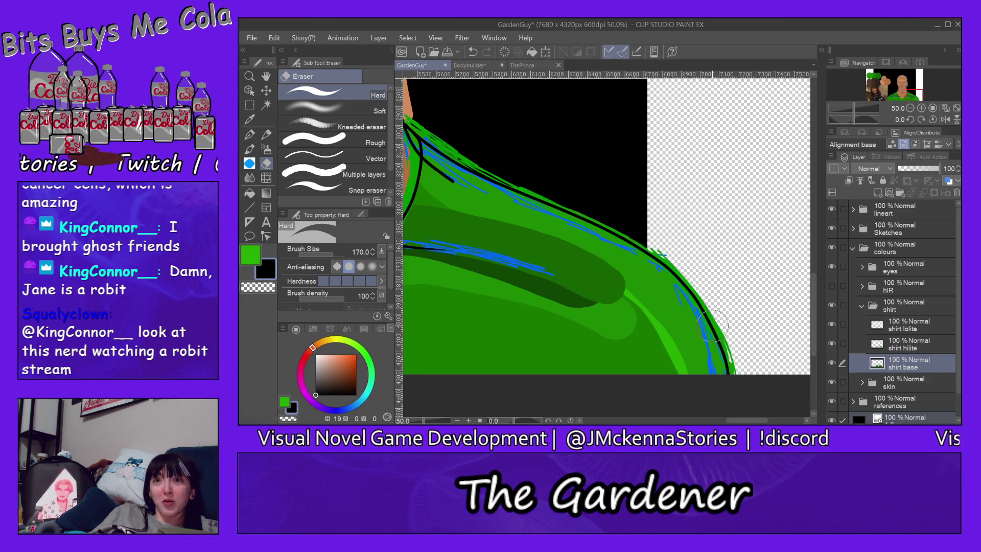
{"action": "left_click_drag", "start_coordinate": [750, 421], "coordinate": [708, 421]}
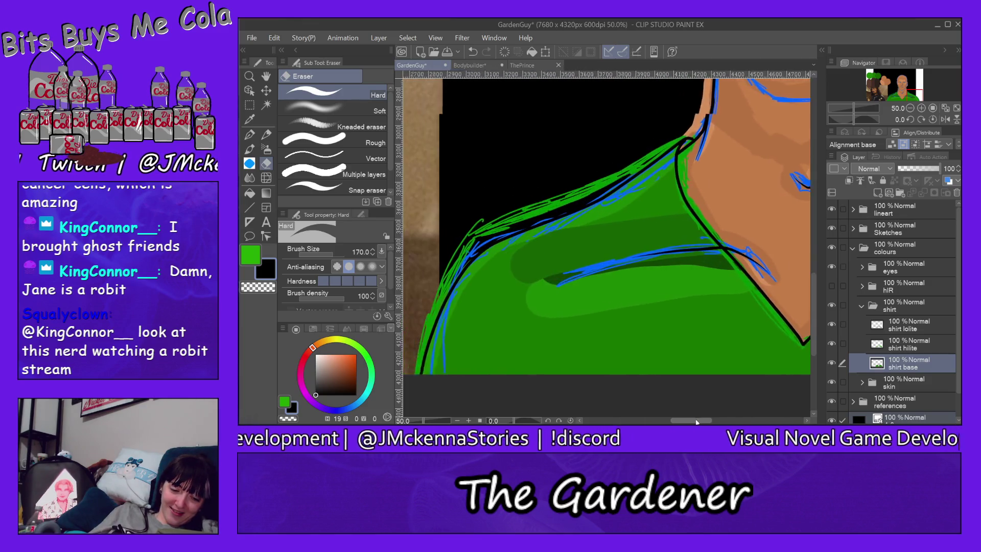
{"action": "left_click_drag", "start_coordinate": [709, 421], "coordinate": [708, 420]}
{"action": "left_click_drag", "start_coordinate": [811, 294], "coordinate": [812, 236]}
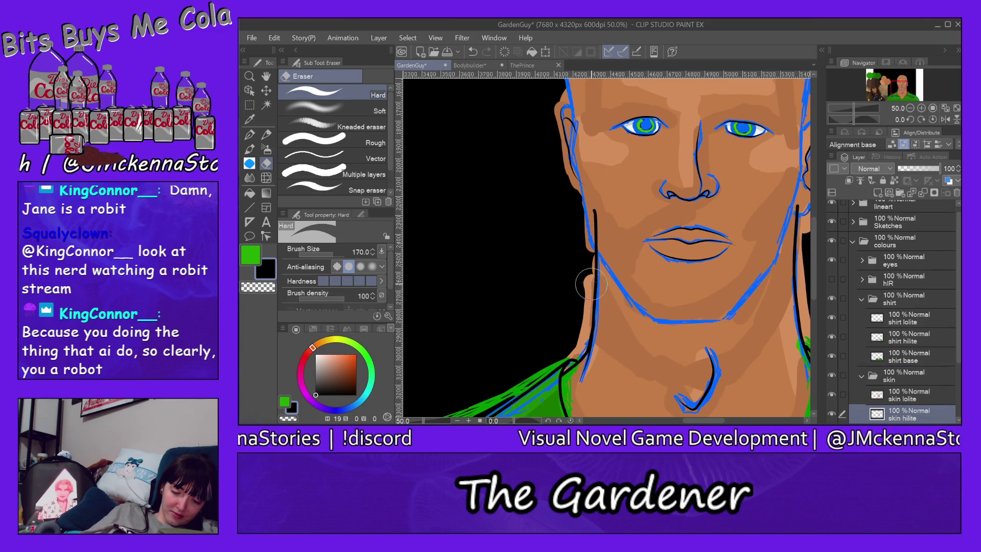
Erase skin highlight, base colour and shading spilling past the left neck edge
{"action": "left_click", "coordinate": [590, 302], "text": "ctrl+shift"}
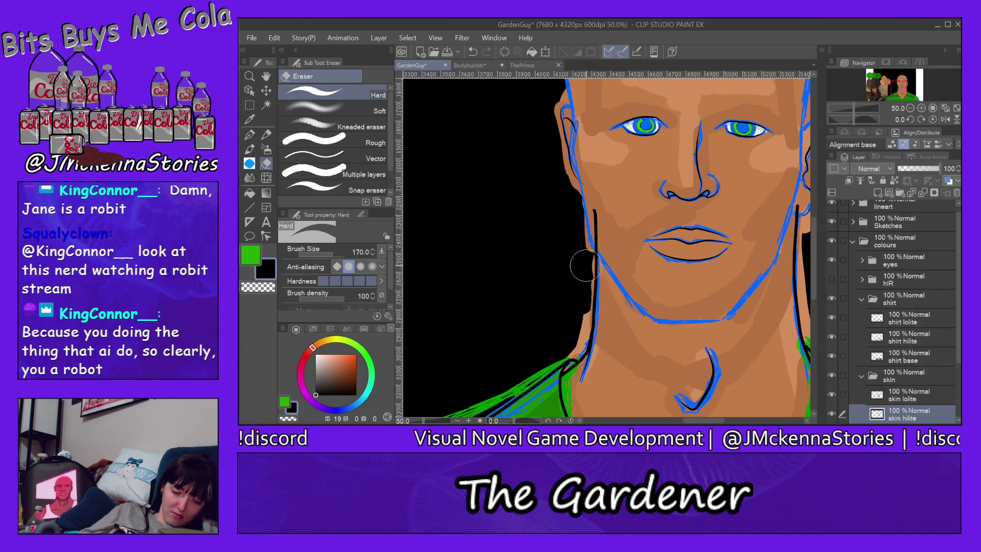
{"action": "left_click_drag", "start_coordinate": [578, 328], "coordinate": [562, 355]}
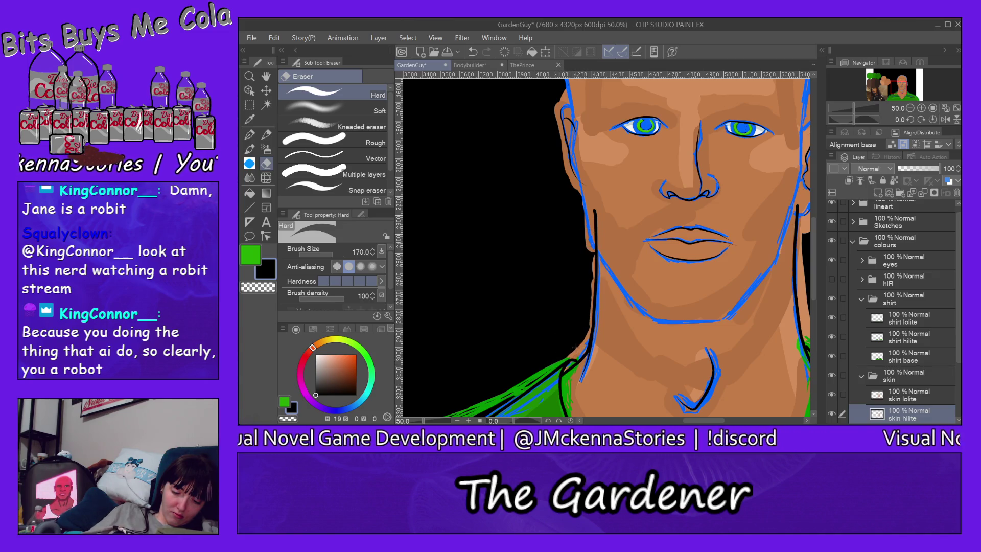
{"action": "left_click", "coordinate": [574, 346], "text": "ctrl+shift"}
{"action": "left_click_drag", "start_coordinate": [558, 355], "coordinate": [577, 337]}
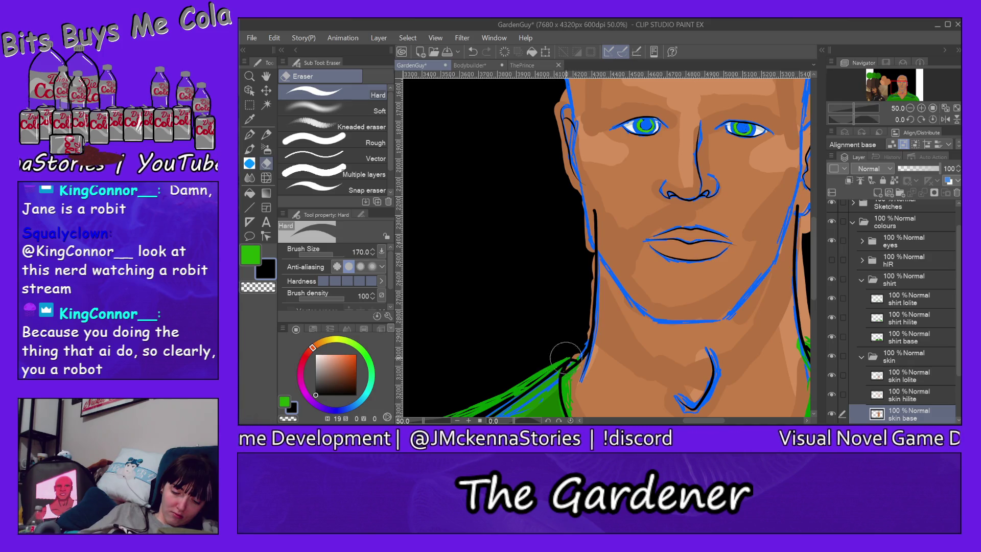
{"action": "left_click_drag", "start_coordinate": [582, 299], "coordinate": [586, 263]}
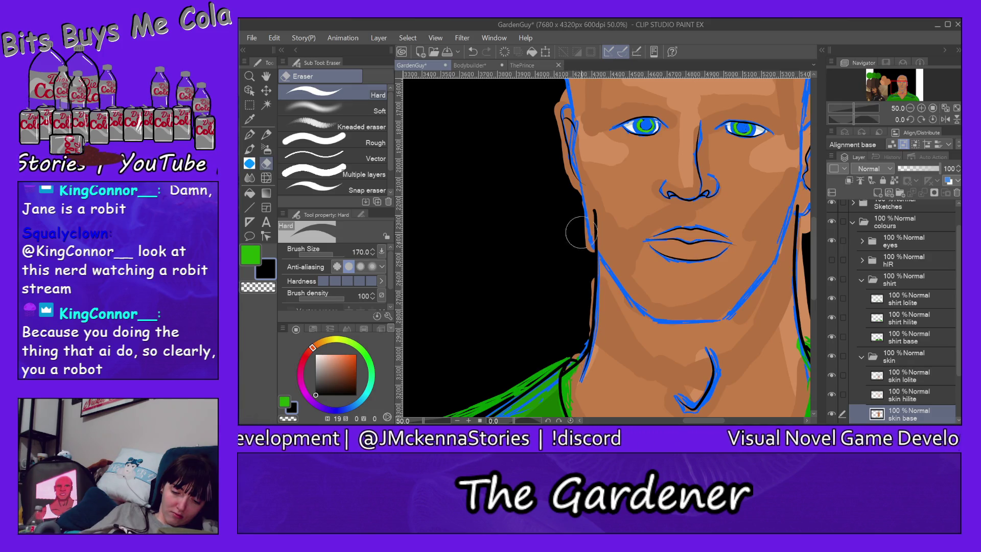
{"action": "left_click", "coordinate": [593, 281], "text": "ctrl+shift"}
{"action": "mouse_move", "coordinate": [583, 270]}
{"action": "left_mouse_down"}
{"action": "mouse_move", "coordinate": [560, 357]}
{"action": "mouse_move", "coordinate": [579, 330]}
{"action": "left_mouse_up"}
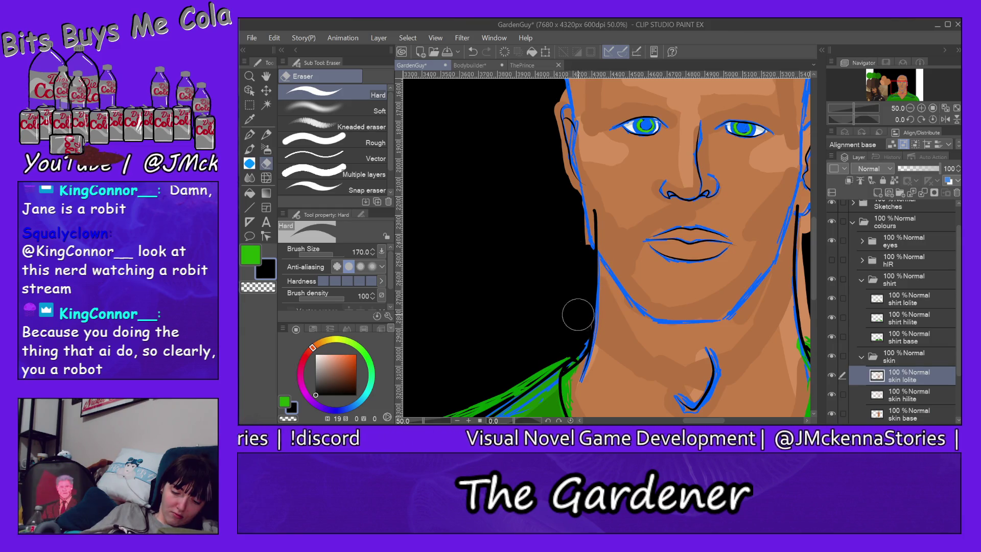
{"action": "mouse_move", "coordinate": [570, 243]}
{"action": "left_mouse_down"}
{"action": "mouse_move", "coordinate": [578, 248]}
{"action": "mouse_move", "coordinate": [552, 96]}
{"action": "mouse_move", "coordinate": [577, 88]}
{"action": "left_mouse_up"}
Reselect the skin base layer and erase skin colour spilling past the neck outline
{"action": "key", "text": "alt+bracketleft"}
{"action": "key", "text": "alt+bracketleft"}
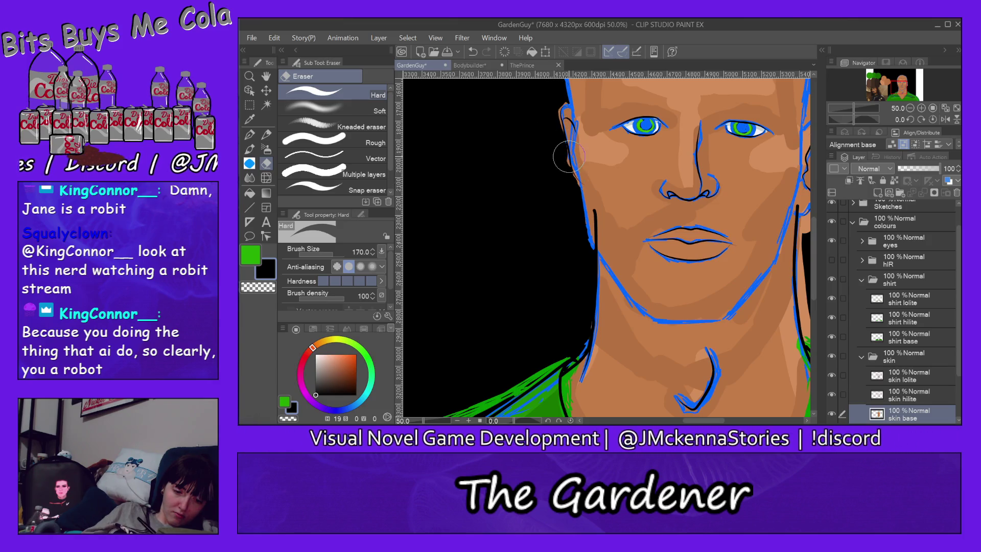
{"action": "key", "text": "alt+bracketleft"}
{"action": "key", "text": "alt+bracketleft"}
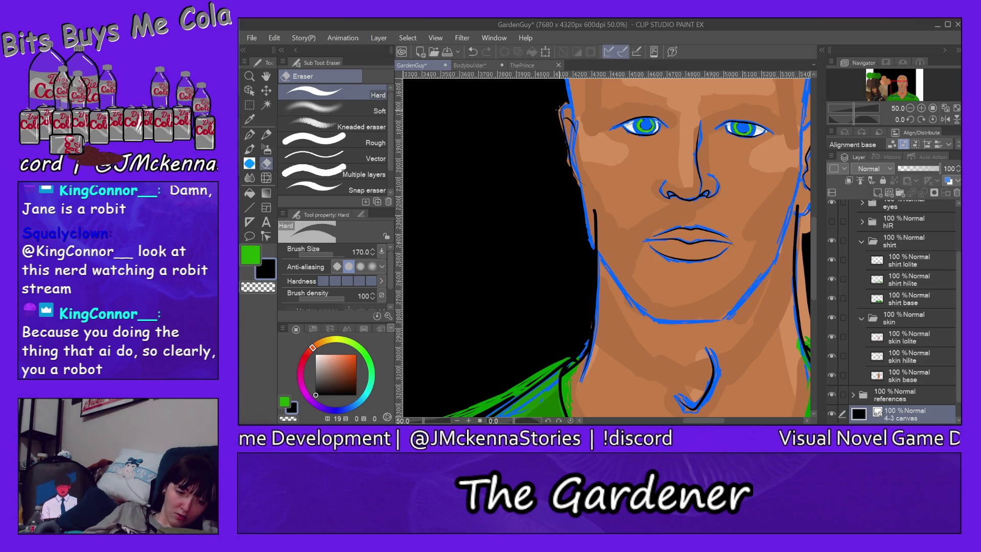
{"action": "key", "text": "alt+bracketright"}
{"action": "key", "text": "alt+bracketright"}
{"action": "key", "text": "alt+bracketright"}
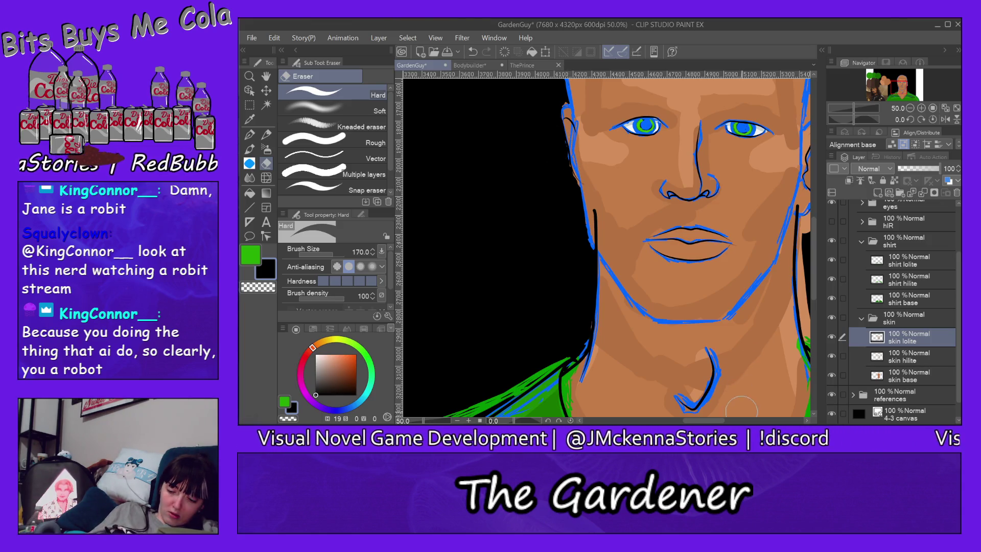
{"action": "left_click_drag", "start_coordinate": [721, 420], "coordinate": [745, 421]}
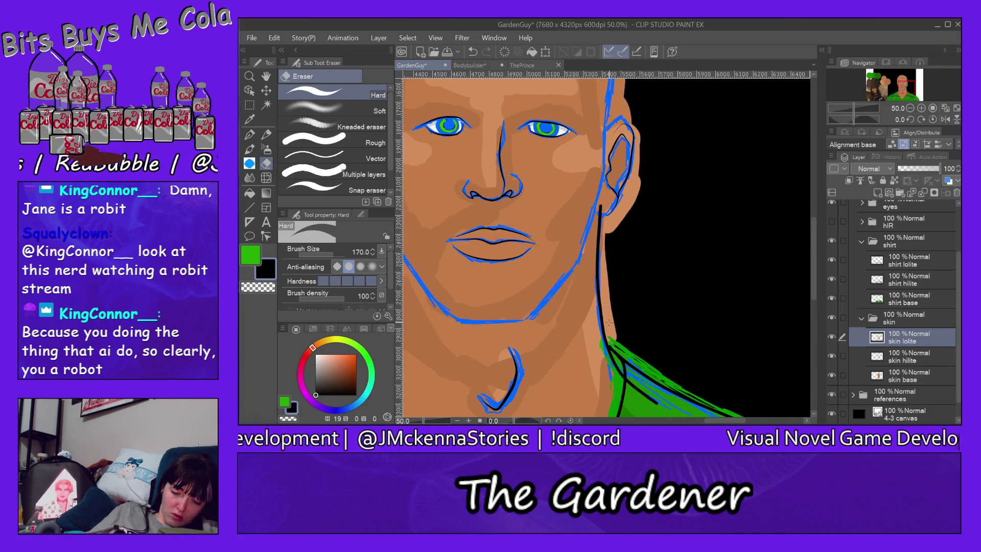
{"action": "key", "text": "alt+bracketleft"}
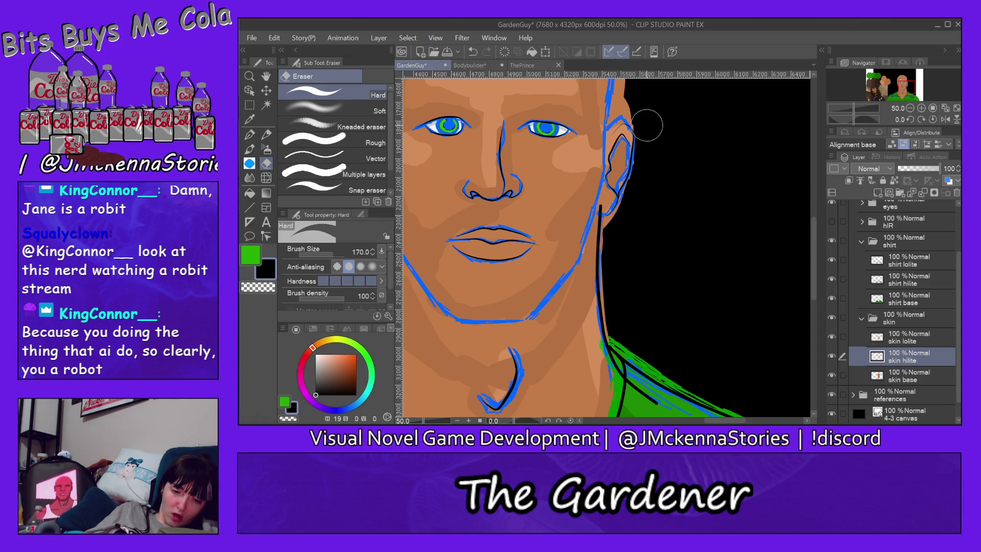
{"action": "left_click", "coordinate": [608, 219], "text": "ctrl+shift"}
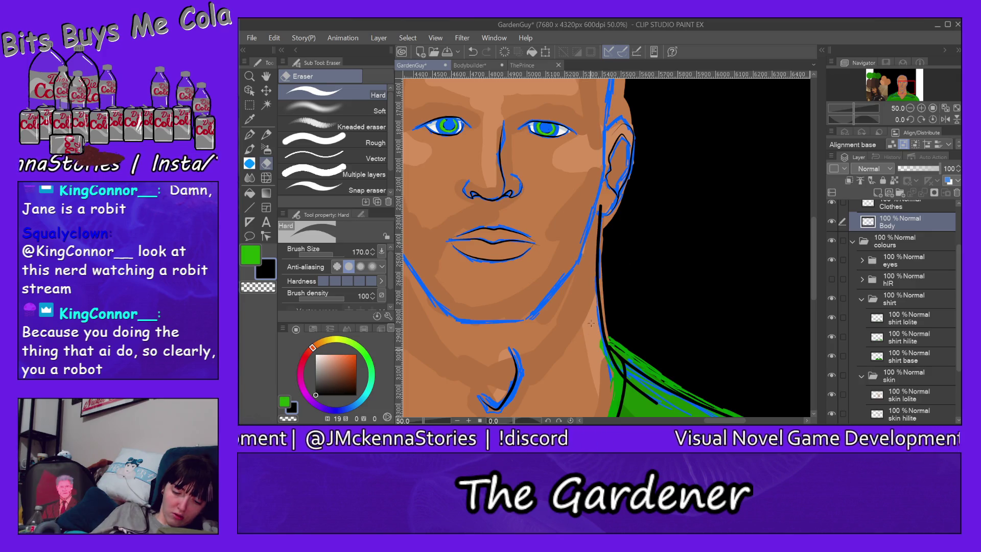
{"action": "left_click", "coordinate": [582, 296], "text": "ctrl+shift"}
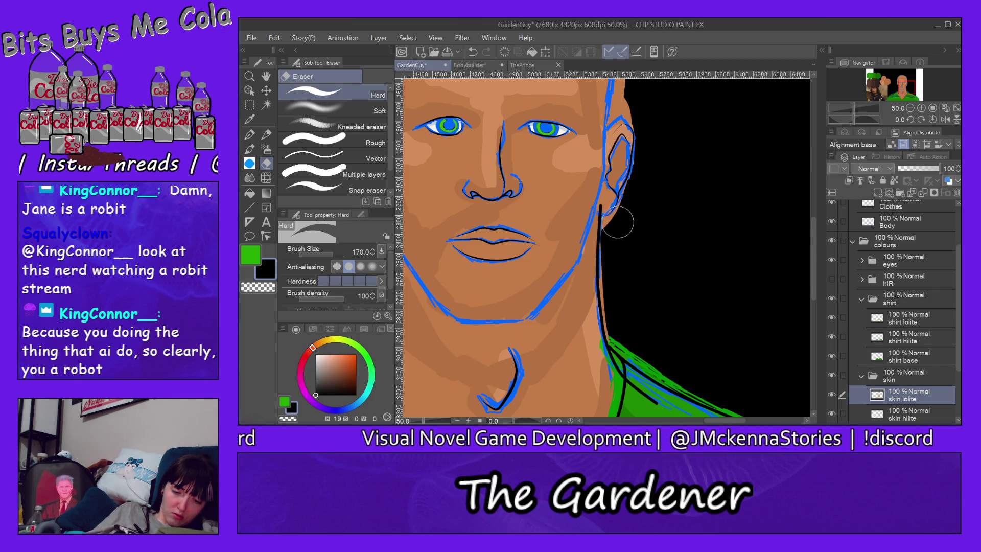
{"action": "left_click", "coordinate": [540, 199], "text": "ctrl+shift"}
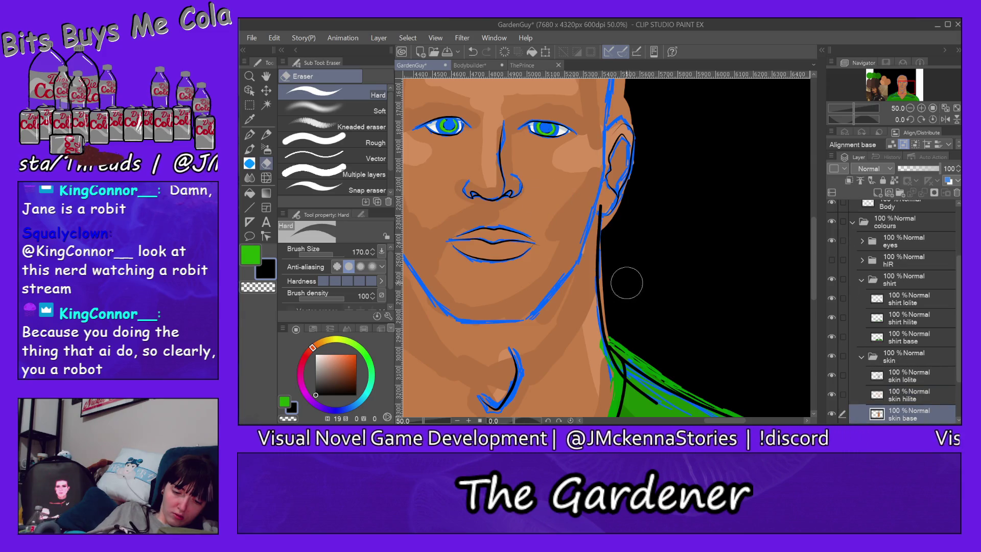
{"action": "mouse_move", "coordinate": [622, 336]}
{"action": "left_mouse_down"}
{"action": "mouse_move", "coordinate": [611, 231]}
{"action": "mouse_move", "coordinate": [648, 167]}
{"action": "left_mouse_up"}
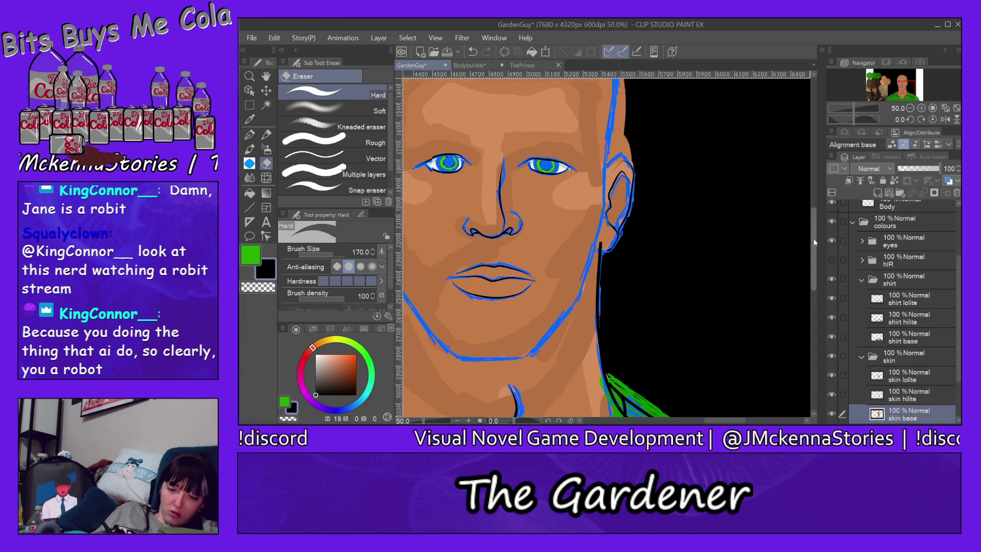
On skin base, erase skin overflow along the right edge and above the top of the head
{"action": "scroll", "coordinate": [797, 216], "scroll_direction": "up", "scroll_amount": 5}
{"action": "mouse_move", "coordinate": [628, 145]}
{"action": "left_mouse_down"}
{"action": "mouse_move", "coordinate": [624, 225]}
{"action": "mouse_move", "coordinate": [633, 240]}
{"action": "mouse_move", "coordinate": [621, 133]}
{"action": "mouse_move", "coordinate": [588, 91]}
{"action": "left_mouse_up"}
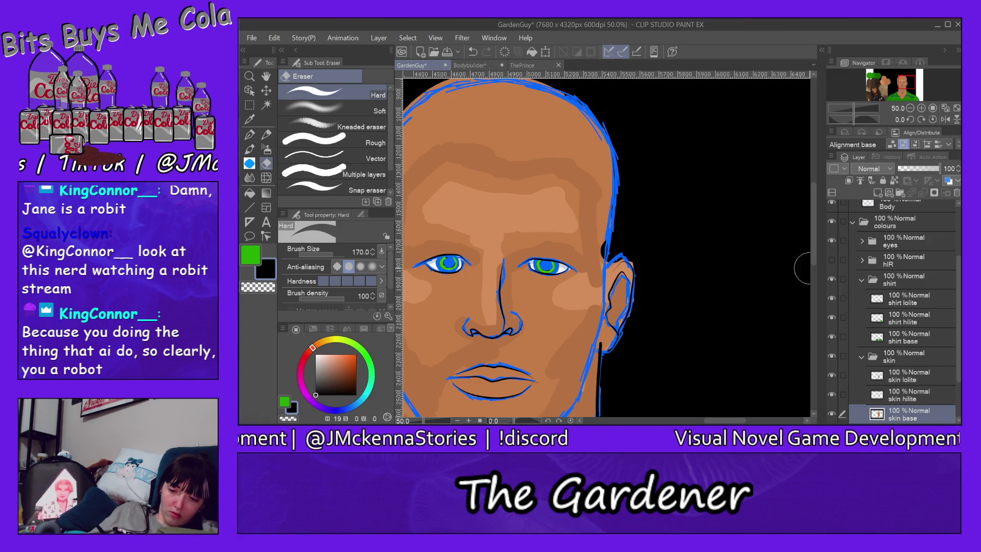
{"action": "scroll", "coordinate": [815, 252], "scroll_direction": "up", "scroll_amount": 3}
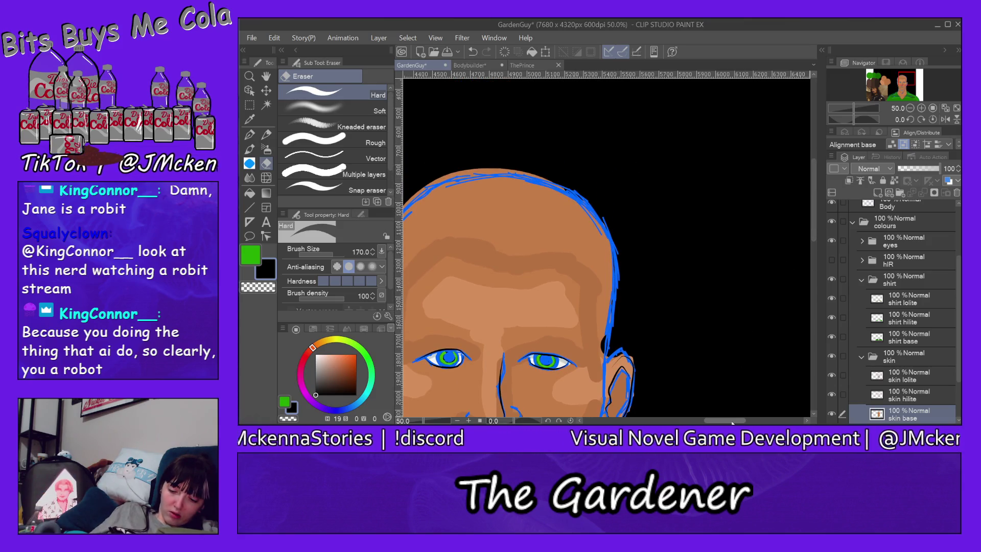
{"action": "left_click_drag", "start_coordinate": [732, 423], "coordinate": [714, 423]}
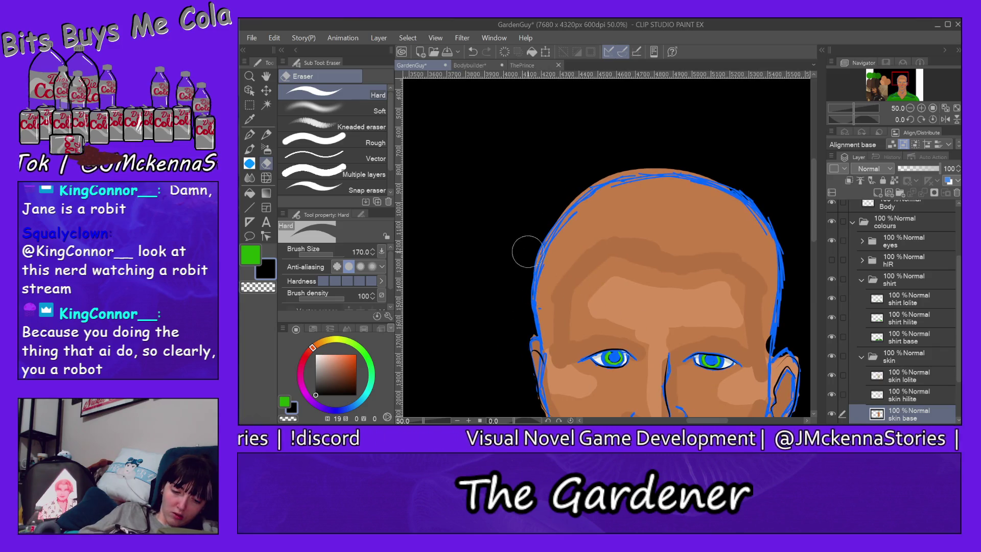
{"action": "left_click_drag", "start_coordinate": [718, 169], "coordinate": [787, 183]}
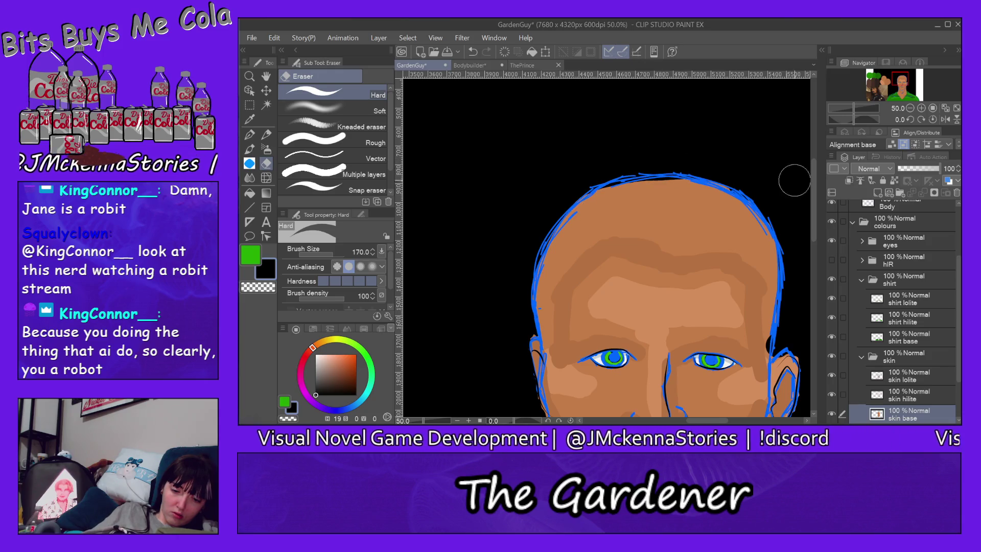
{"action": "left_click_drag", "start_coordinate": [816, 223], "coordinate": [816, 335]}
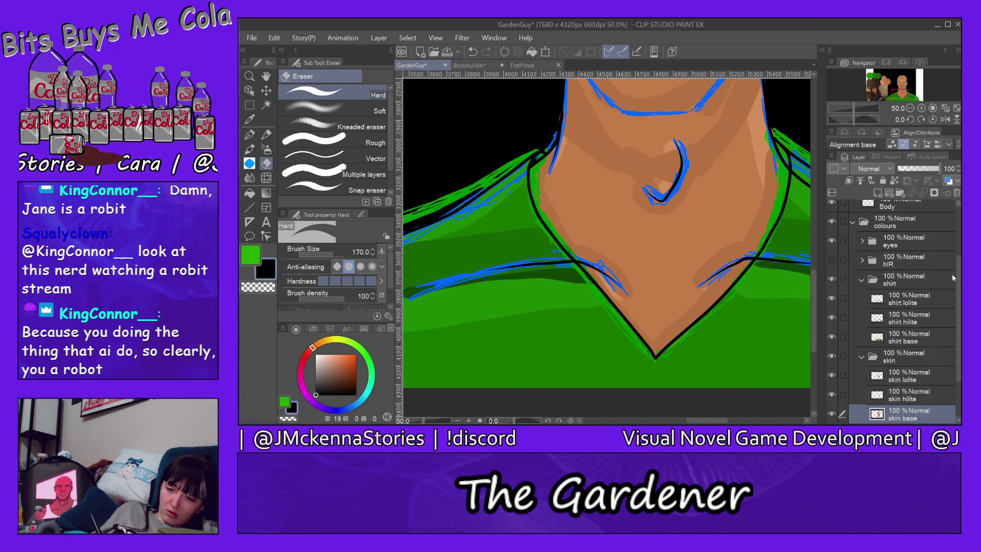
Turn on the hIR hair layer and hide the blue Sketches folder
{"action": "scroll", "coordinate": [876, 302], "scroll_direction": "up", "scroll_amount": 3}
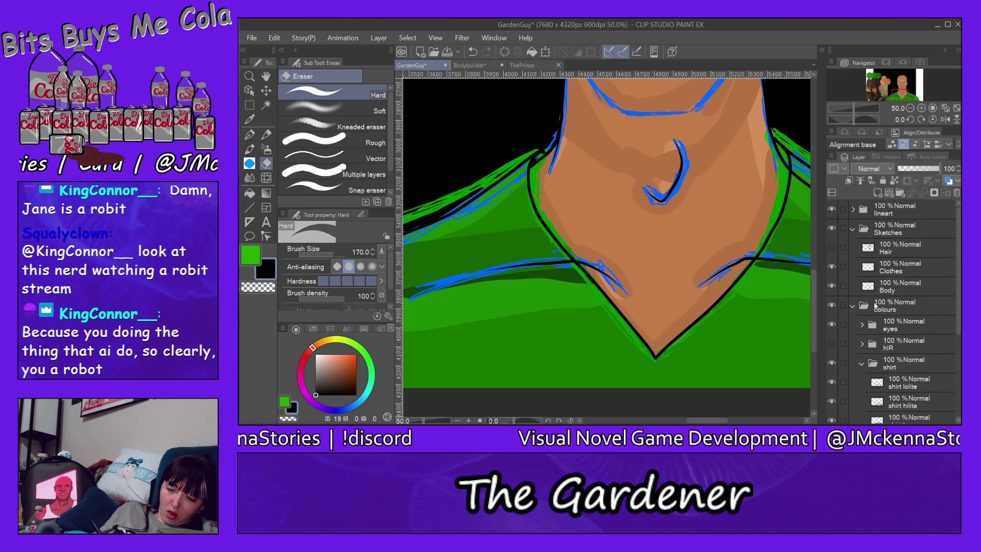
{"action": "left_click", "coordinate": [852, 306]}
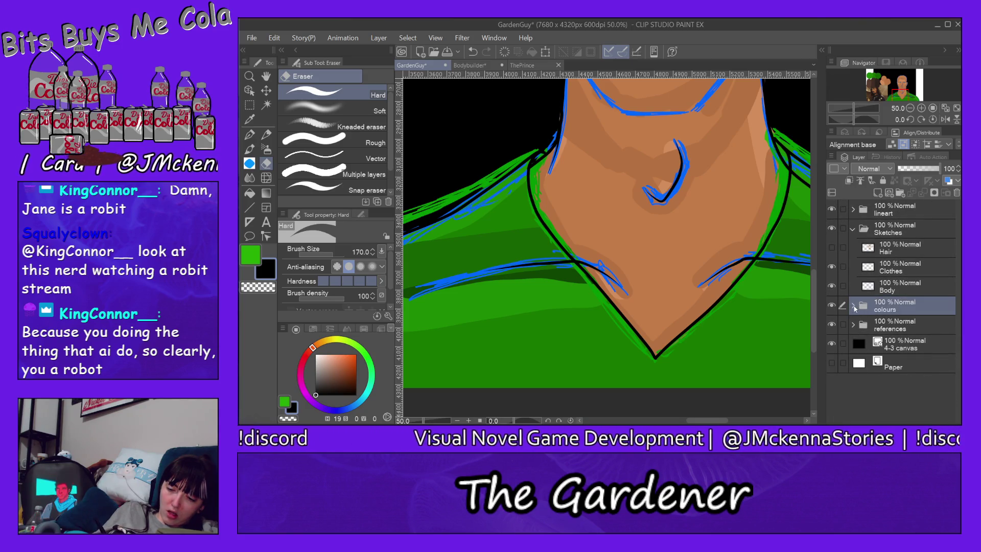
{"action": "left_click", "coordinate": [853, 305]}
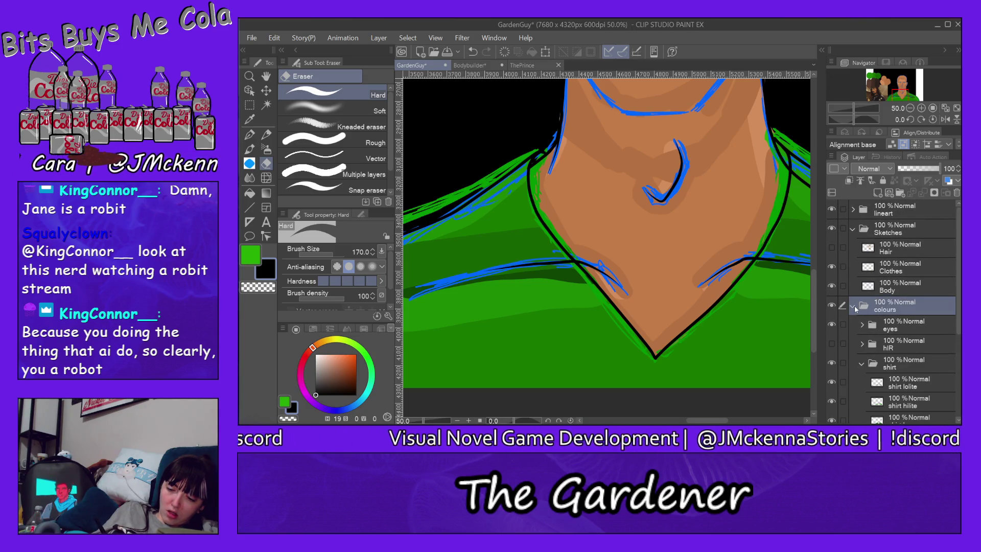
{"action": "left_click", "coordinate": [831, 344]}
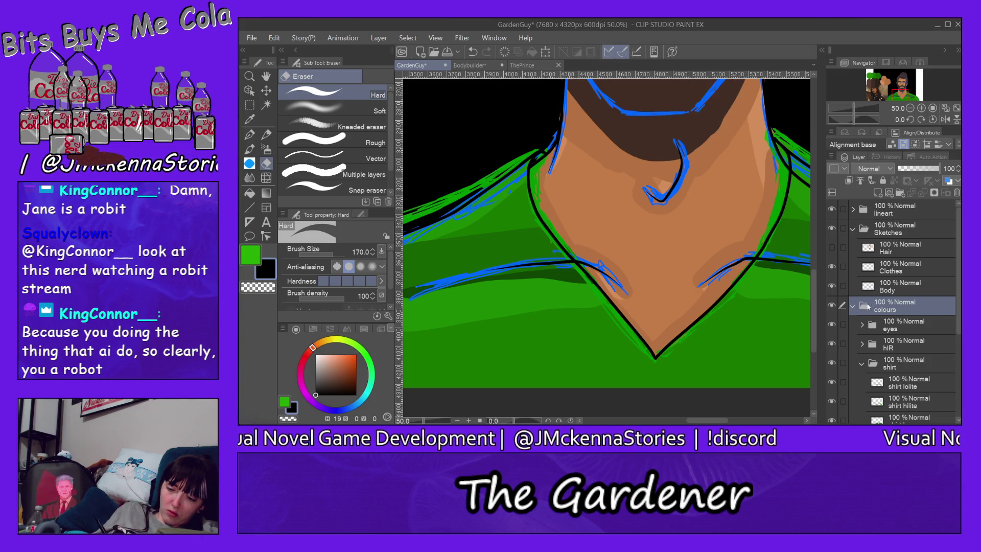
{"action": "left_click", "coordinate": [852, 306]}
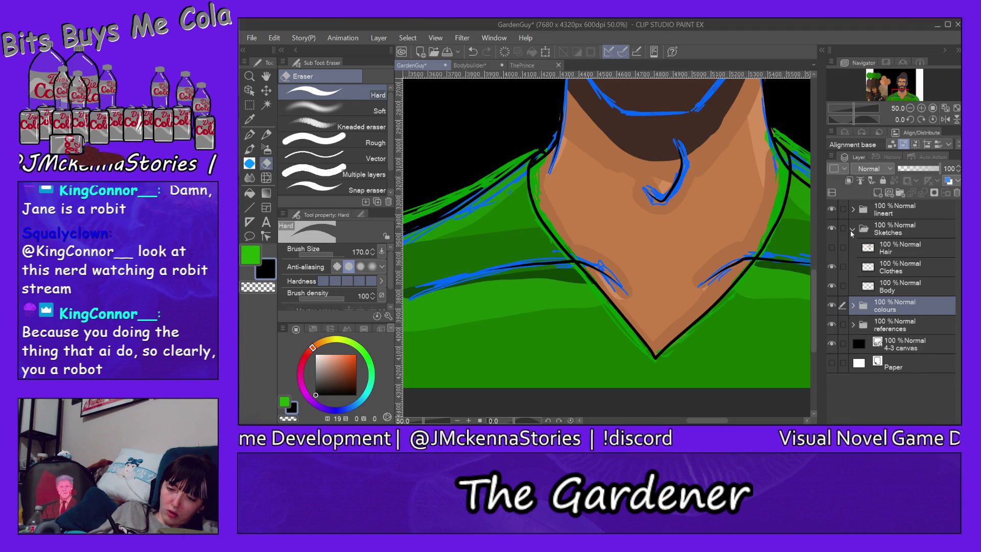
{"action": "left_click", "coordinate": [832, 229]}
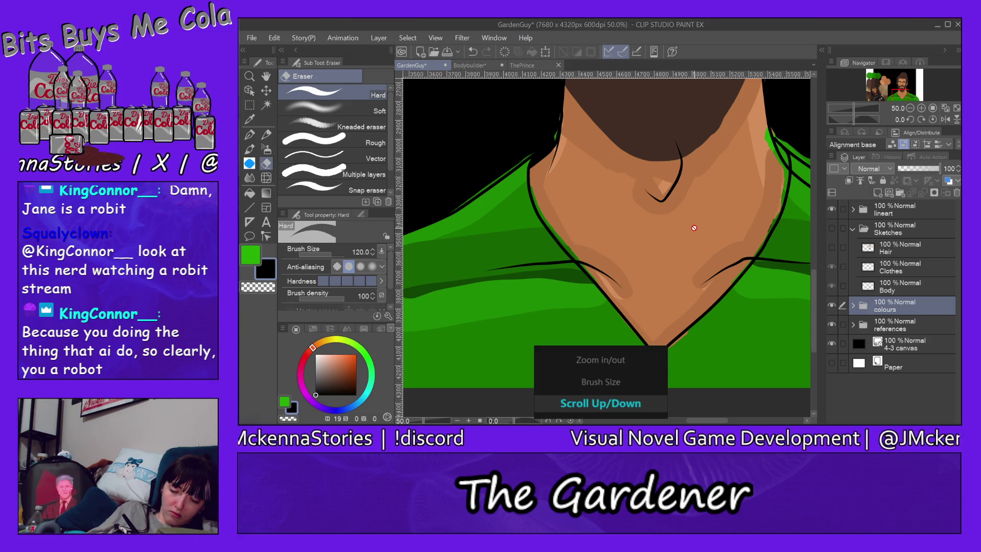
{"action": "scroll", "coordinate": [693, 228], "scroll_direction": "down", "scroll_amount": 2}
Zoom out to the whole drawing, then zoom in to 400% on the green eye
{"action": "scroll", "coordinate": [694, 228], "scroll_direction": "down", "scroll_amount": 2}
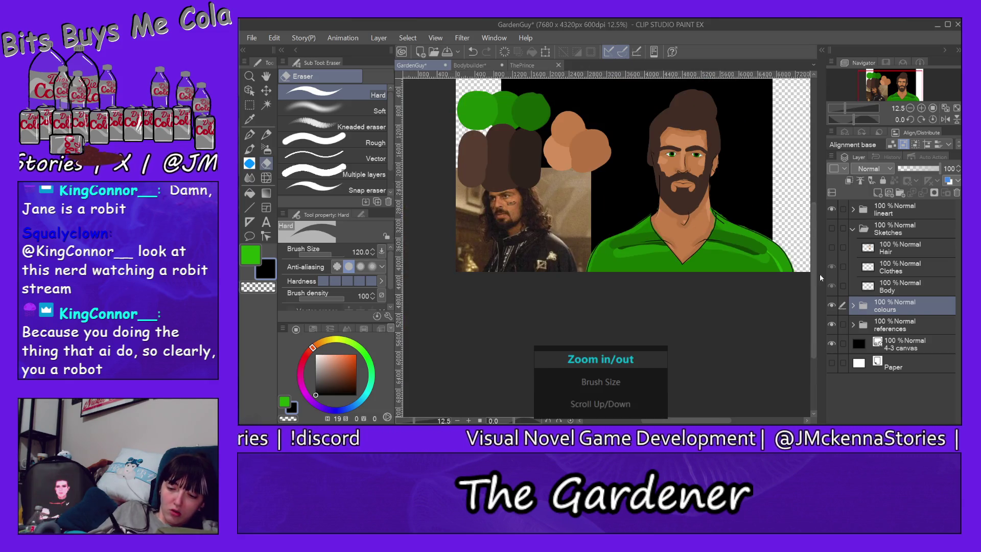
{"action": "left_click_drag", "start_coordinate": [815, 274], "coordinate": [814, 236]}
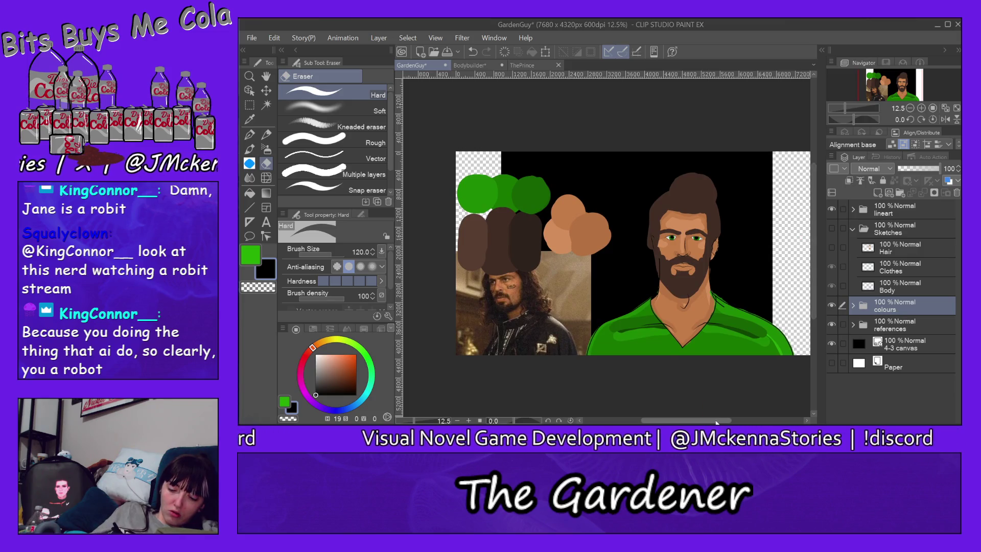
{"action": "left_click_drag", "start_coordinate": [718, 422], "coordinate": [729, 421]}
{"action": "scroll", "coordinate": [722, 397], "scroll_direction": "up", "scroll_amount": 2}
{"action": "scroll", "coordinate": [557, 180], "scroll_direction": "up", "scroll_amount": 2}
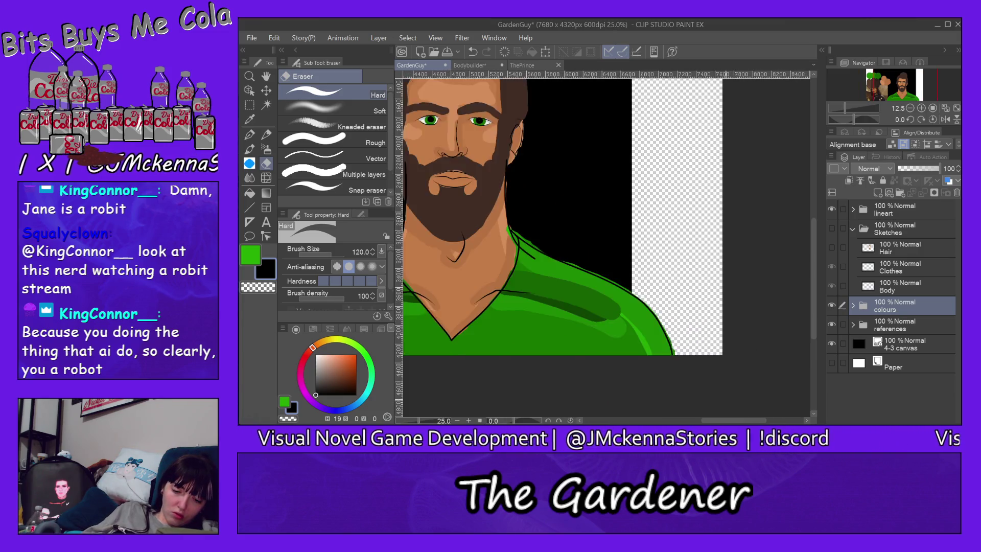
{"action": "scroll", "coordinate": [557, 180], "scroll_direction": "up", "scroll_amount": 1}
{"action": "scroll", "coordinate": [425, 140], "scroll_direction": "down", "scroll_amount": 3}
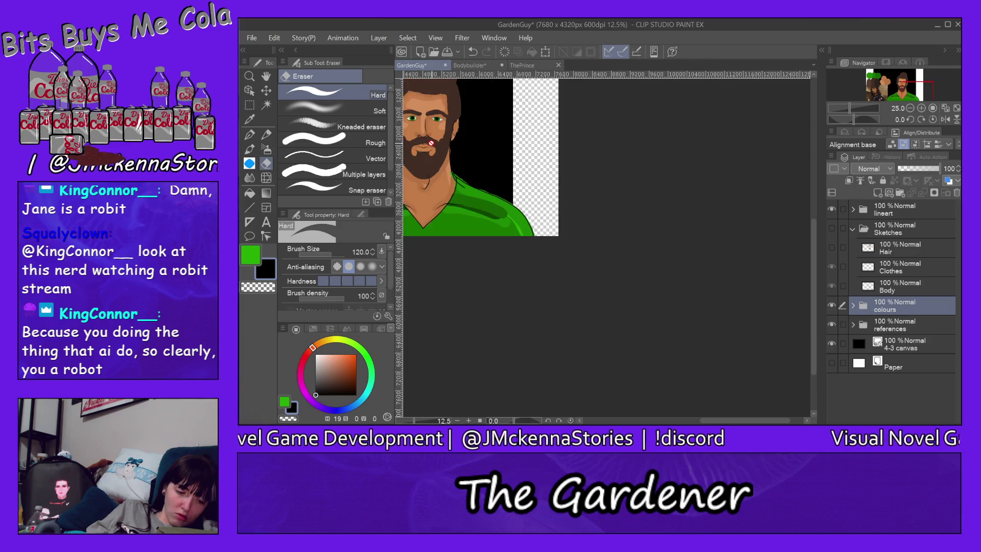
{"action": "scroll", "coordinate": [432, 143], "scroll_direction": "up", "scroll_amount": 1}
{"action": "scroll", "coordinate": [432, 143], "scroll_direction": "up", "scroll_amount": 2}
{"action": "scroll", "coordinate": [512, 117], "scroll_direction": "up", "scroll_amount": 1}
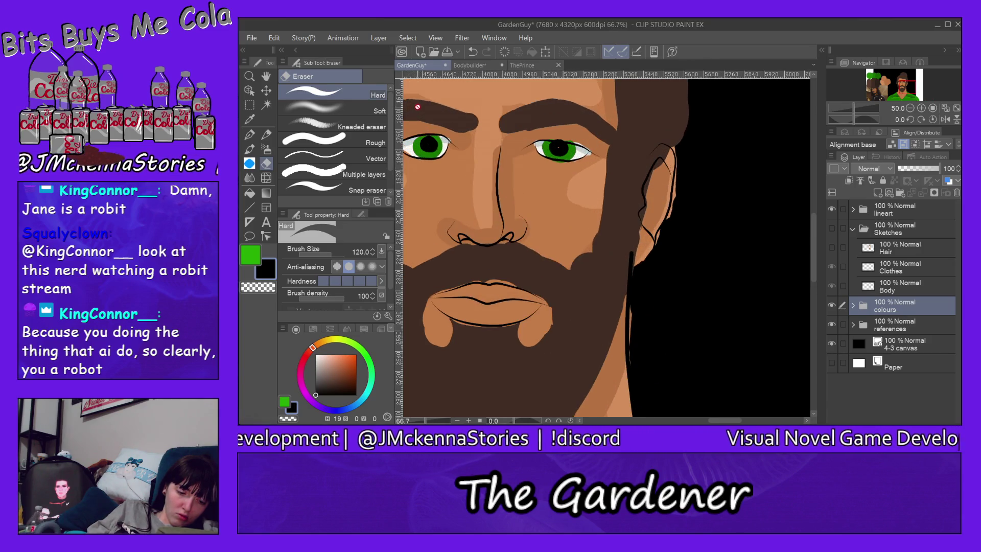
{"action": "scroll", "coordinate": [512, 116], "scroll_direction": "up", "scroll_amount": 3}
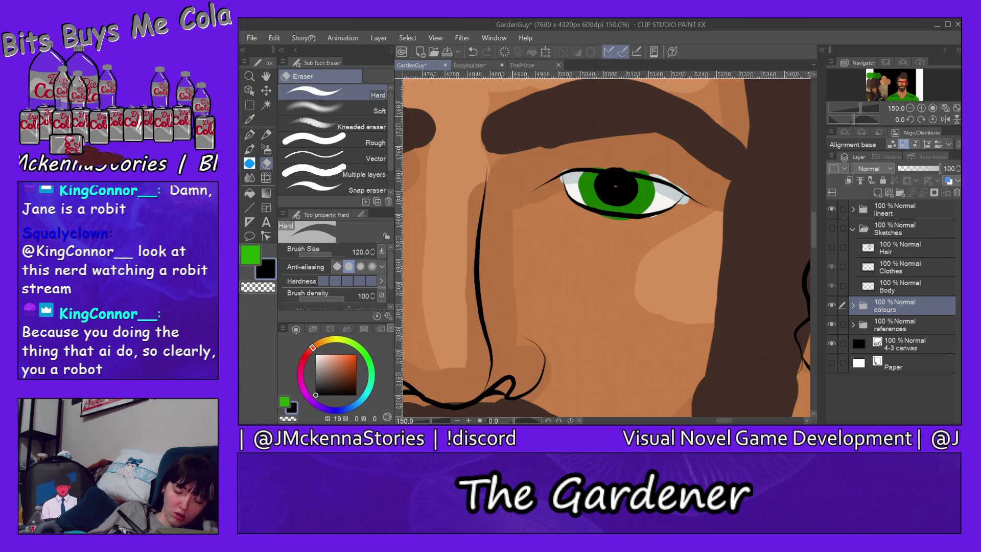
{"action": "scroll", "coordinate": [512, 116], "scroll_direction": "up", "scroll_amount": 1}
{"action": "scroll", "coordinate": [512, 116], "scroll_direction": "up", "scroll_amount": 2}
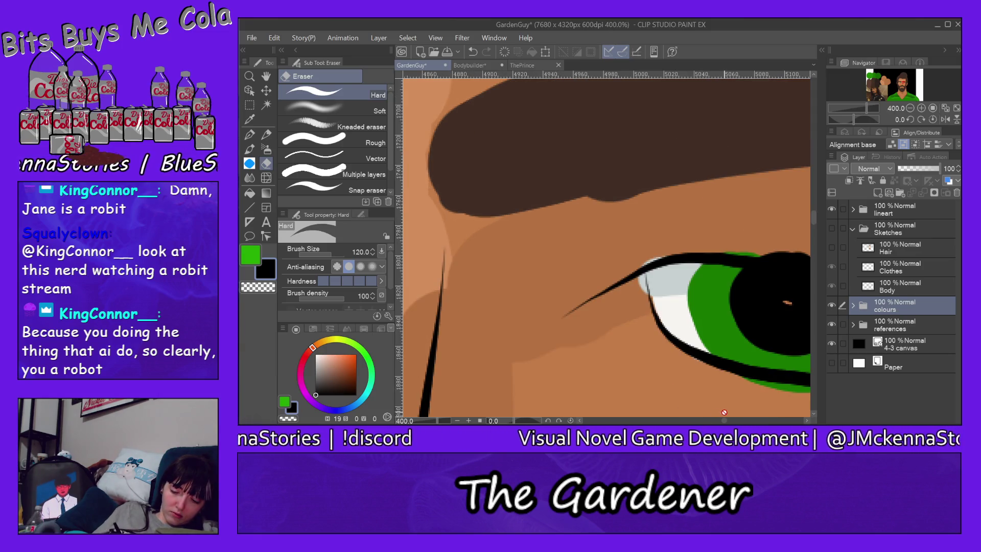
{"action": "left_click_drag", "start_coordinate": [724, 421], "coordinate": [726, 420]}
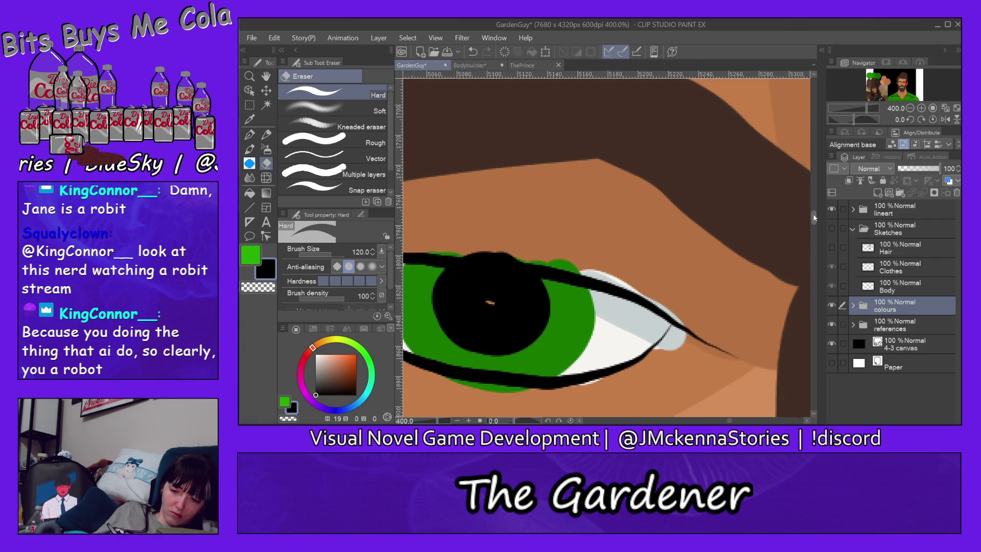
{"action": "scroll", "coordinate": [814, 217], "scroll_direction": "down", "scroll_amount": 2}
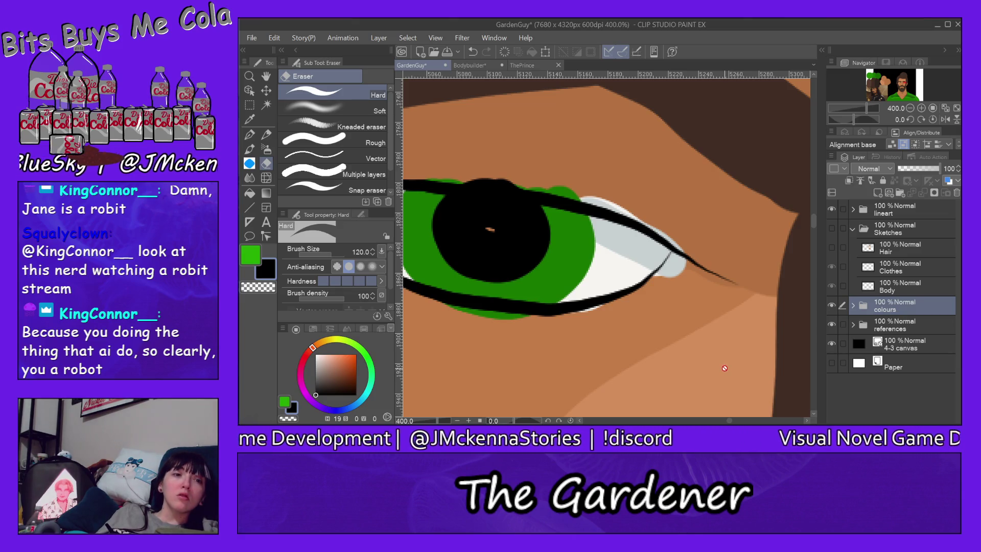
Centre the eye in the view and expand the colours folder to reach the eye layers
{"action": "key", "text": "g"}
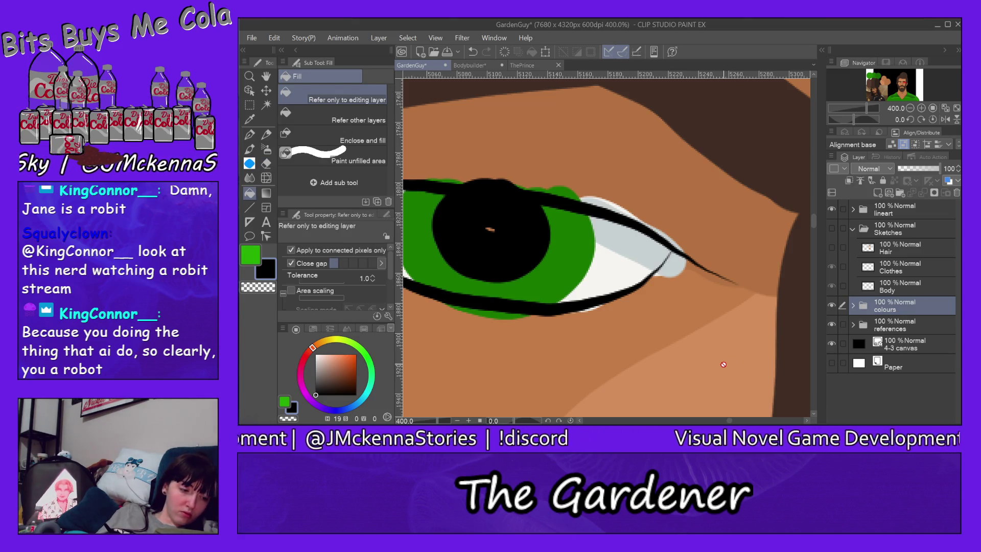
{"action": "key", "text": "e"}
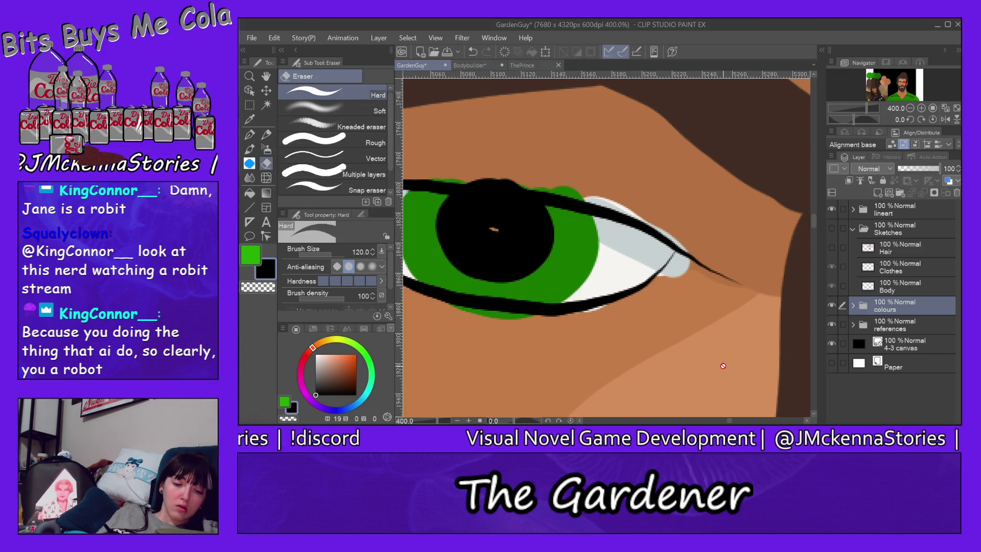
{"action": "scroll", "coordinate": [715, 357], "scroll_direction": "left", "scroll_amount": 3}
{"action": "scroll", "coordinate": [706, 351], "scroll_direction": "left", "scroll_amount": 1}
{"action": "scroll", "coordinate": [706, 351], "scroll_direction": "left", "scroll_amount": 1}
{"action": "scroll", "coordinate": [706, 351], "scroll_direction": "left", "scroll_amount": 1}
{"action": "scroll", "coordinate": [706, 350], "scroll_direction": "left", "scroll_amount": 1}
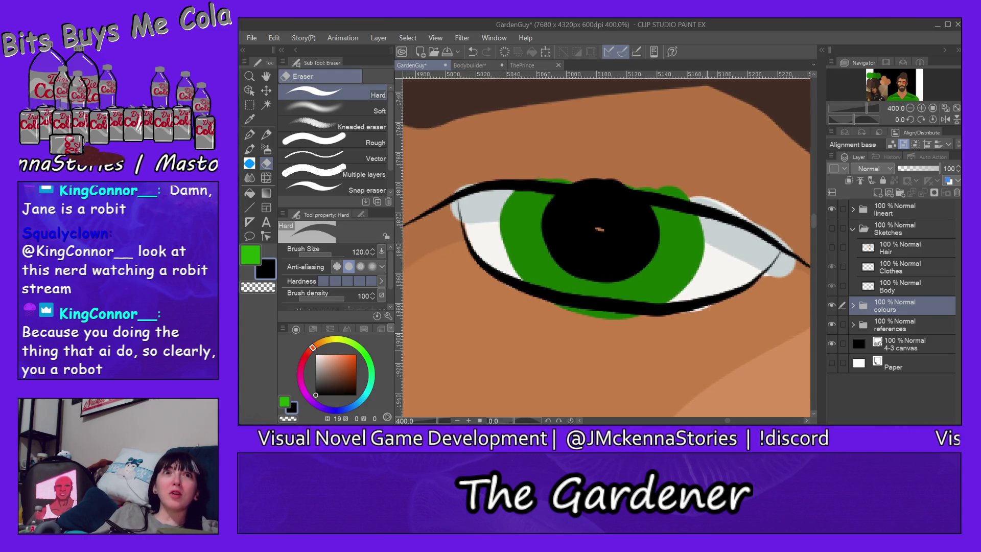
{"action": "scroll", "coordinate": [668, 229], "scroll_direction": "left", "scroll_amount": 2}
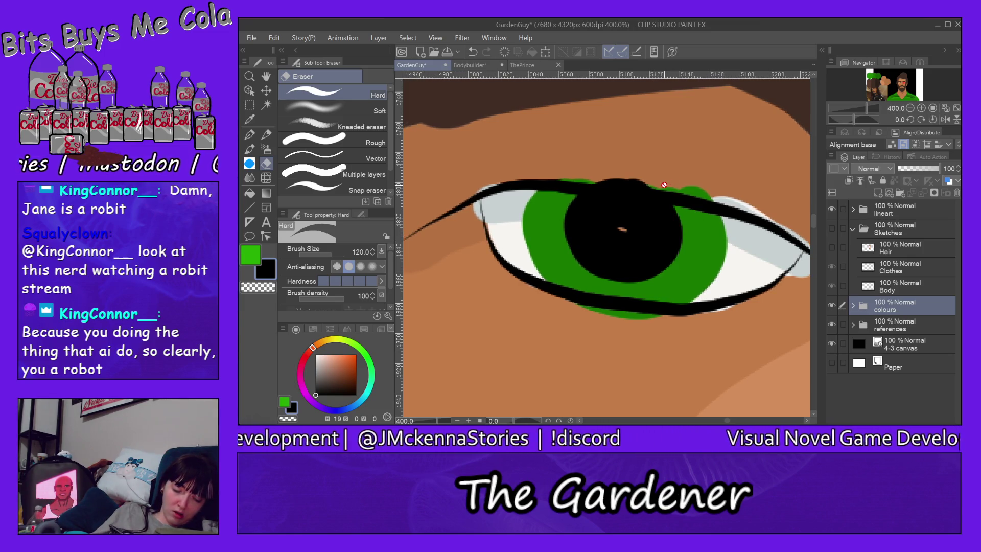
{"action": "left_click", "coordinate": [664, 185], "text": "ctrl+shift"}
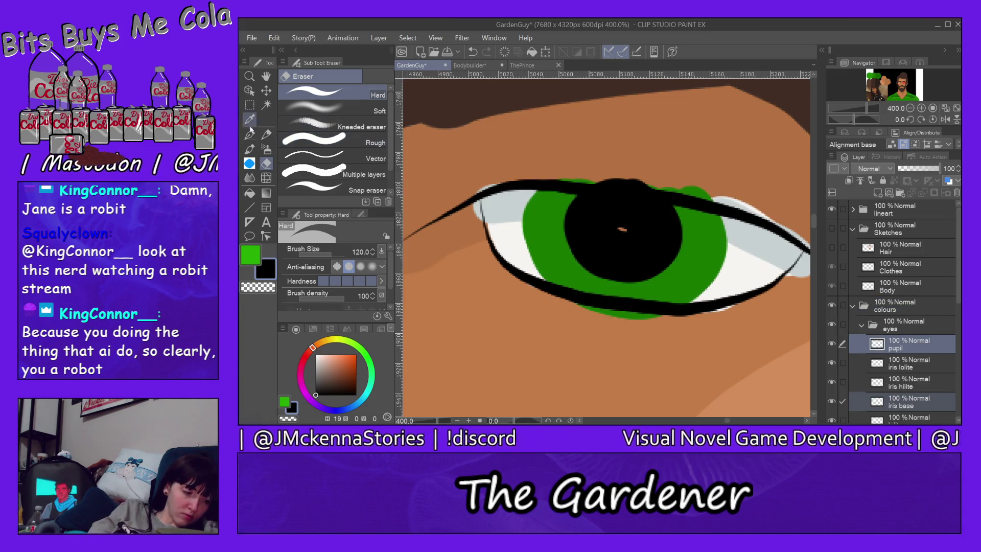
On the iris base layer, erase green overflow above the upper and below the lower lash lines
{"action": "left_click", "coordinate": [249, 135]}
{"action": "left_click", "coordinate": [361, 76]}
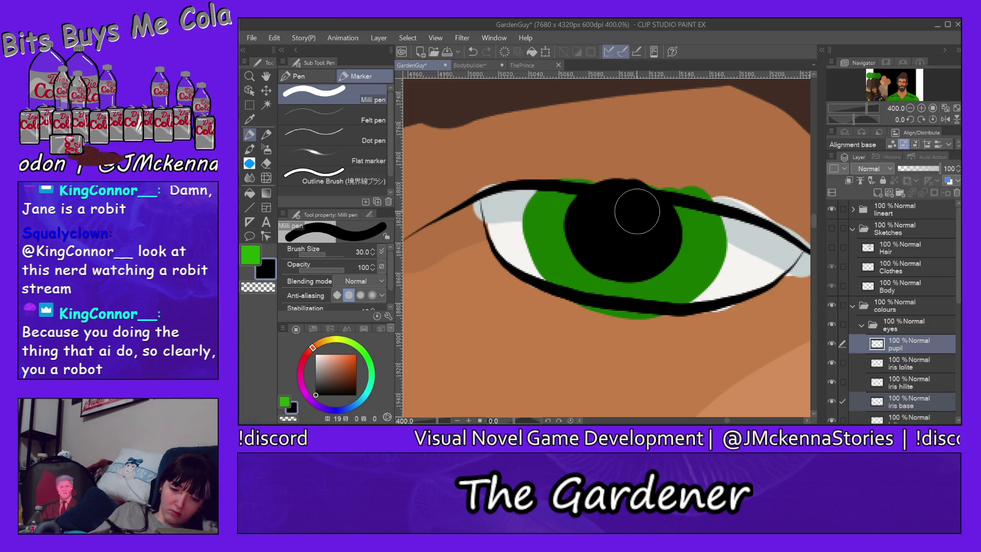
{"action": "key", "text": "e"}
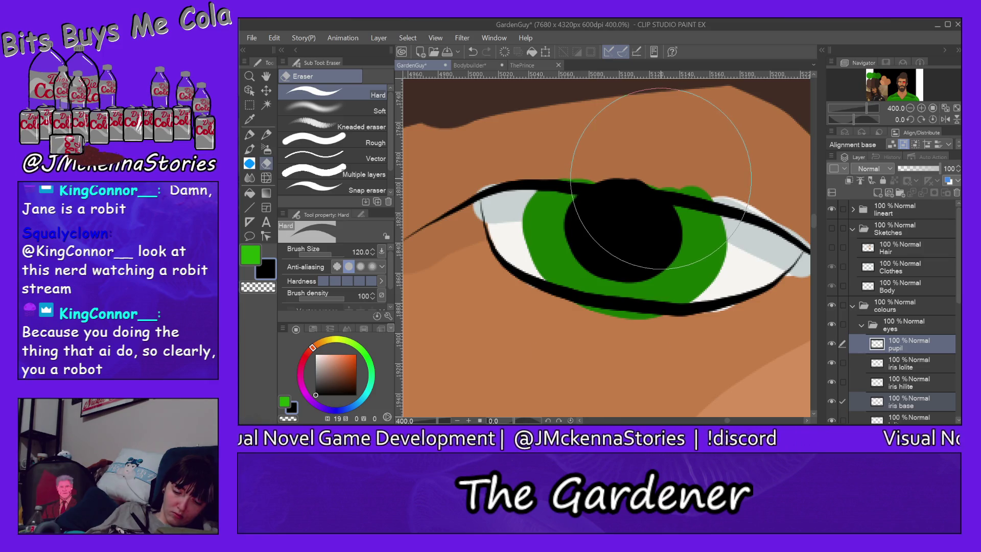
{"action": "scroll", "coordinate": [661, 179], "scroll_direction": "down", "scroll_amount": 10}
{"action": "scroll", "coordinate": [660, 178], "scroll_direction": "down", "scroll_amount": 1}
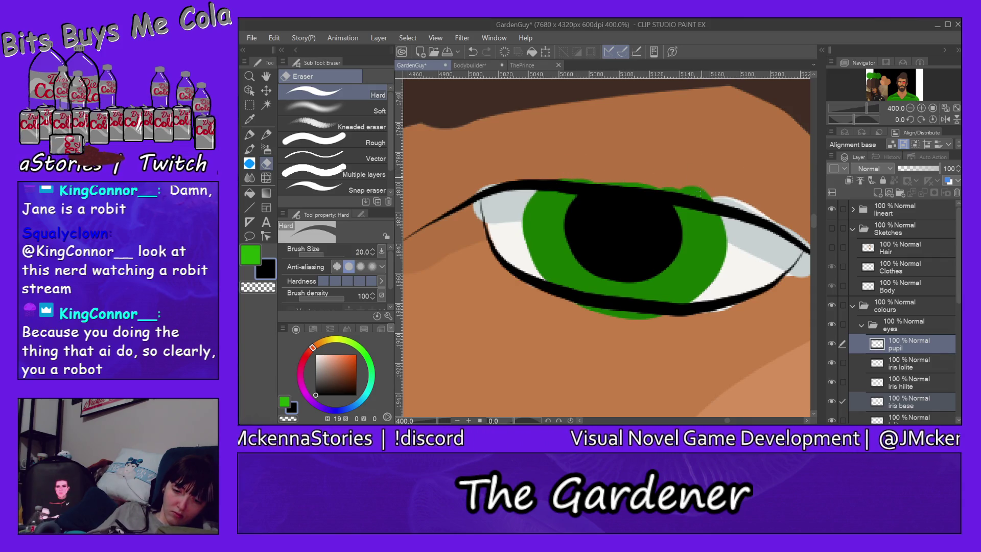
{"action": "left_click", "coordinate": [700, 190], "text": "ctrl+shift"}
{"action": "left_click_drag", "start_coordinate": [725, 193], "coordinate": [532, 168]}
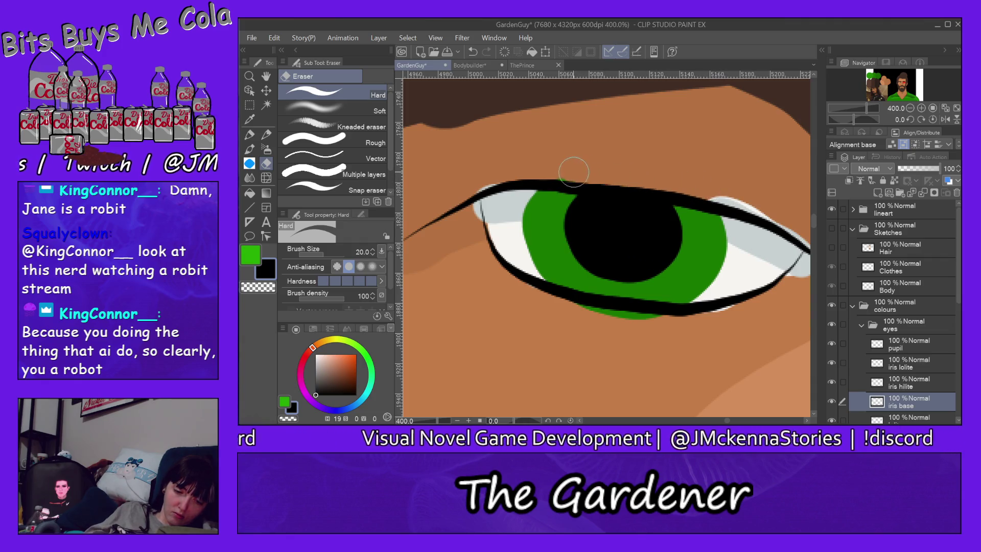
{"action": "left_click_drag", "start_coordinate": [685, 313], "coordinate": [593, 315]}
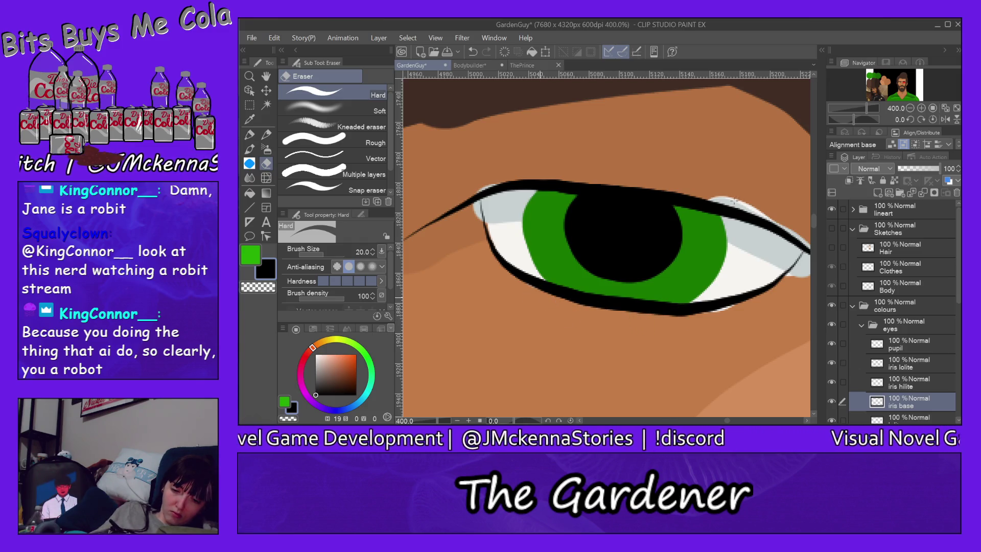
{"action": "key", "text": "alt+bracketleft"}
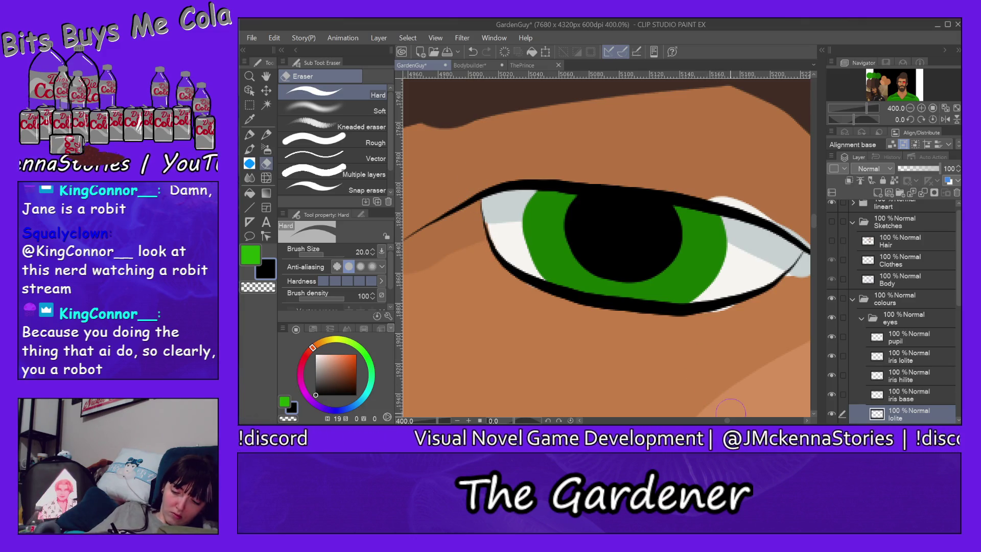
Erase the grey patch and white blobs past the eye's outer corner and above the eyelid
{"action": "left_click_drag", "start_coordinate": [727, 421], "coordinate": [730, 421]}
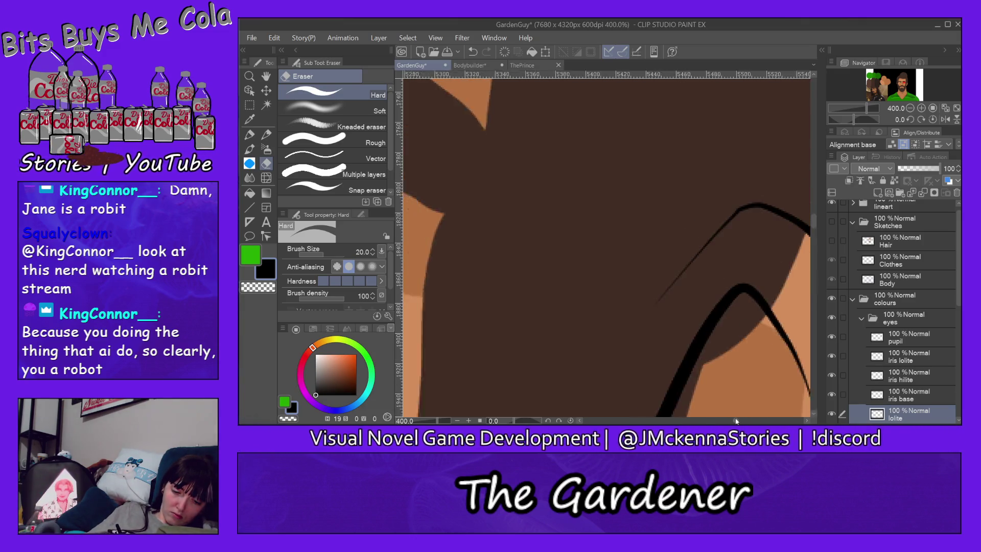
{"action": "left_click_drag", "start_coordinate": [632, 297], "coordinate": [622, 286]}
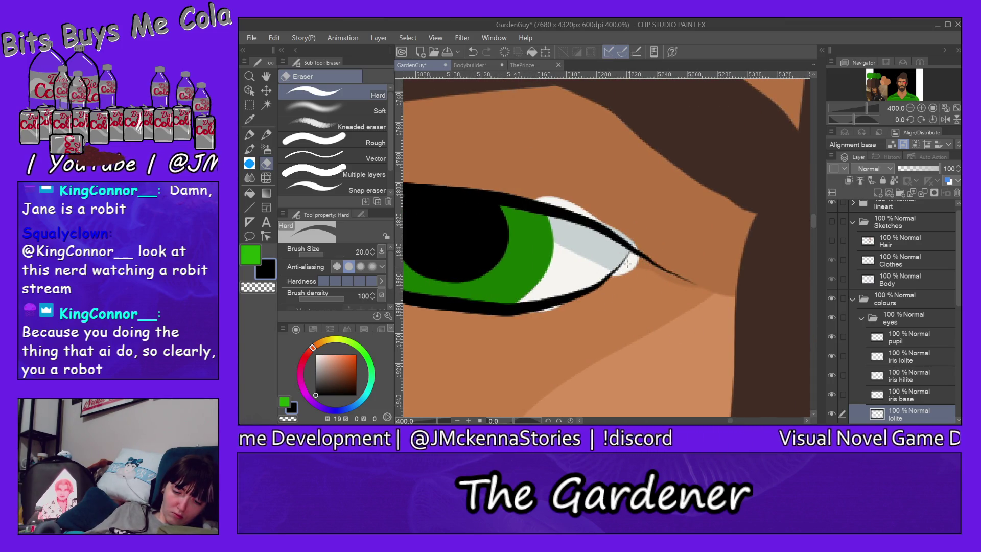
{"action": "key", "text": "alt+bracketleft"}
{"action": "left_click_drag", "start_coordinate": [628, 263], "coordinate": [487, 325]}
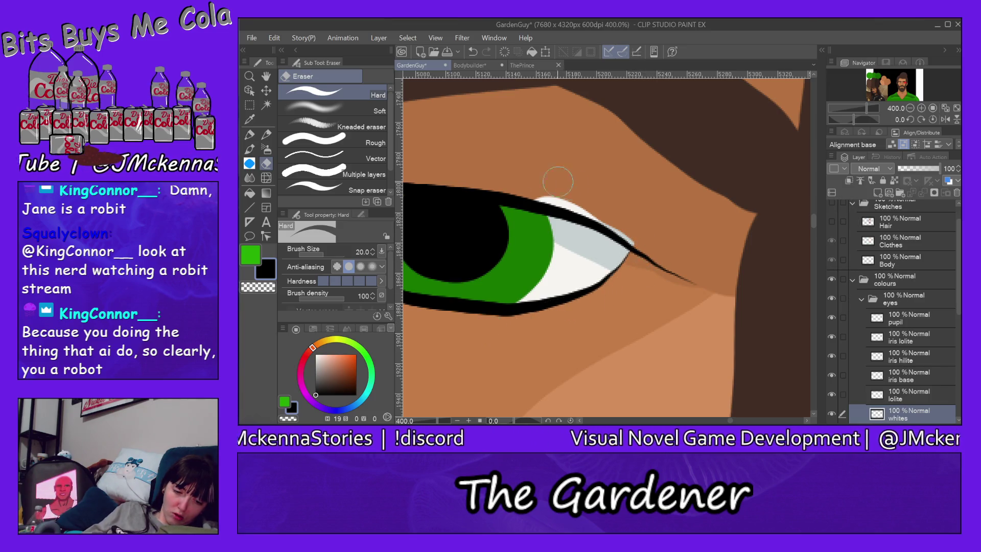
{"action": "left_click_drag", "start_coordinate": [534, 198], "coordinate": [654, 248]}
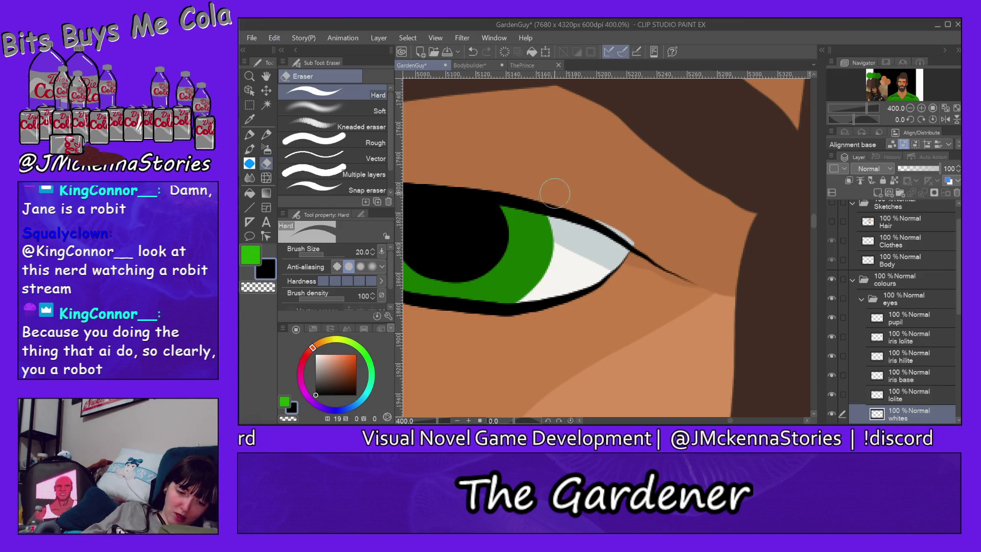
{"action": "key", "text": "alt+bracketright"}
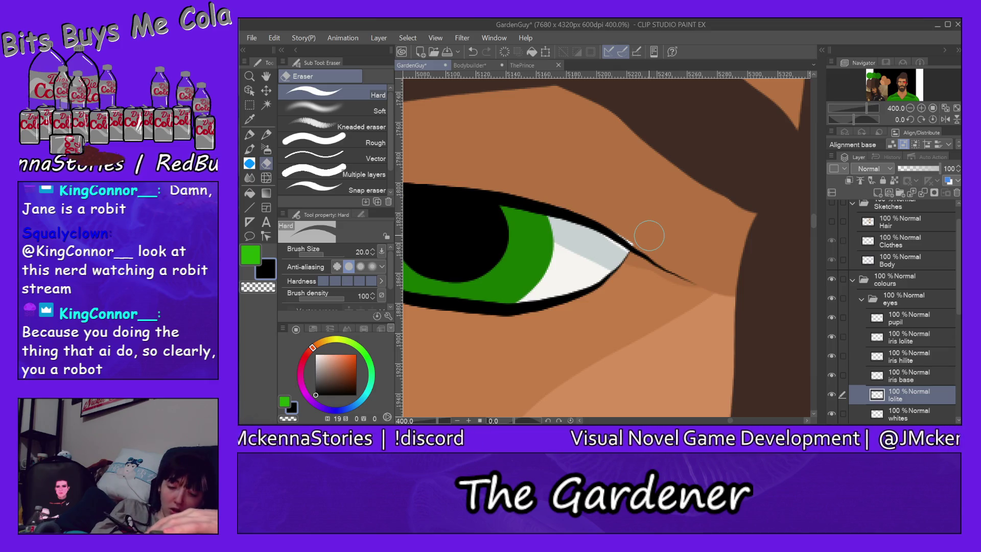
{"action": "left_click", "coordinate": [592, 261], "text": "ctrl+shift"}
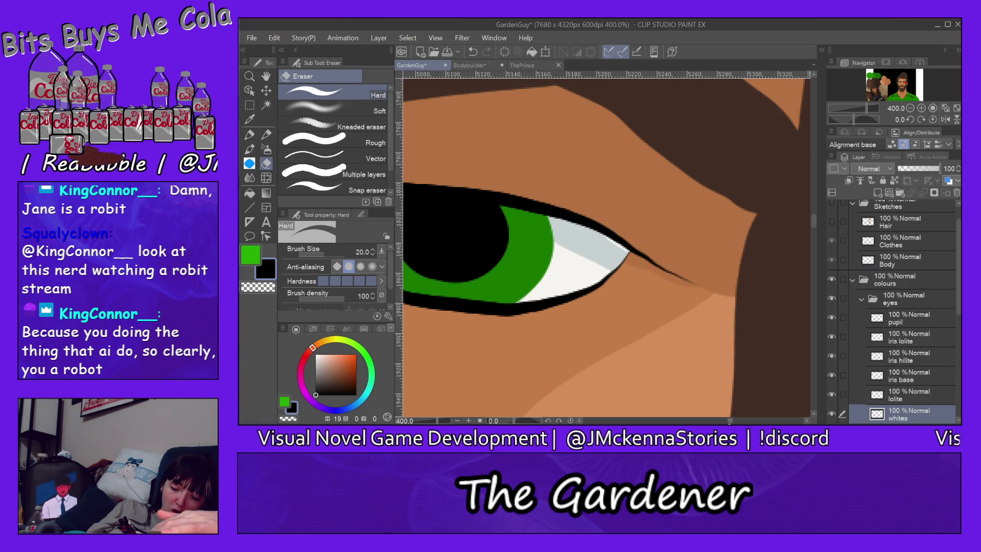
{"action": "left_click_drag", "start_coordinate": [730, 422], "coordinate": [712, 421]}
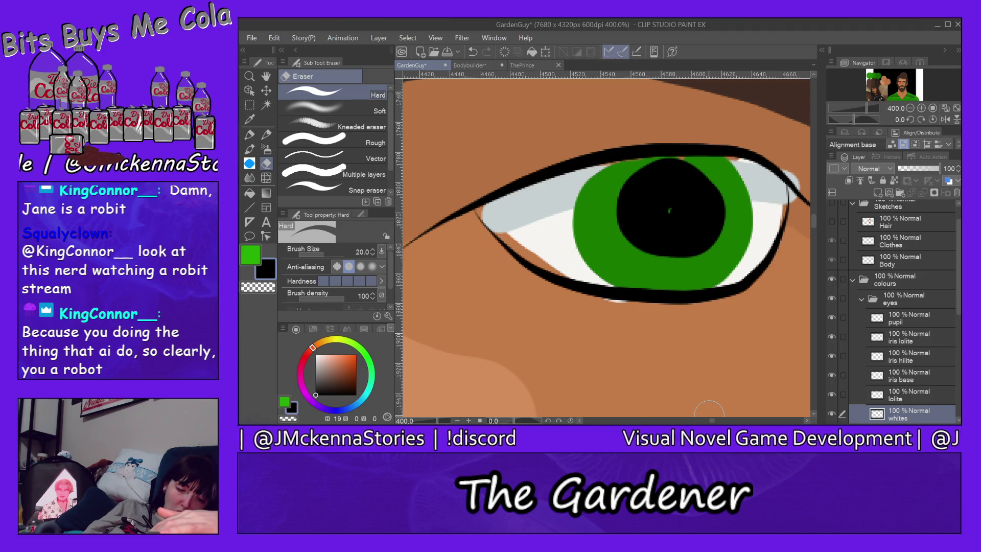
{"action": "key", "text": "alt"}
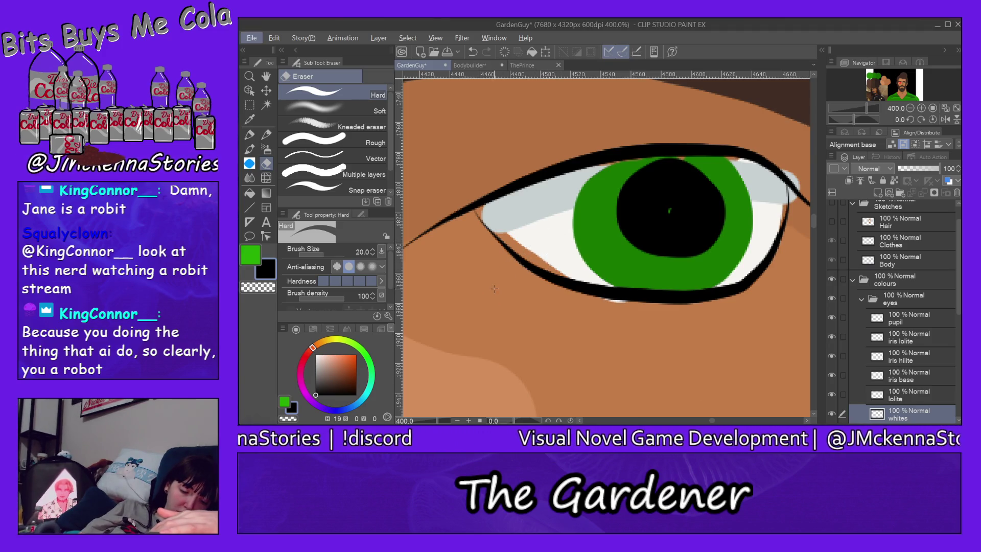
{"action": "left_click", "coordinate": [494, 288], "text": "ctrl+shift"}
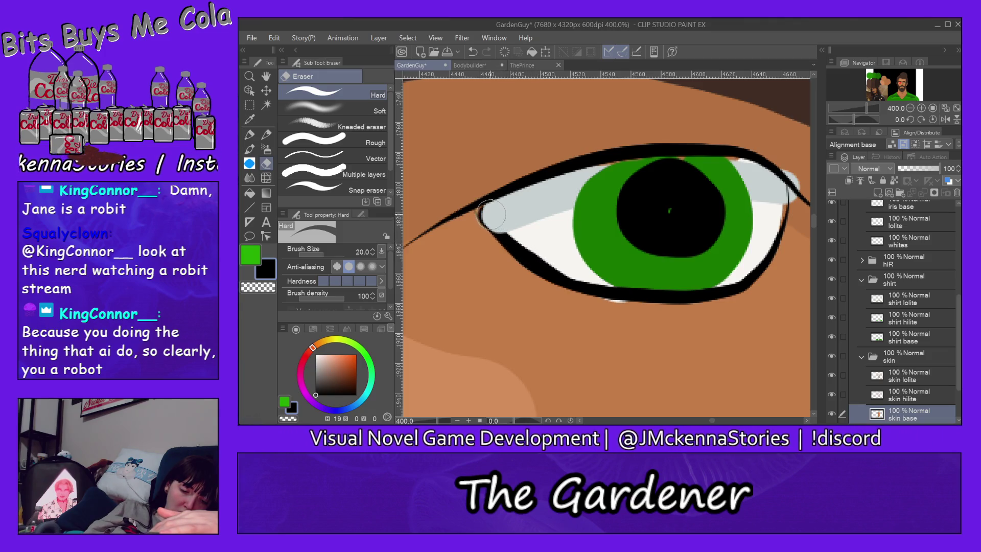
Paint white into the eye's inner corner on the whites layer
{"action": "left_click", "coordinate": [559, 239], "text": "ctrl+shift"}
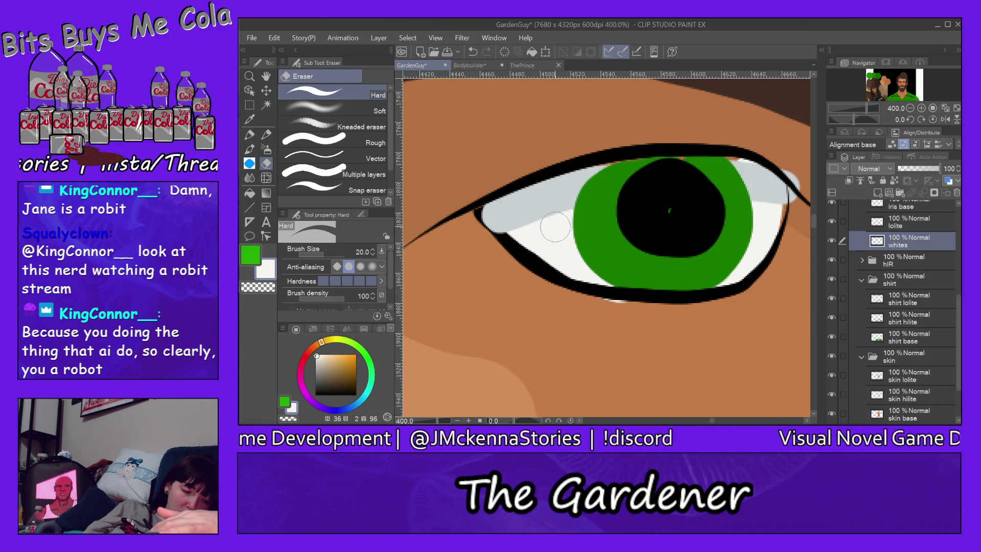
{"action": "left_click", "coordinate": [249, 136]}
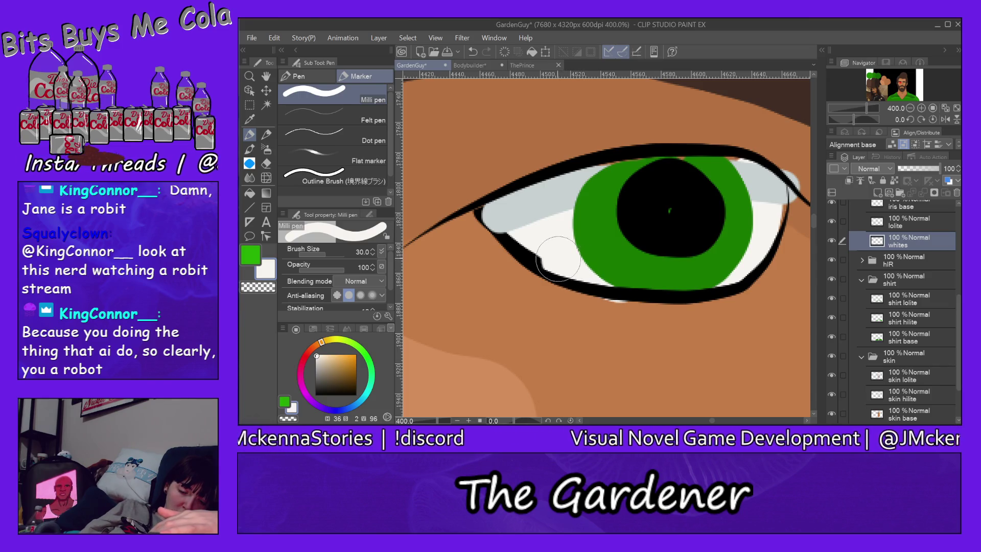
{"action": "left_click_drag", "start_coordinate": [506, 219], "coordinate": [492, 200]}
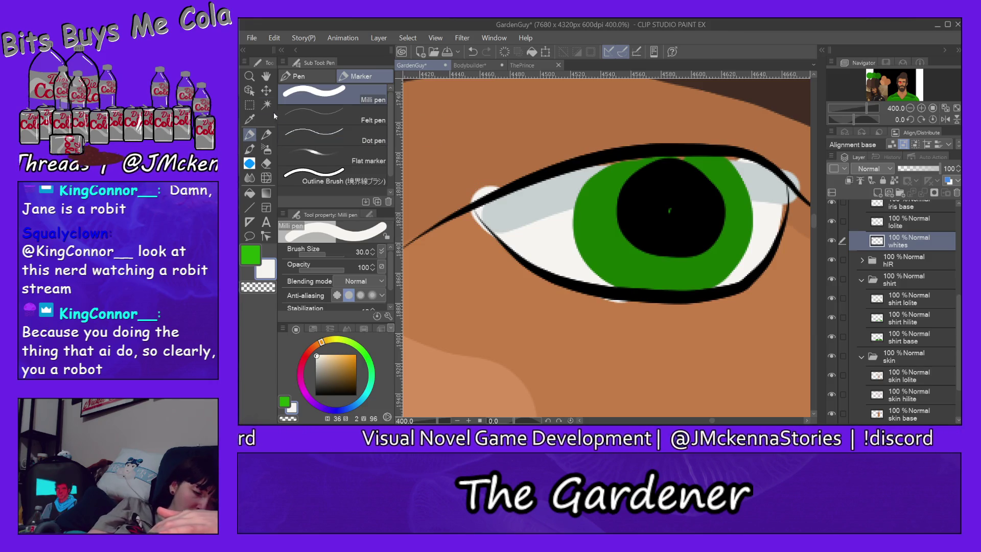
{"action": "left_click", "coordinate": [266, 163]}
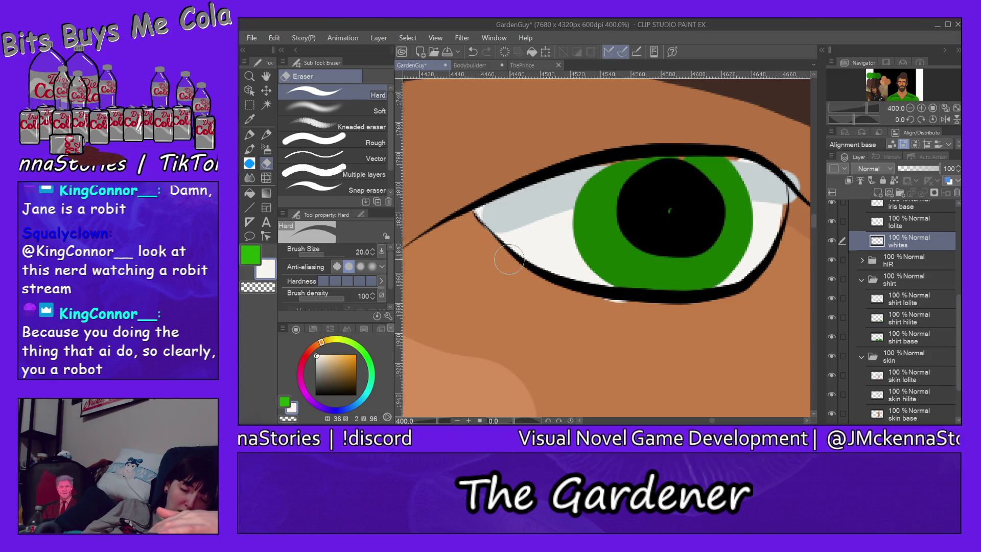
Repaint the inner-corner shadow in sampled light grey on lolite and erase its spill past the outline
{"action": "left_click", "coordinate": [536, 203], "text": "alt"}
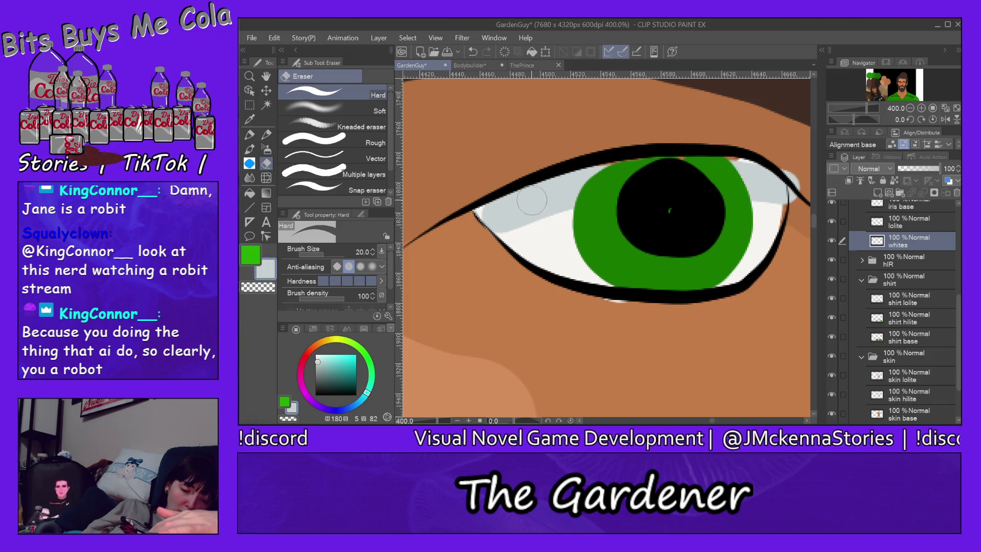
{"action": "left_click", "coordinate": [529, 206], "text": "ctrl+shift"}
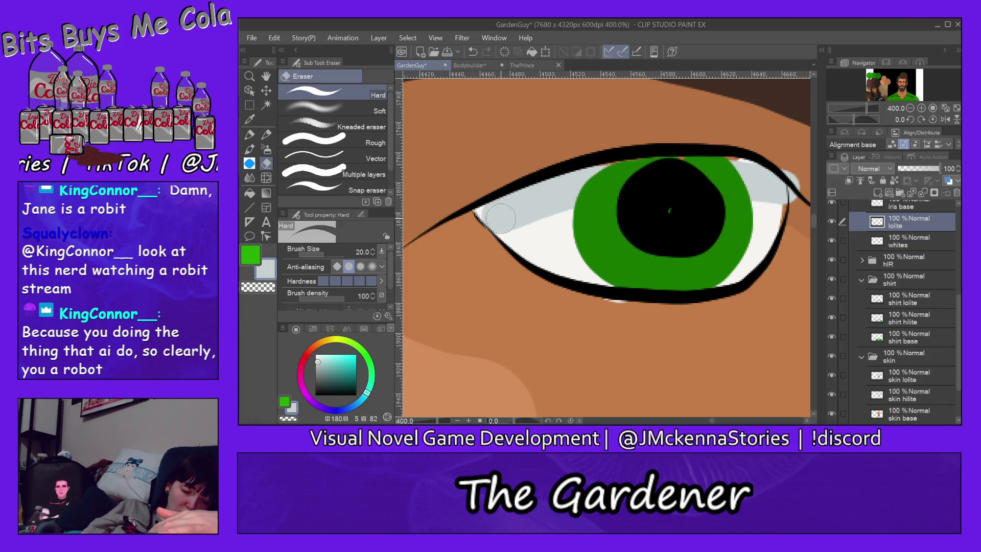
{"action": "left_click_drag", "start_coordinate": [499, 214], "coordinate": [494, 216]}
{"action": "key", "text": "alt+e"}
{"action": "key", "text": "u"}
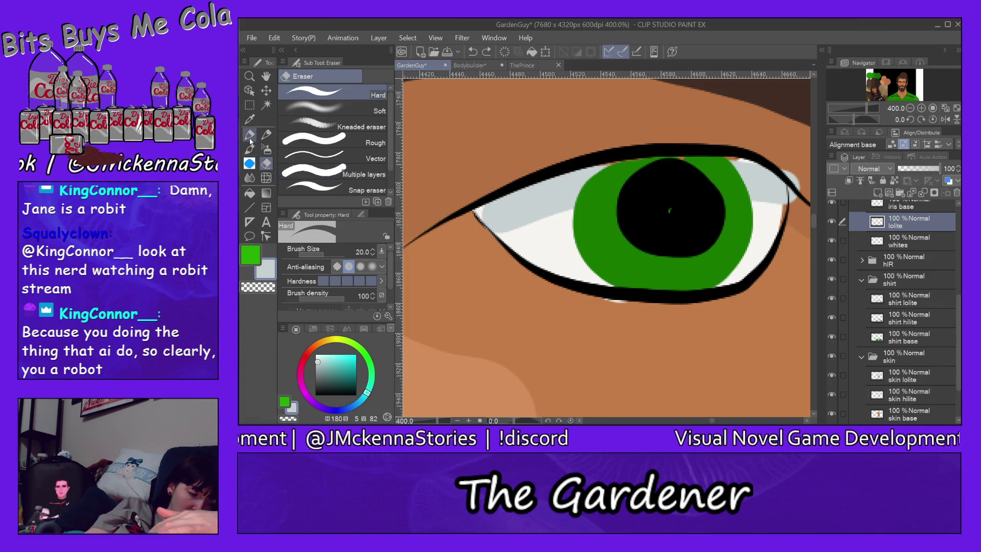
{"action": "key", "text": "p"}
{"action": "left_click_drag", "start_coordinate": [502, 215], "coordinate": [476, 214]}
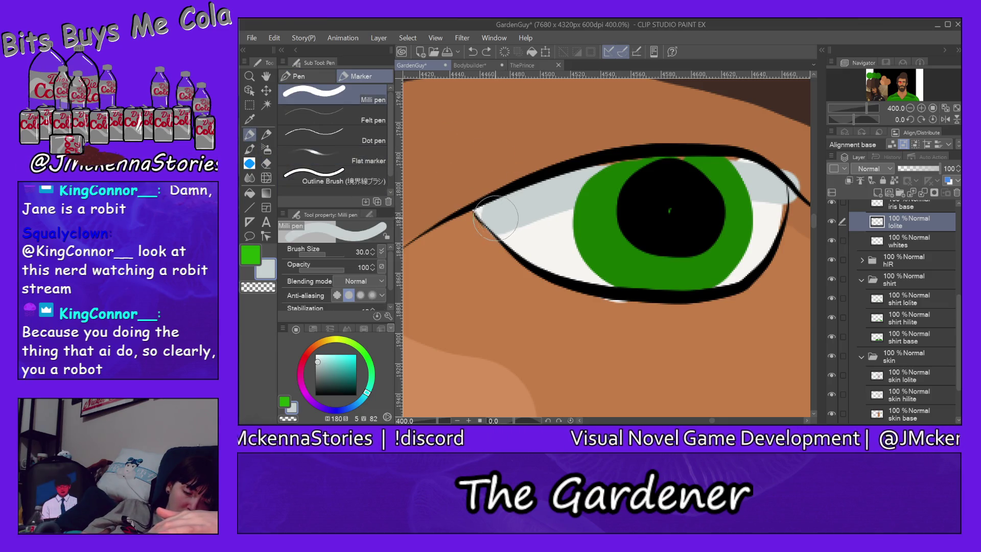
{"action": "left_click", "coordinate": [266, 163]}
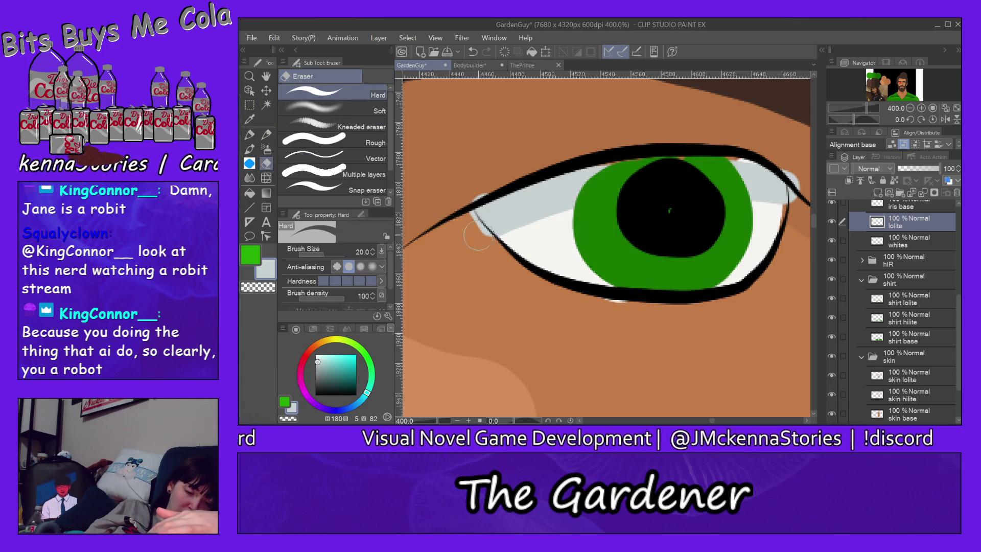
{"action": "left_click_drag", "start_coordinate": [464, 211], "coordinate": [495, 251]}
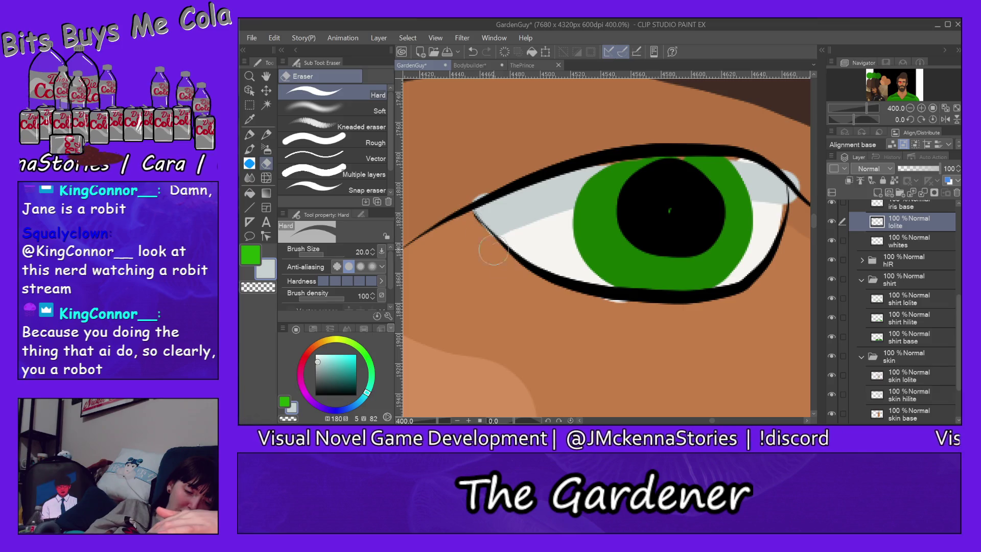
{"action": "left_click_drag", "start_coordinate": [480, 196], "coordinate": [498, 189]}
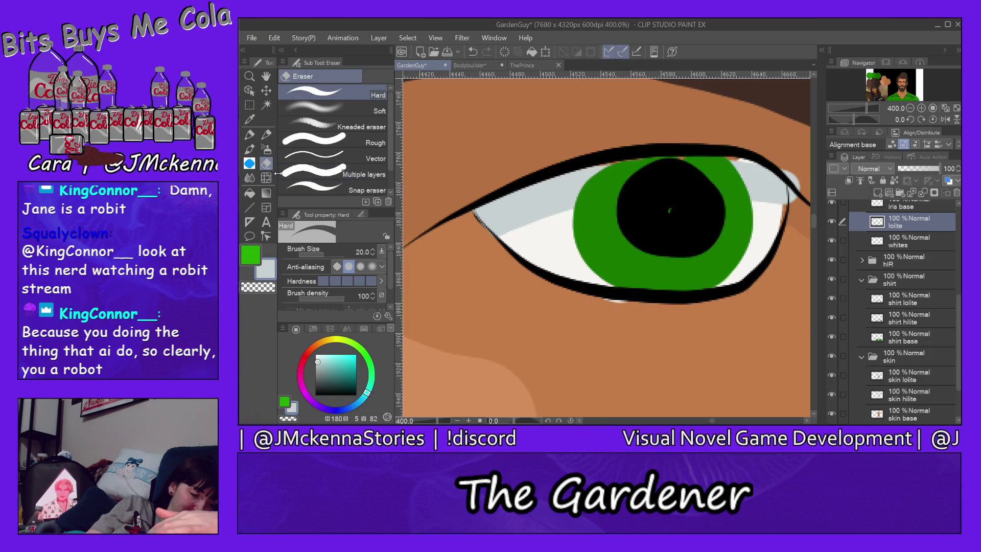
{"action": "left_click", "coordinate": [563, 254], "text": "ctrl+shift"}
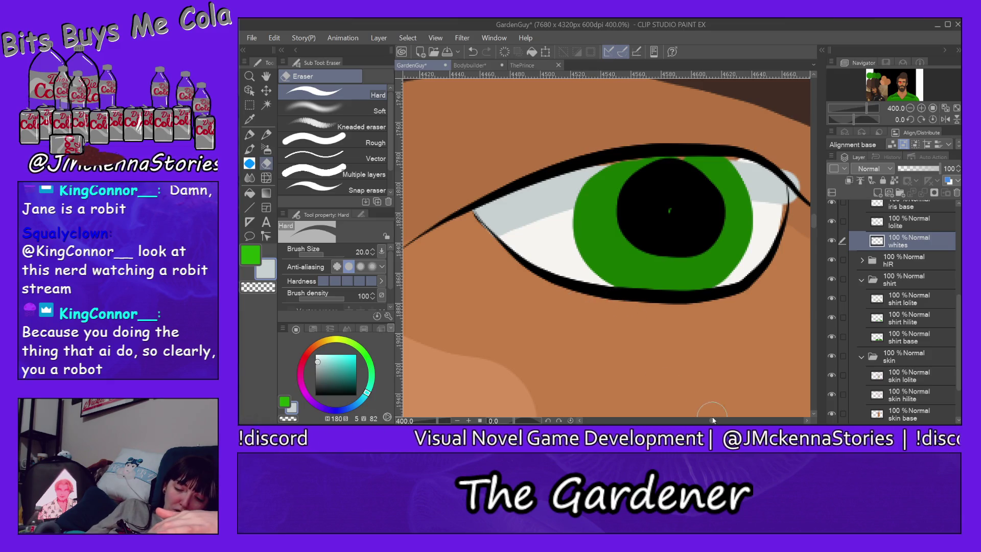
{"action": "left_click_drag", "start_coordinate": [712, 421], "coordinate": [710, 407]}
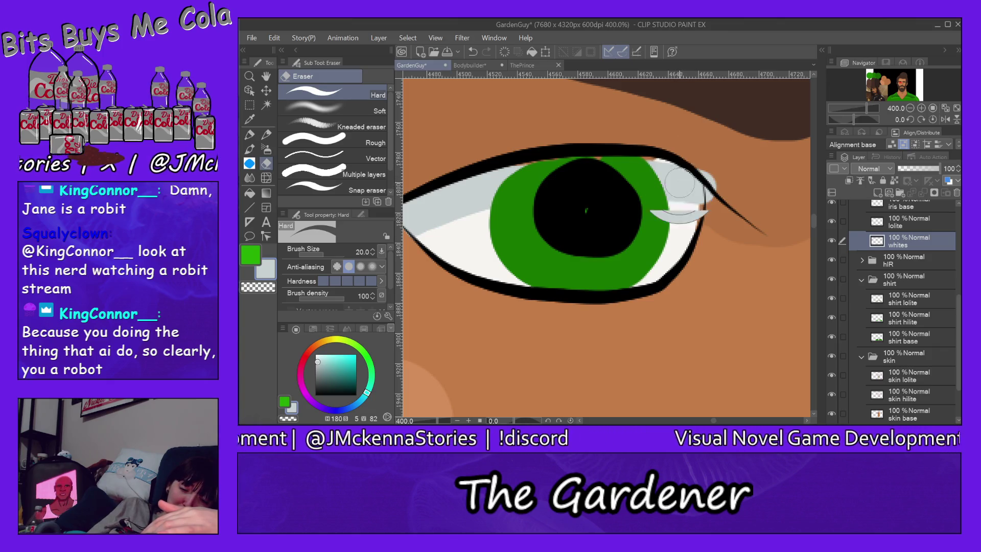
Sample the grey-blue and near-white shades of the eye white on the whites and lolite layers
{"action": "key", "text": "alt+bracketright"}
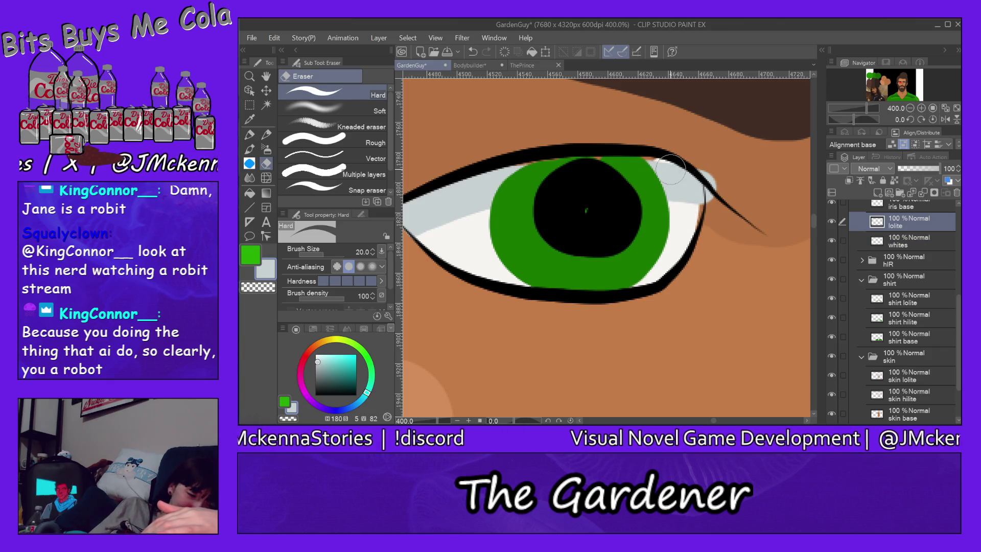
{"action": "left_click", "coordinate": [250, 134]}
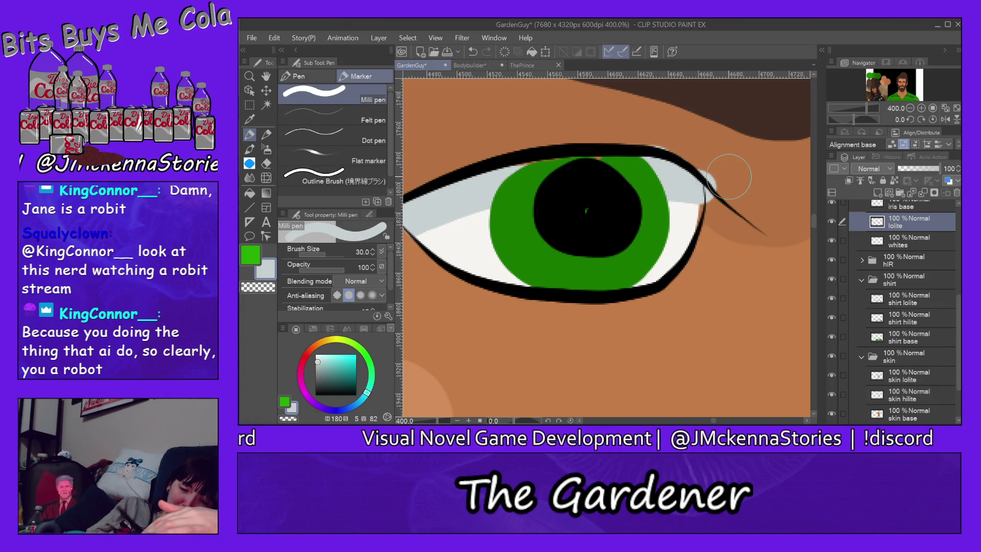
{"action": "key", "text": "e"}
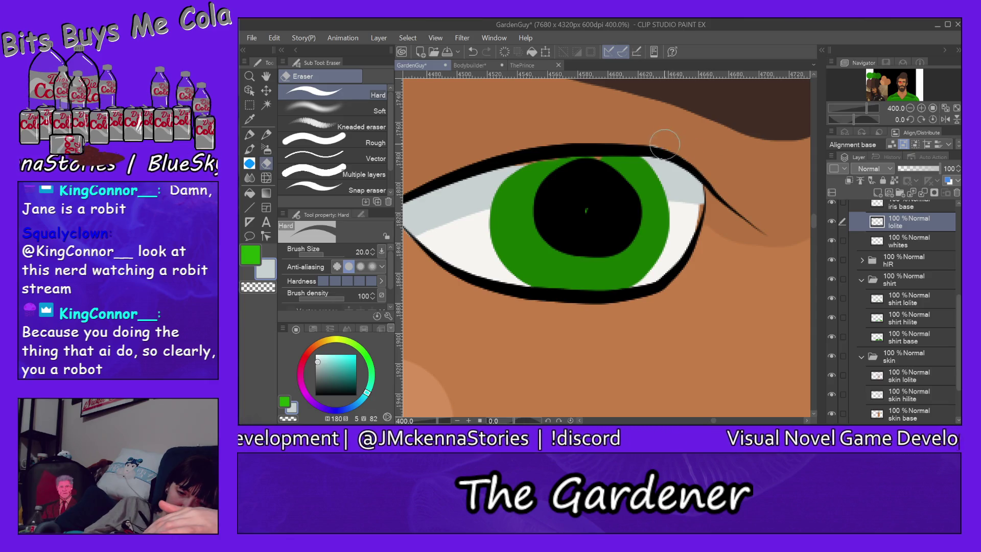
{"action": "left_click", "coordinate": [691, 217], "text": "ctrl+shift"}
{"action": "key", "text": "p"}
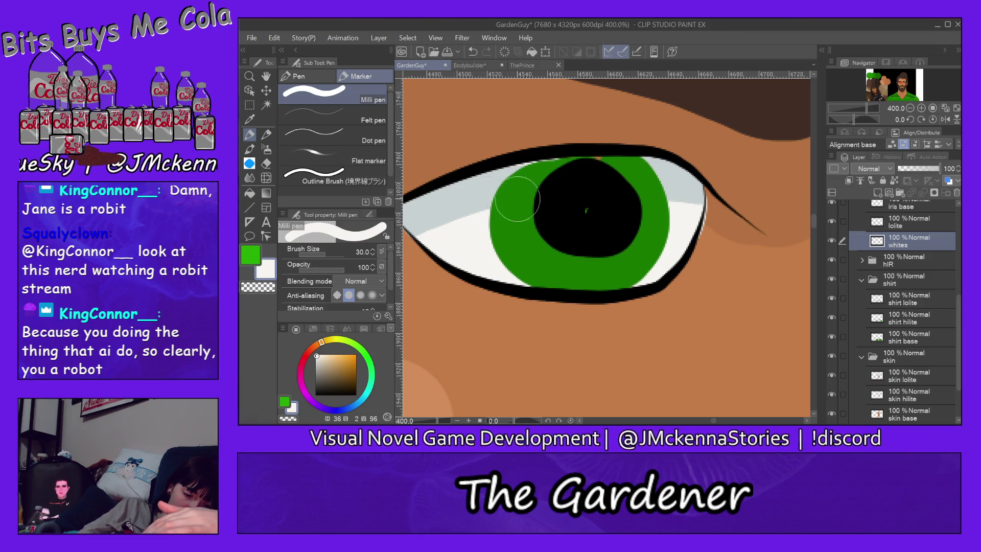
{"action": "left_click", "coordinate": [474, 196], "text": "alt"}
{"action": "key", "text": "alt+bracketright"}
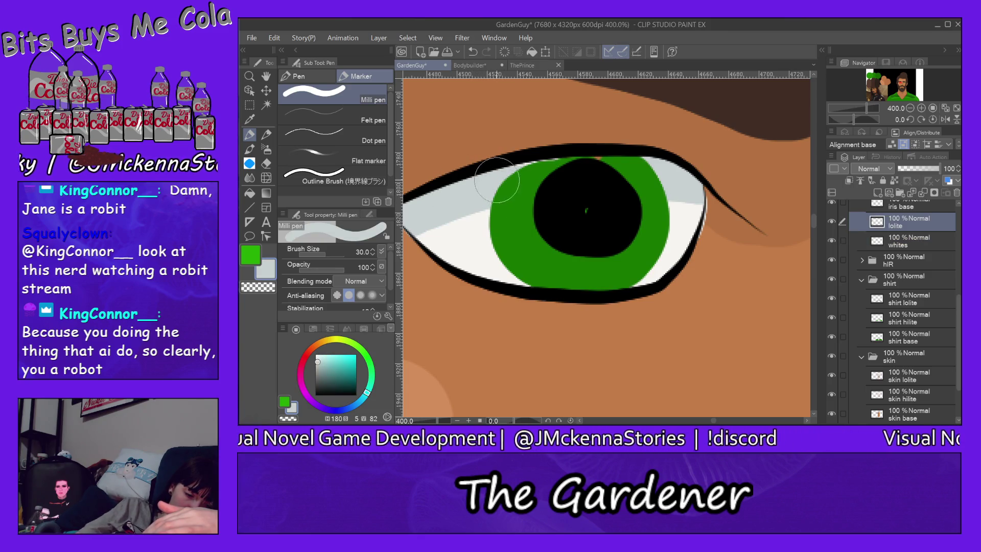
{"action": "key", "text": "e"}
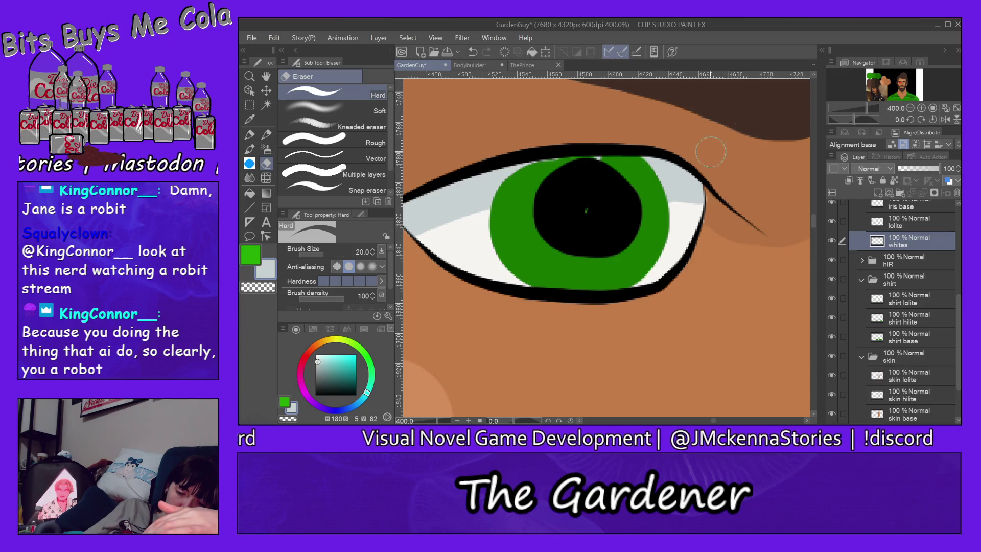
{"action": "left_click", "coordinate": [695, 222], "text": "alt"}
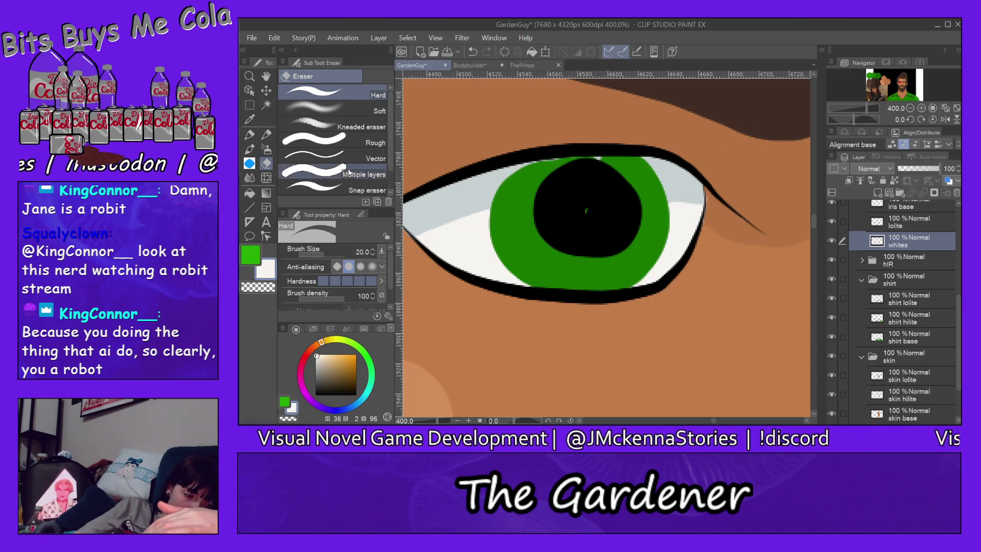
{"action": "key", "text": "p"}
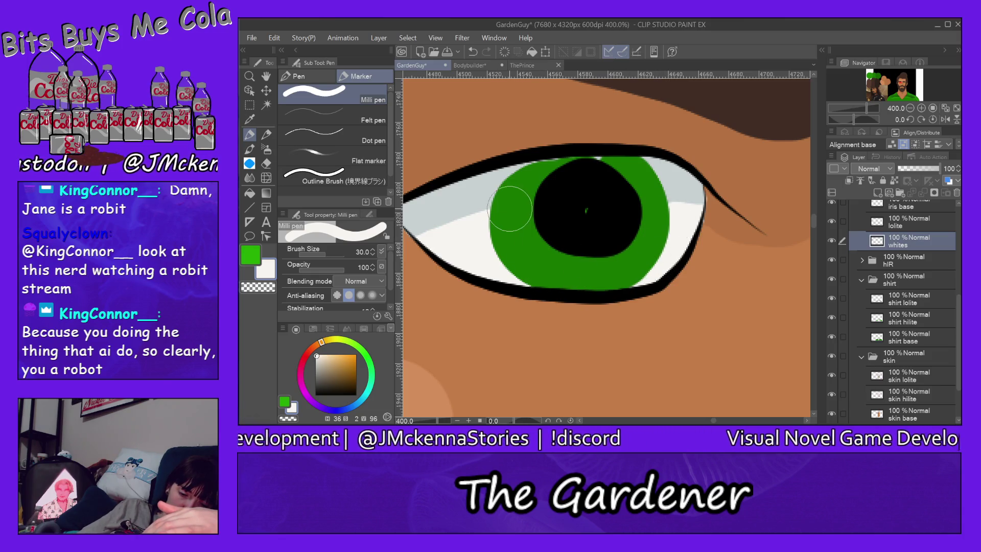
Paint black over the green speck in the pupil and refill the iris along its upper-left edge
{"action": "left_click", "coordinate": [600, 202], "text": "alt"}
{"action": "left_click", "coordinate": [606, 204], "text": "ctrl+shift"}
{"action": "left_click_drag", "start_coordinate": [600, 209], "coordinate": [614, 201]}
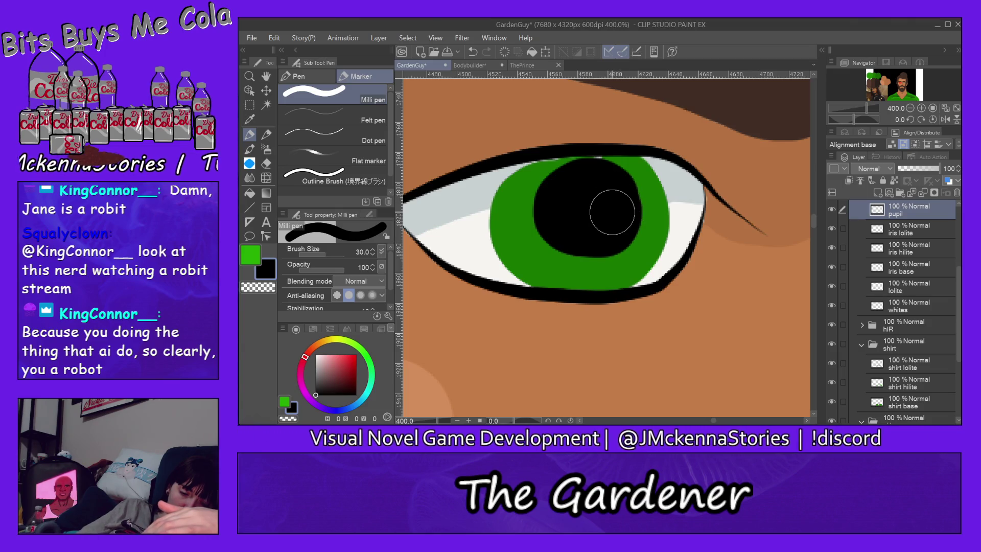
{"action": "left_click", "coordinate": [638, 181], "text": "alt"}
{"action": "left_click", "coordinate": [633, 179], "text": "ctrl+shift"}
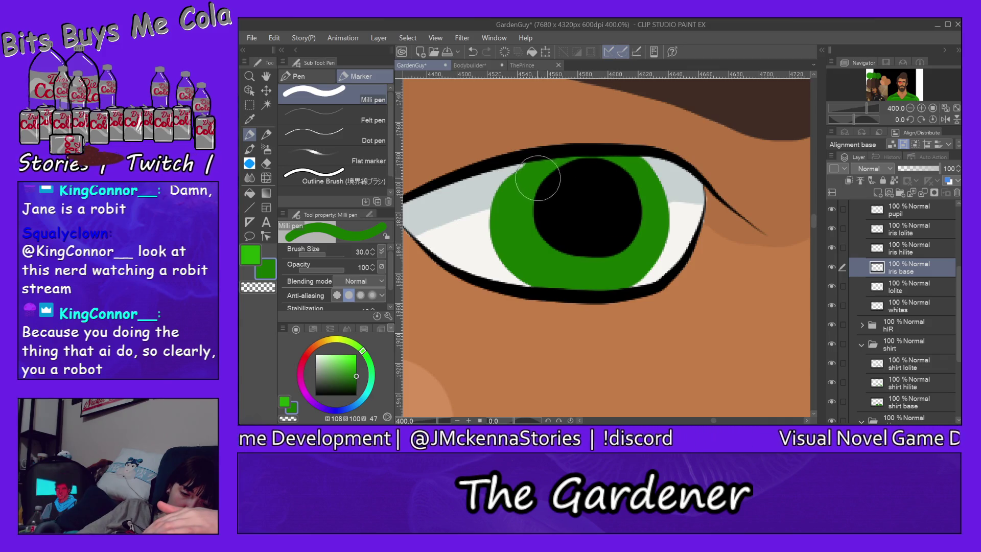
{"action": "mouse_move", "coordinate": [526, 199]}
{"action": "left_mouse_down"}
{"action": "mouse_move", "coordinate": [512, 209]}
{"action": "mouse_move", "coordinate": [574, 261]}
{"action": "left_mouse_up"}
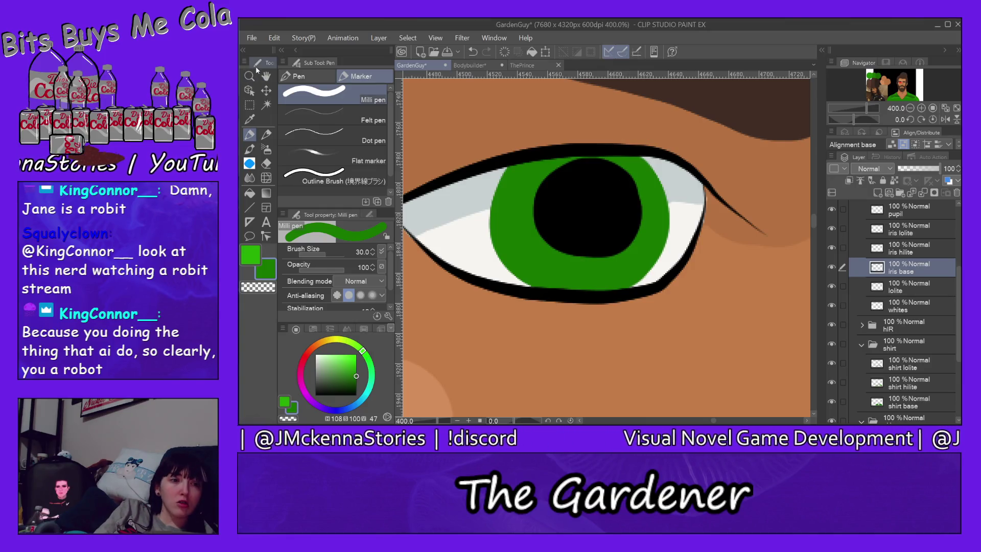
{"action": "key", "text": "ctrl+0"}
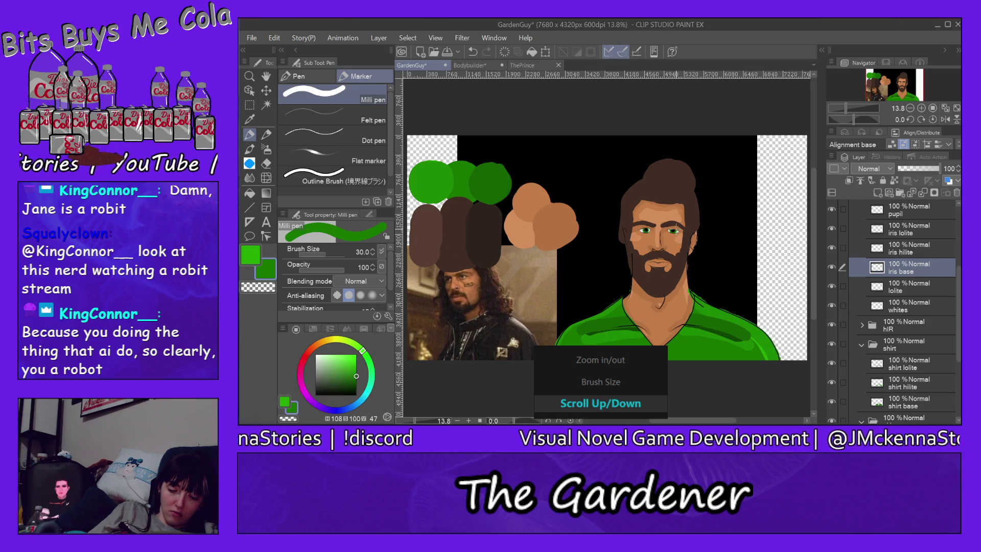
Zoom in on the right eye, sample black from its pupil and select the pupil layer
{"action": "scroll", "coordinate": [675, 232], "scroll_direction": "up", "scroll_amount": 5}
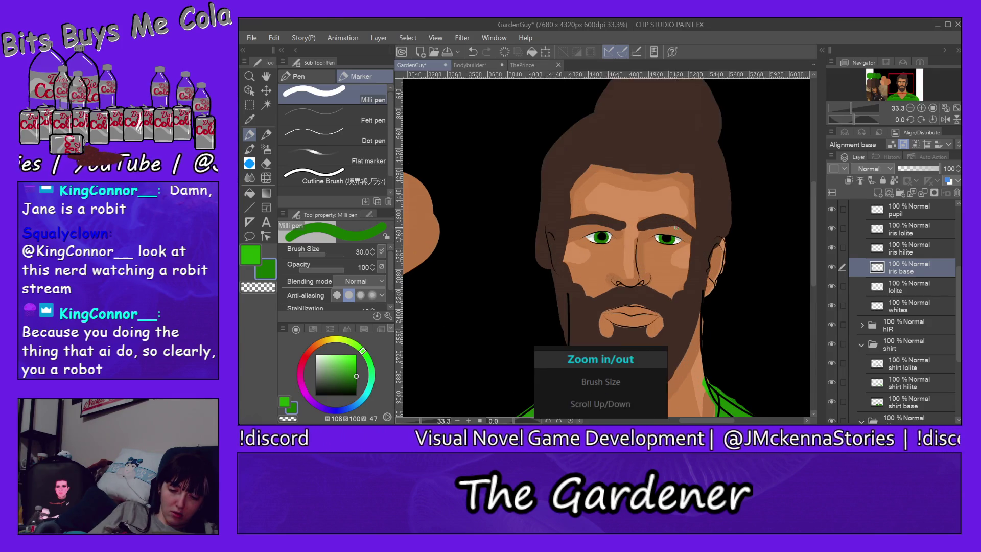
{"action": "scroll", "coordinate": [675, 233], "scroll_direction": "up", "scroll_amount": 2}
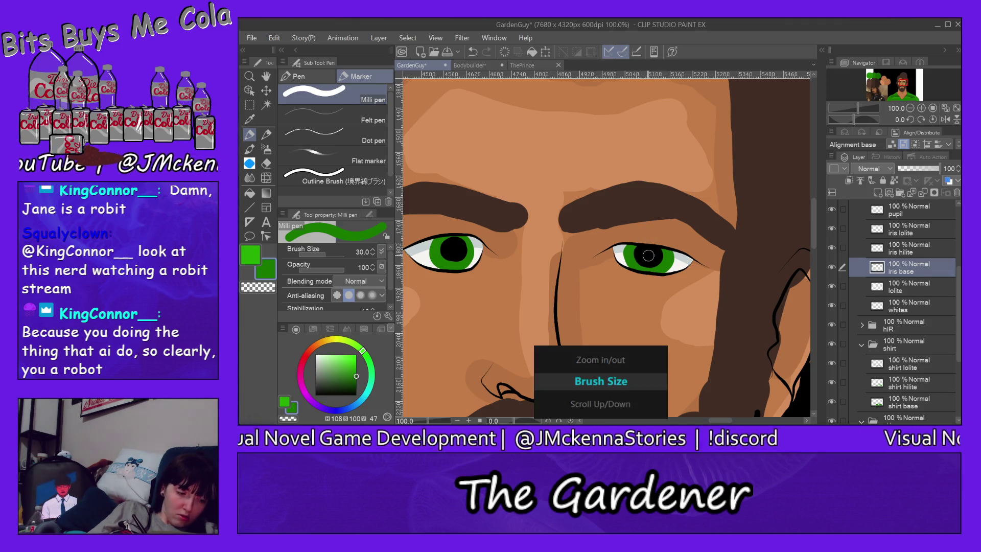
{"action": "scroll", "coordinate": [647, 255], "scroll_direction": "up", "scroll_amount": 1}
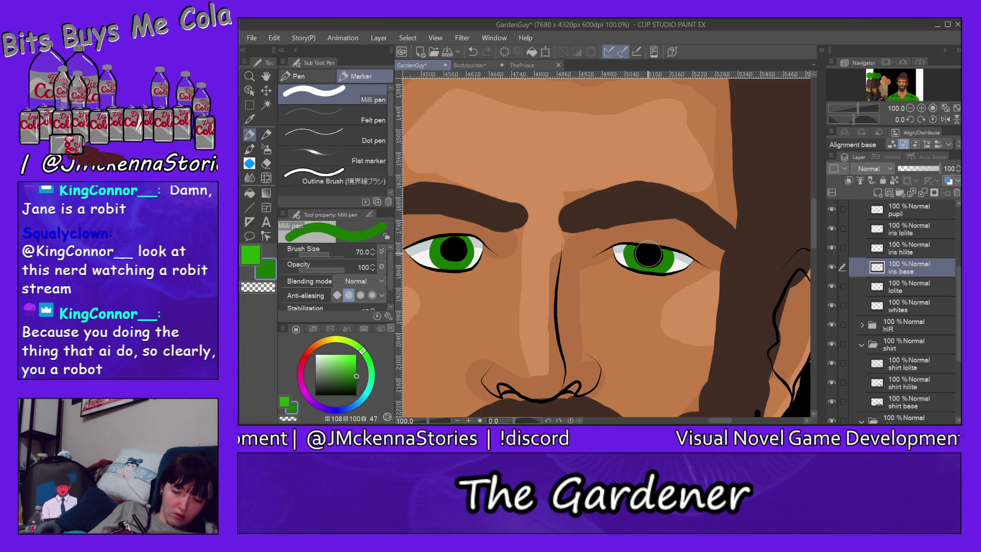
{"action": "scroll", "coordinate": [648, 254], "scroll_direction": "up", "scroll_amount": 1}
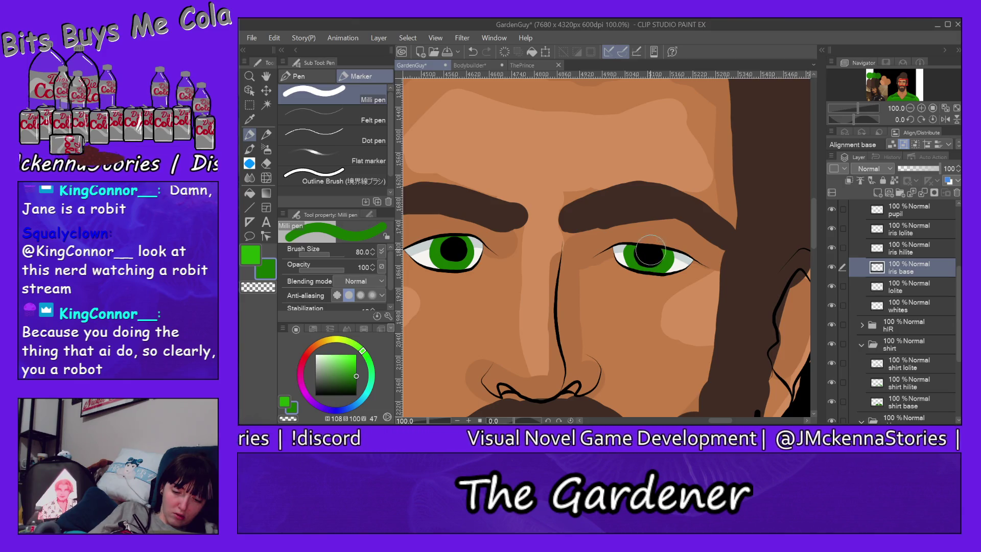
{"action": "left_click", "coordinate": [651, 250], "text": "alt"}
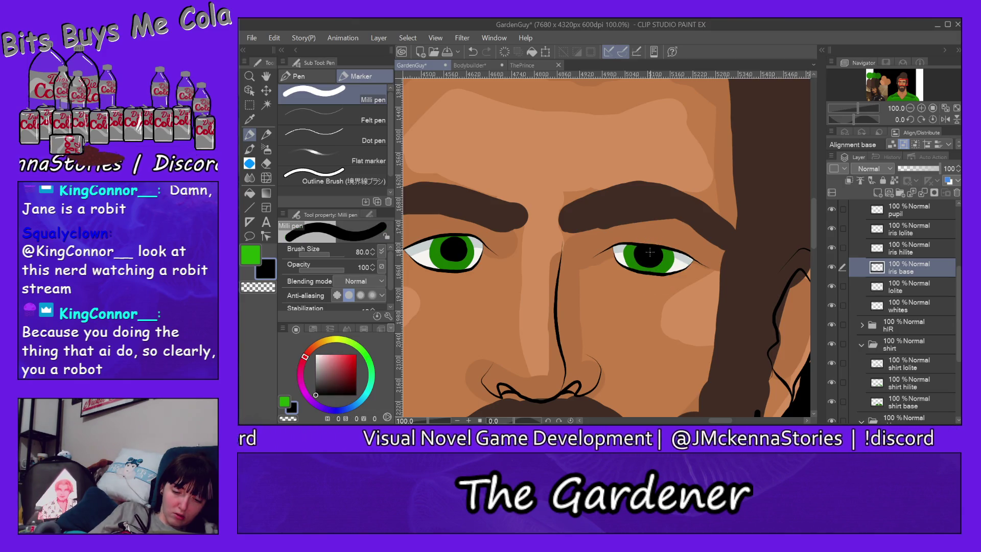
{"action": "left_click", "coordinate": [651, 251], "text": "ctrl+shift"}
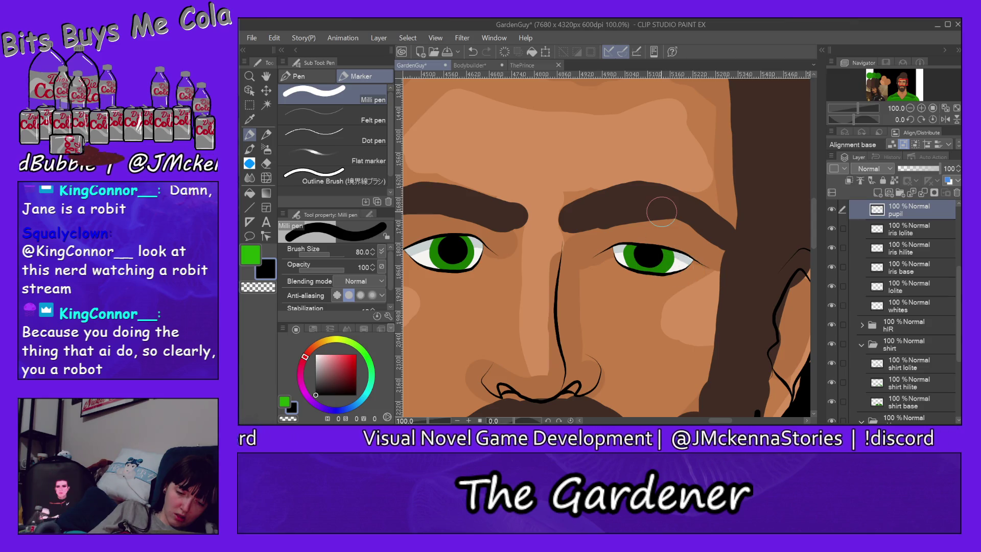
With the eraser, remove the left eye's pupil, then its green iris on the iris base layer
{"action": "key", "text": "e"}
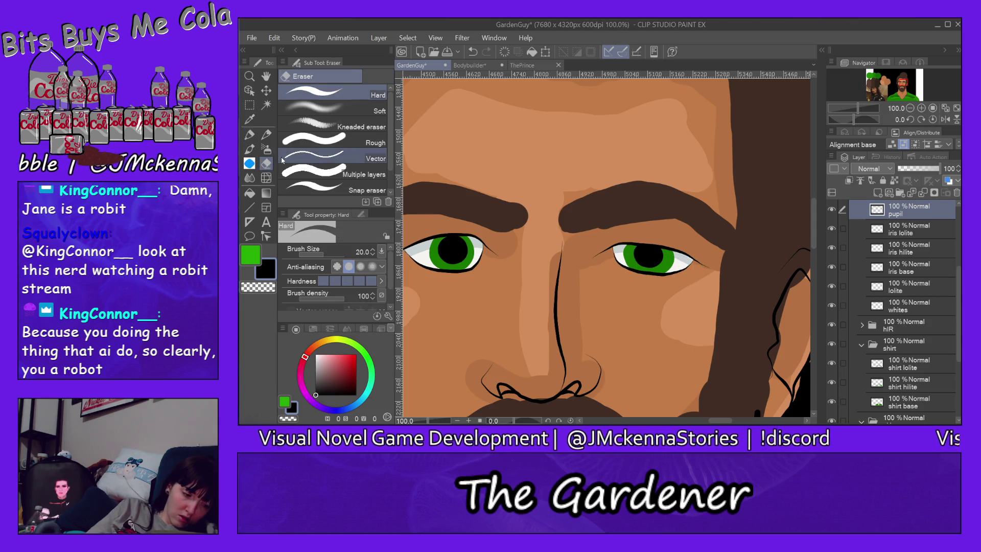
{"action": "left_click_drag", "start_coordinate": [440, 240], "coordinate": [464, 261]}
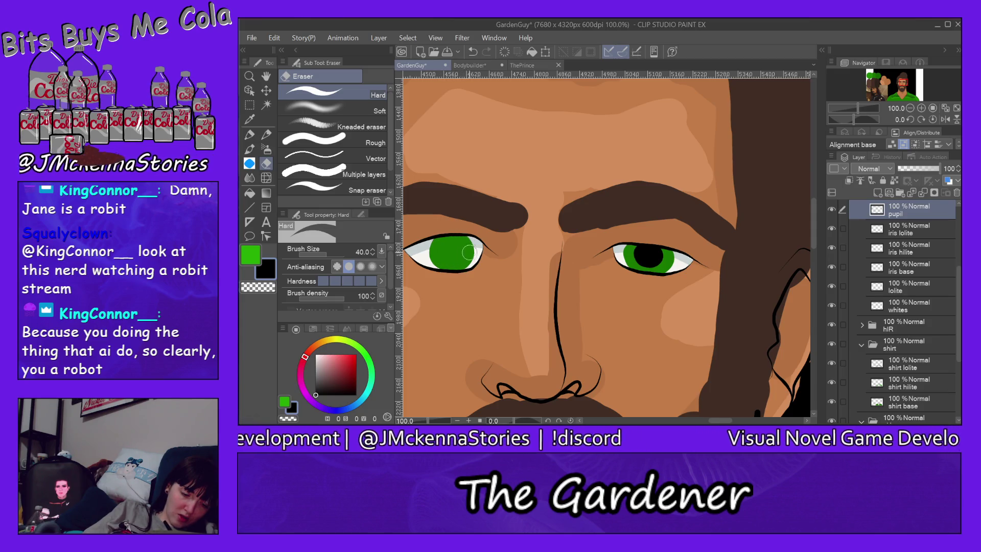
{"action": "left_click", "coordinate": [457, 250], "text": "ctrl+shift"}
{"action": "left_click_drag", "start_coordinate": [431, 271], "coordinate": [471, 239]}
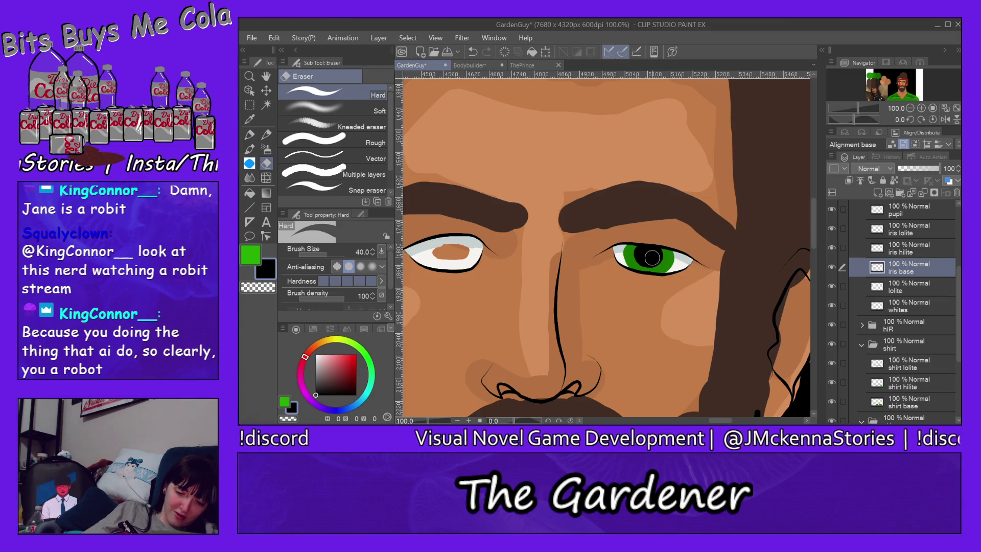
Pick up the iris green and adjust the eraser size through 150, 120, 125 to 126
{"action": "left_click", "coordinate": [666, 258], "text": "alt"}
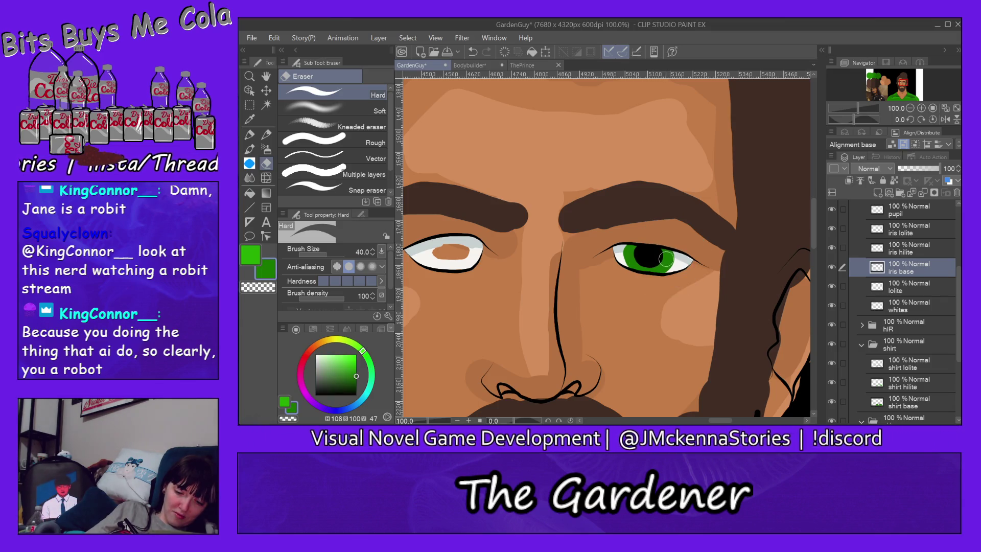
{"action": "key", "text": "bracketright"}
{"action": "key", "text": "bracketright"}
{"action": "key", "text": "bracketright"}
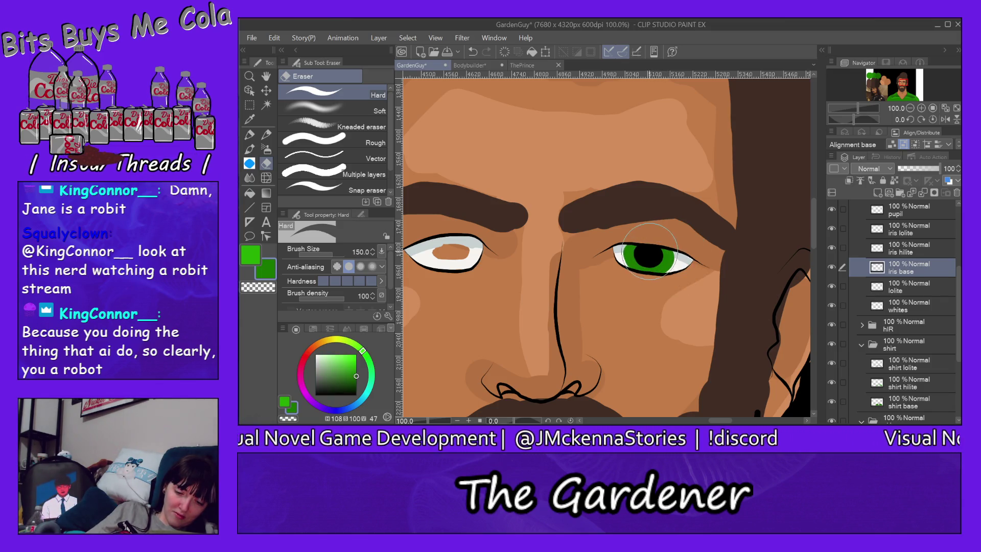
{"action": "key", "text": "bracketleft"}
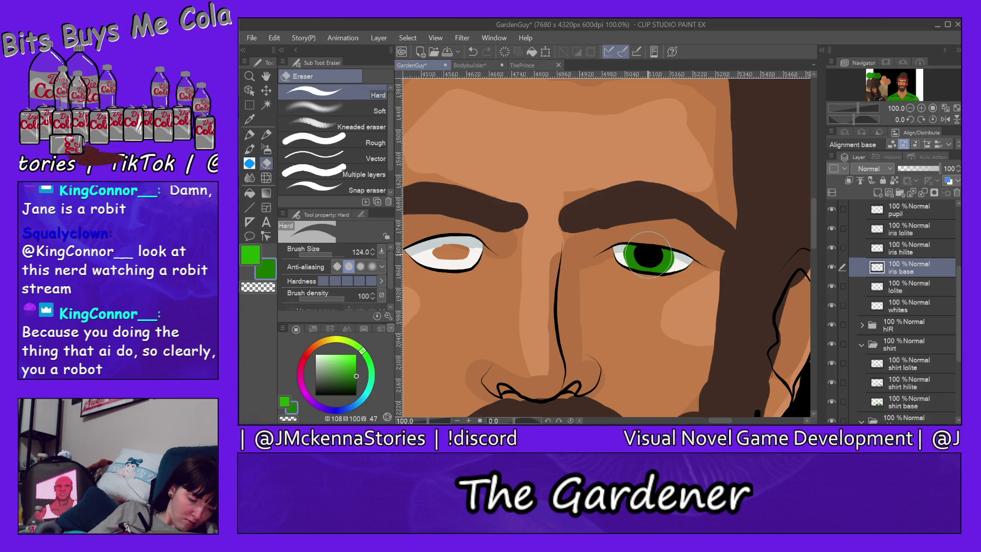
{"action": "key", "text": "bracketright"}
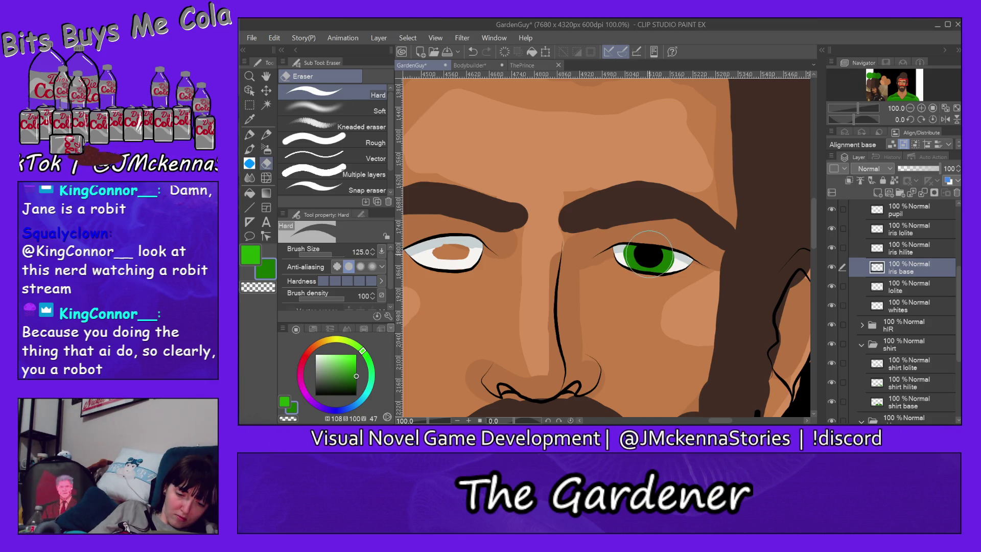
{"action": "left_click", "coordinate": [373, 249]}
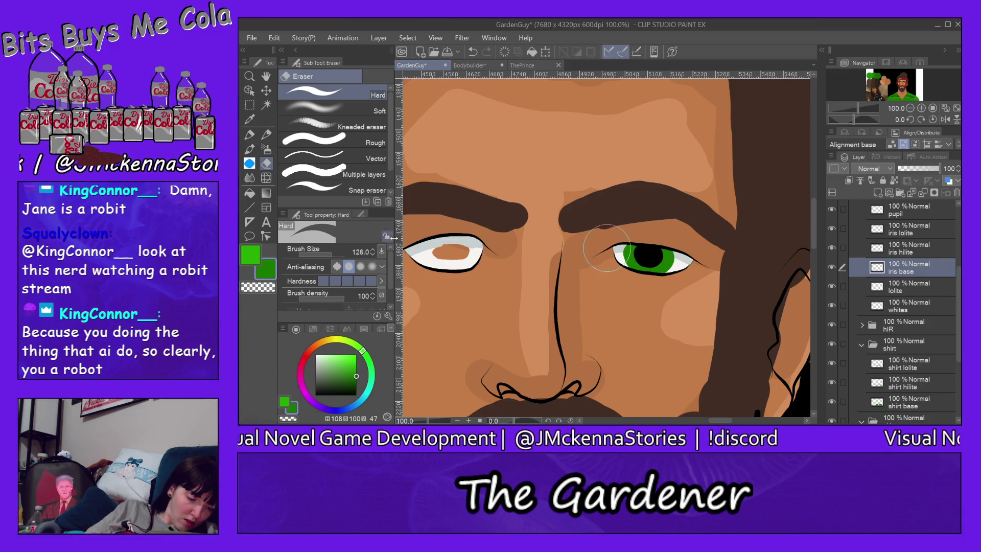
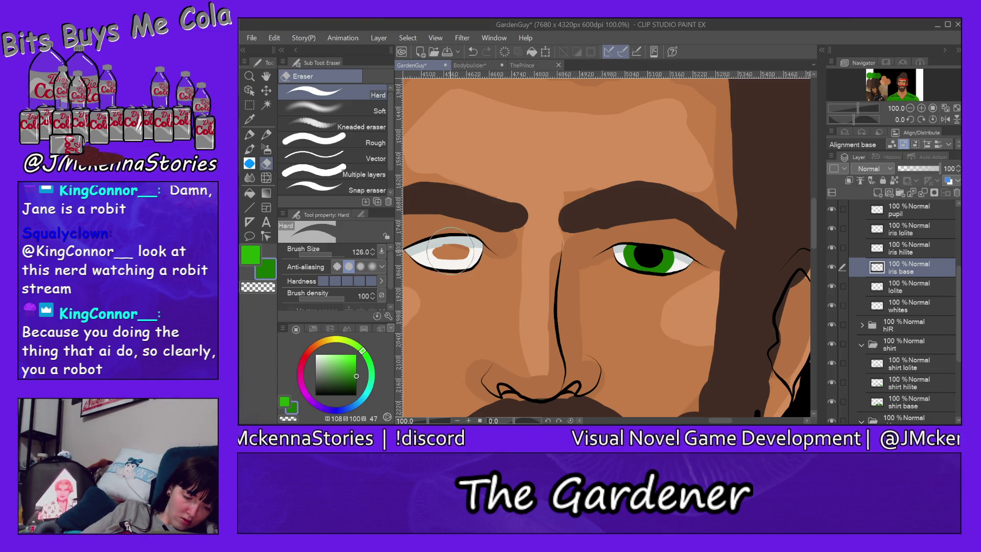
Stamp a green iris onto the left eye with the Milli pen at about size 145
{"action": "left_click", "coordinate": [250, 135]}
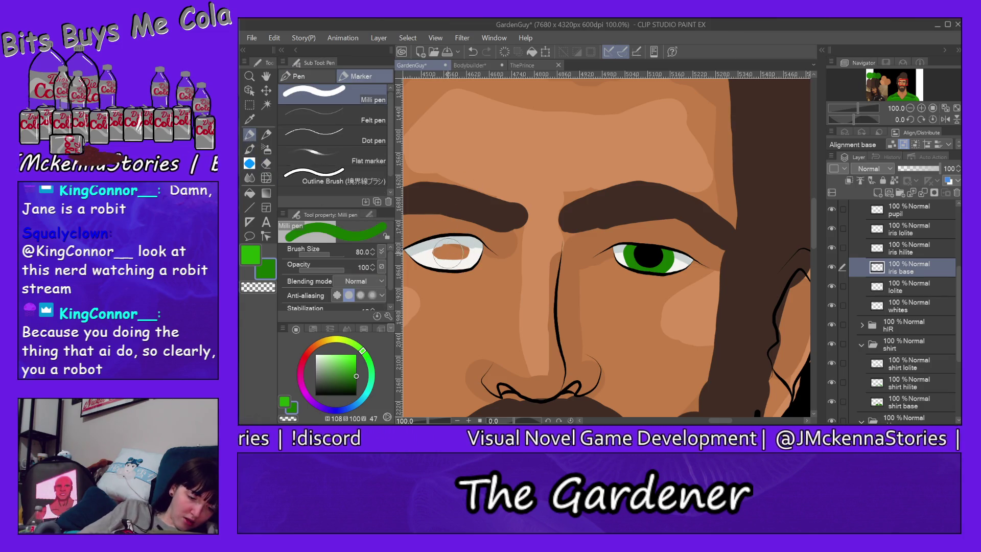
{"action": "key", "text": "bracketright"}
{"action": "key", "text": "bracketright"}
{"action": "key", "text": "bracketright"}
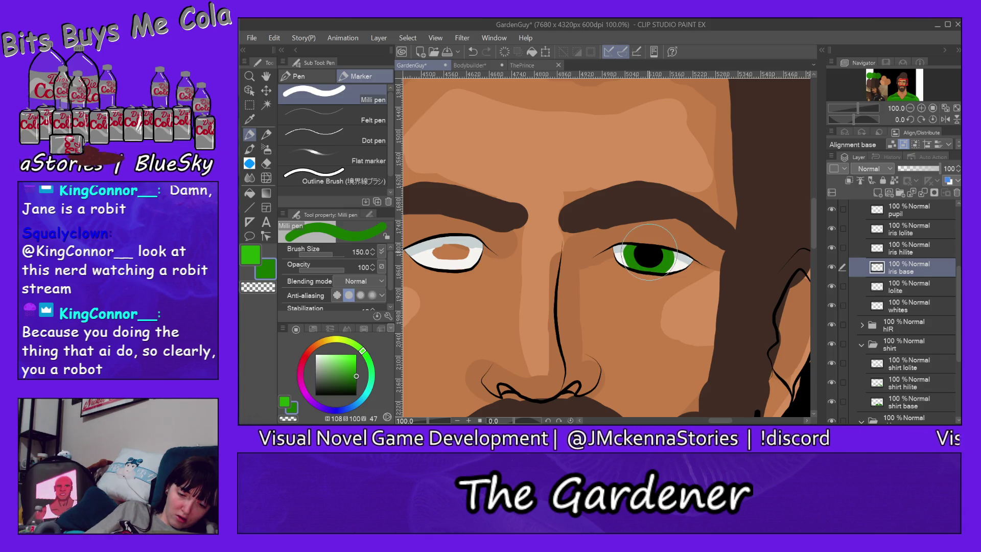
{"action": "mouse_move", "coordinate": [647, 252]}
{"action": "left_mouse_down"}
{"action": "mouse_move", "coordinate": [633, 254]}
{"action": "mouse_move", "coordinate": [648, 252]}
{"action": "left_mouse_up"}
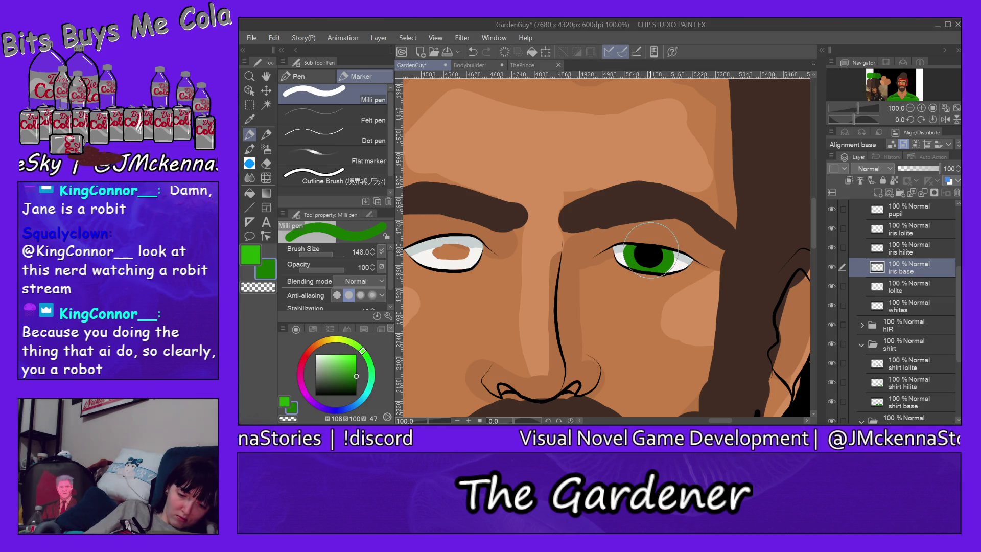
{"action": "key", "text": "bracketleft"}
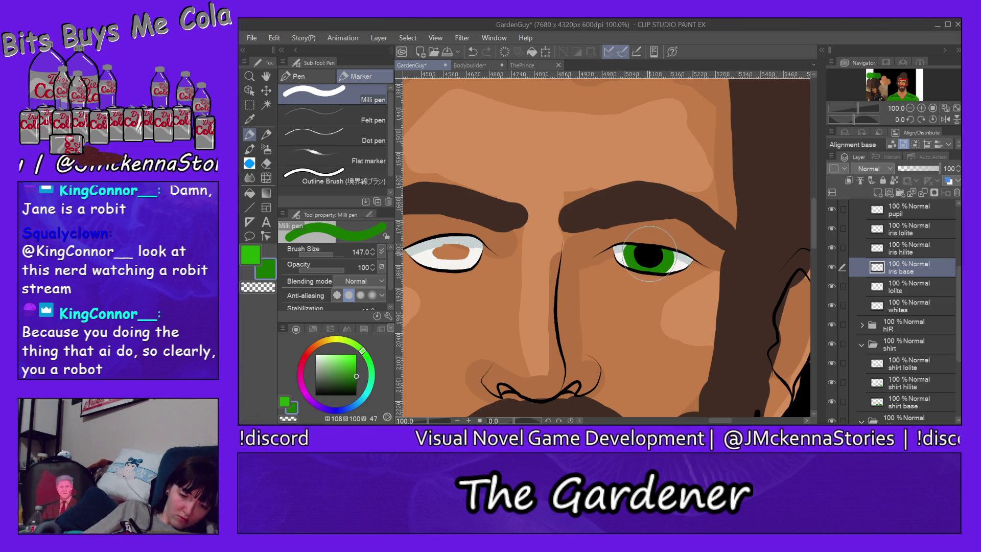
{"action": "key", "text": "bracketleft"}
{"action": "key", "text": "bracketleft"}
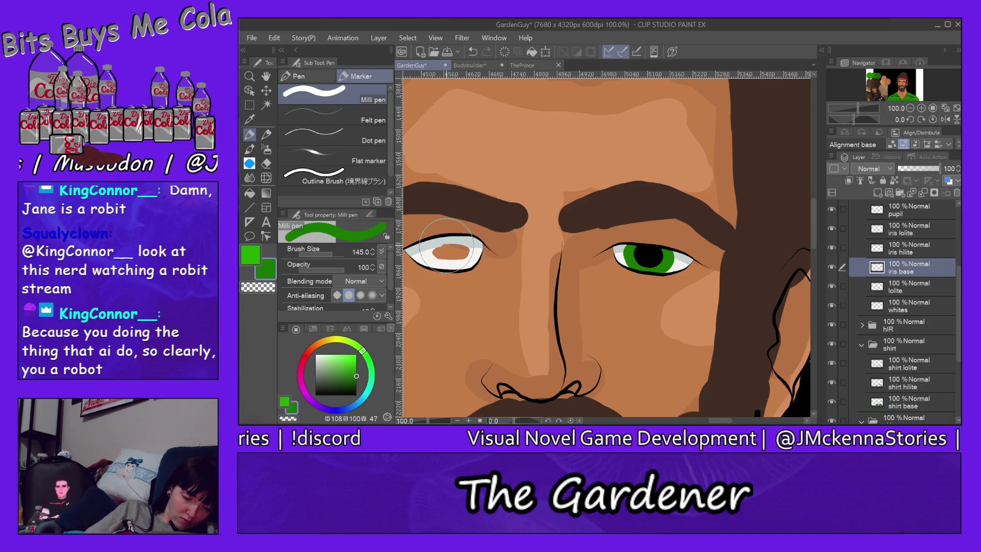
{"action": "left_click", "coordinate": [447, 246]}
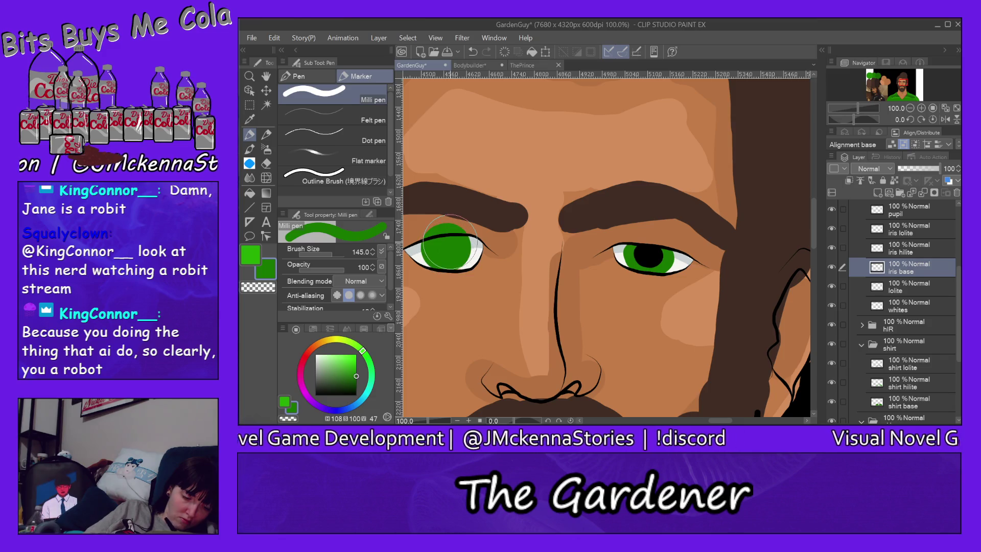
Sample black from the right pupil and stamp a size-80 black pupil in the left iris
{"action": "left_click", "coordinate": [653, 252], "text": "alt"}
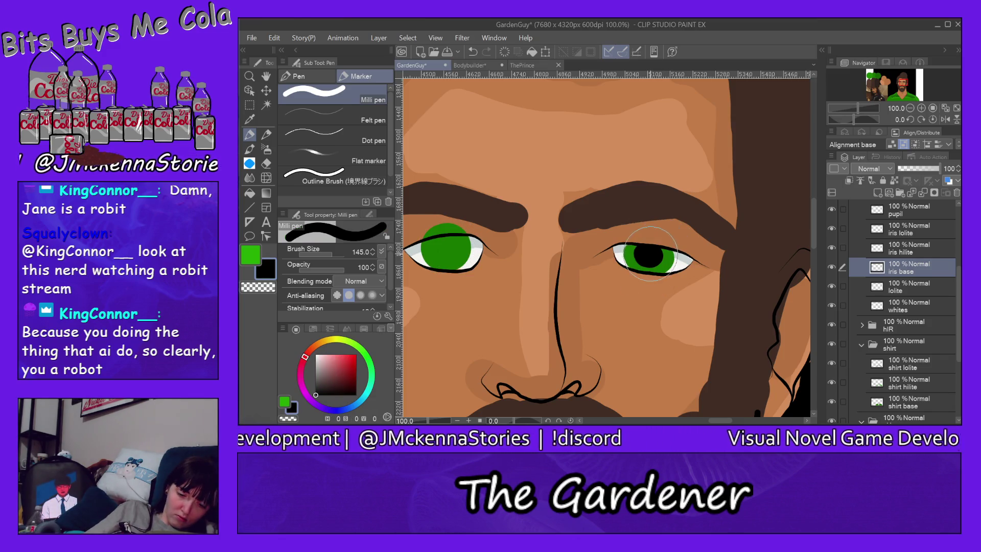
{"action": "left_click", "coordinate": [647, 255], "text": "ctrl+shift"}
{"action": "key", "text": "bracketleft"}
{"action": "key", "text": "bracketleft"}
{"action": "key", "text": "bracketleft"}
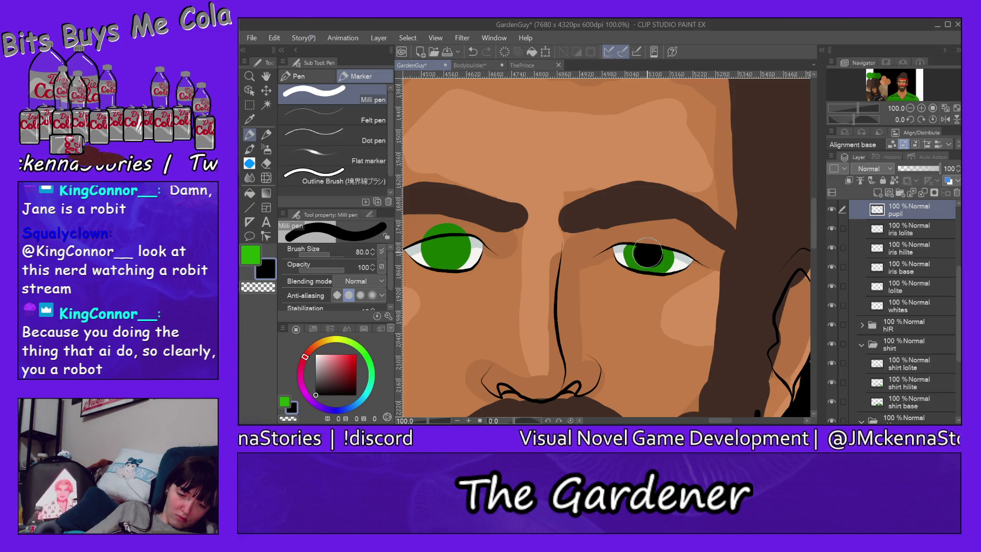
{"action": "left_click", "coordinate": [445, 244]}
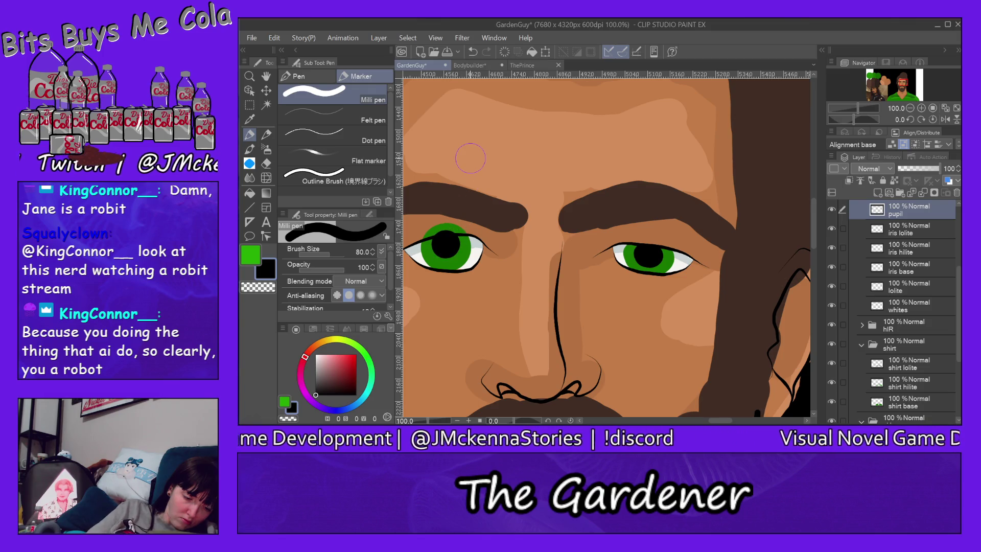
{"action": "left_click", "coordinate": [266, 163]}
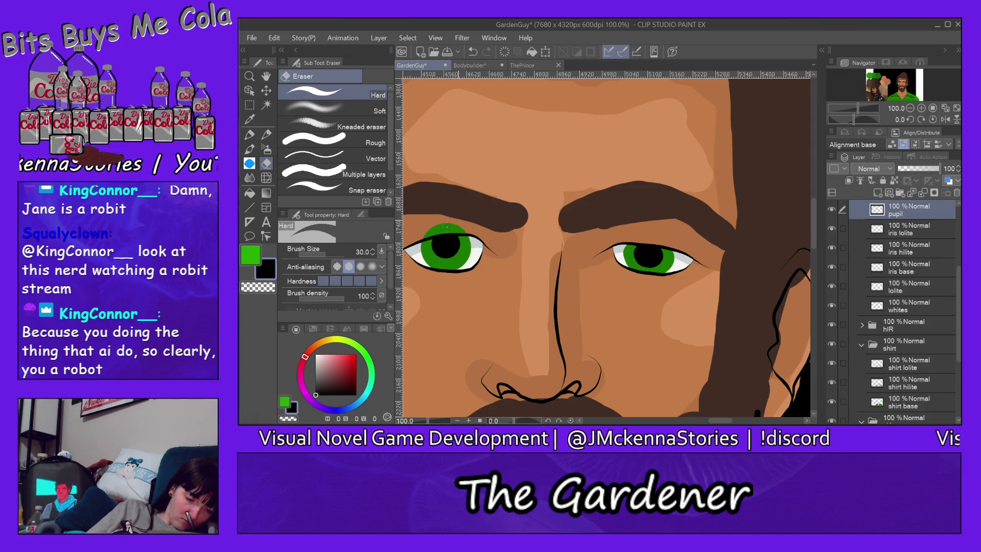
On the iris base layer, erase the green spilling above the left upper eyelid
{"action": "left_click", "coordinate": [433, 217], "text": "ctrl+shift"}
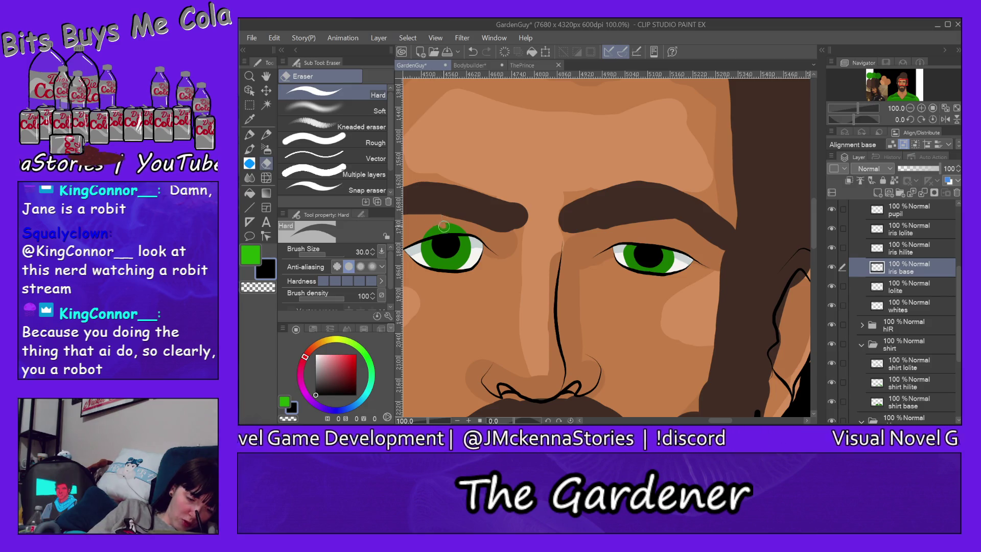
{"action": "left_click_drag", "start_coordinate": [439, 223], "coordinate": [456, 223]}
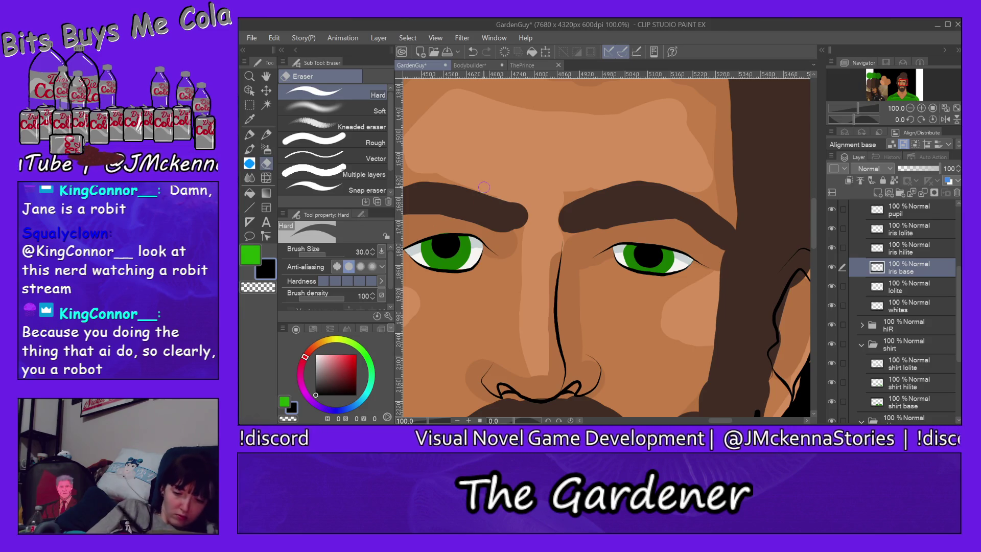
{"action": "key", "text": "ctrl+0"}
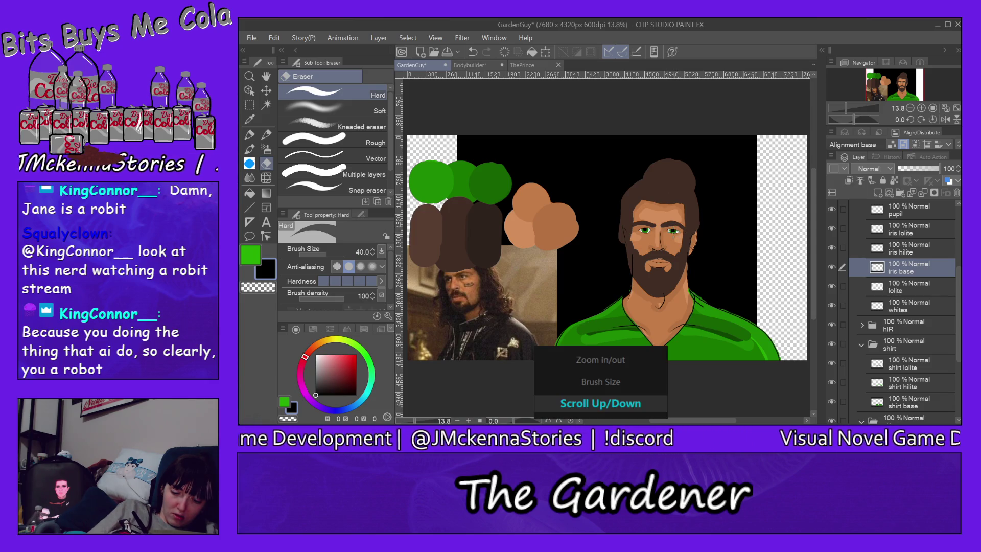
{"action": "scroll", "coordinate": [673, 233], "scroll_direction": "up", "scroll_amount": 5}
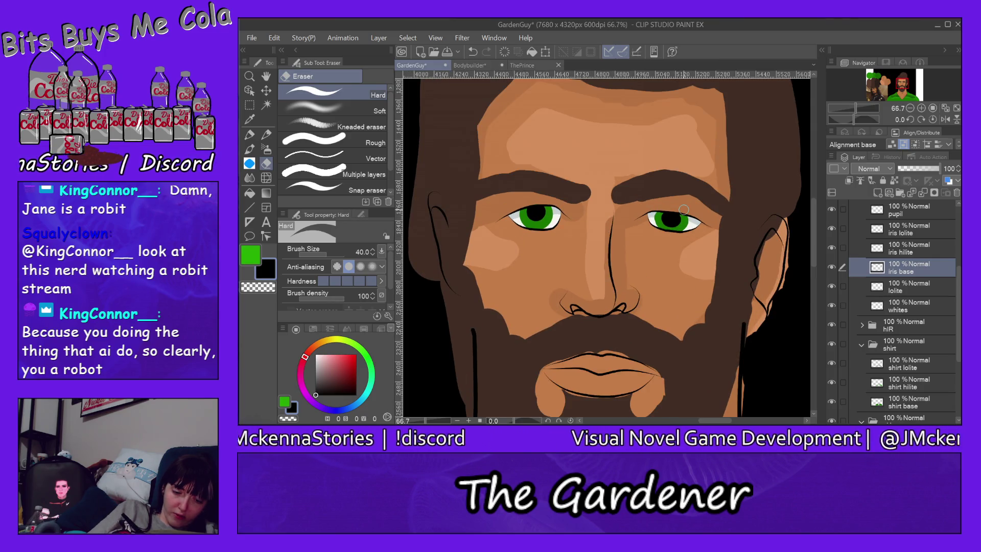
{"action": "left_click", "coordinate": [538, 210], "text": "ctrl"}
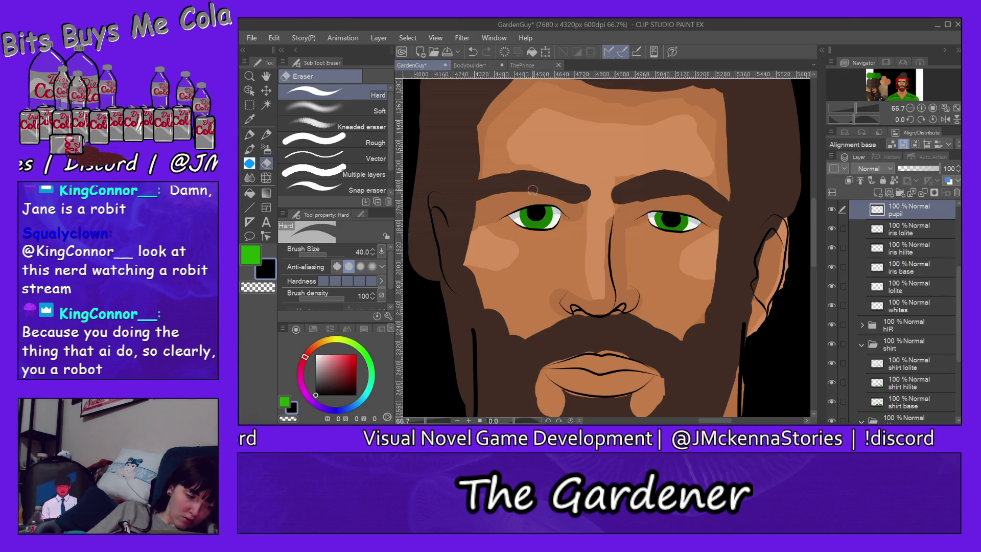
{"action": "left_click", "coordinate": [249, 134]}
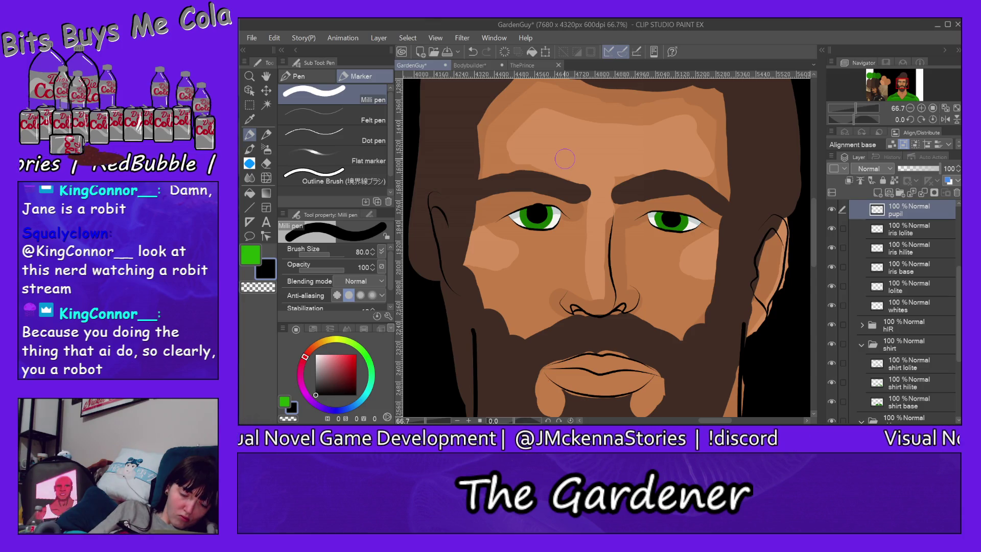
{"action": "left_click", "coordinate": [266, 134]}
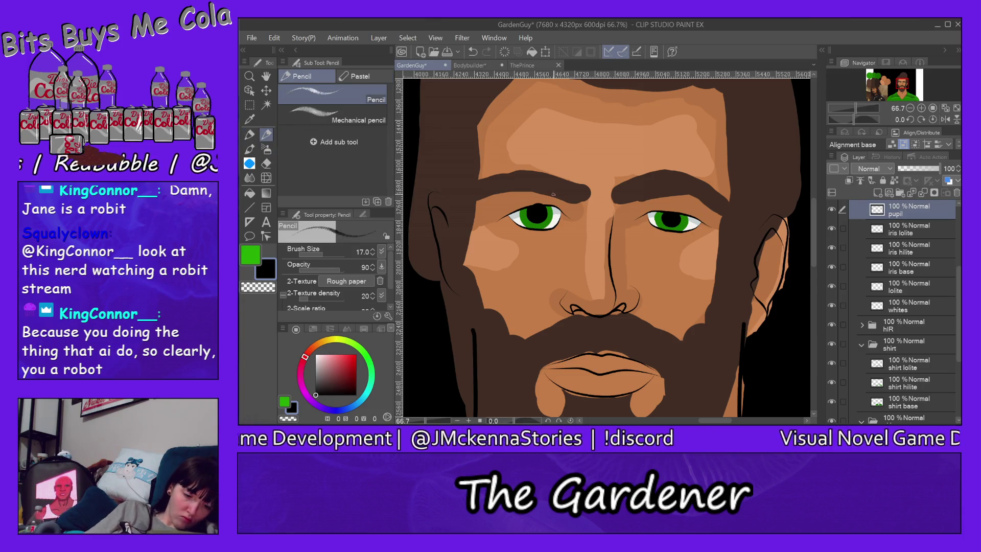
At 400% zoom, erase pupil and iris paint above the left eyelid with a size-20 Hard eraser
{"action": "scroll", "coordinate": [536, 209], "scroll_direction": "up", "scroll_amount": 2}
{"action": "scroll", "coordinate": [537, 209], "scroll_direction": "up", "scroll_amount": 3}
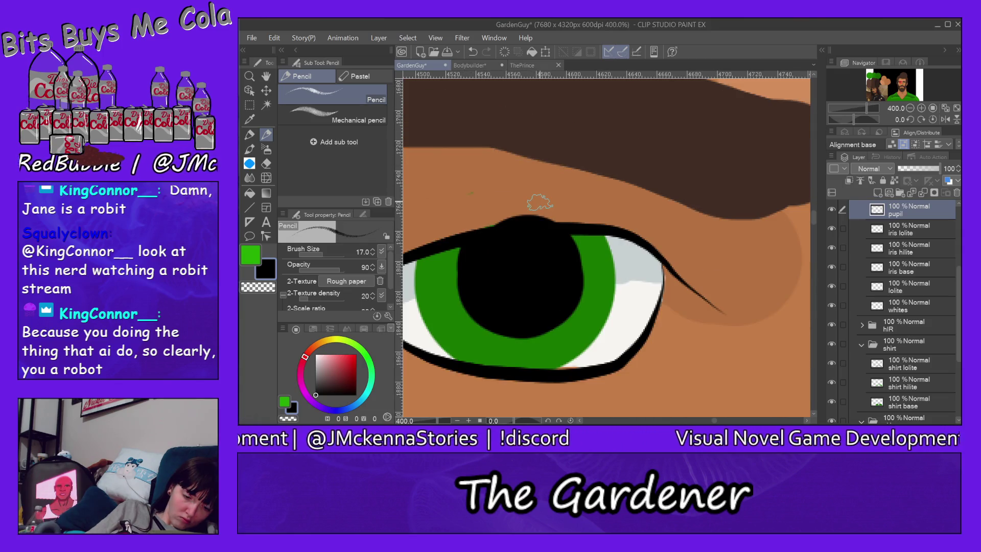
{"action": "key", "text": "e"}
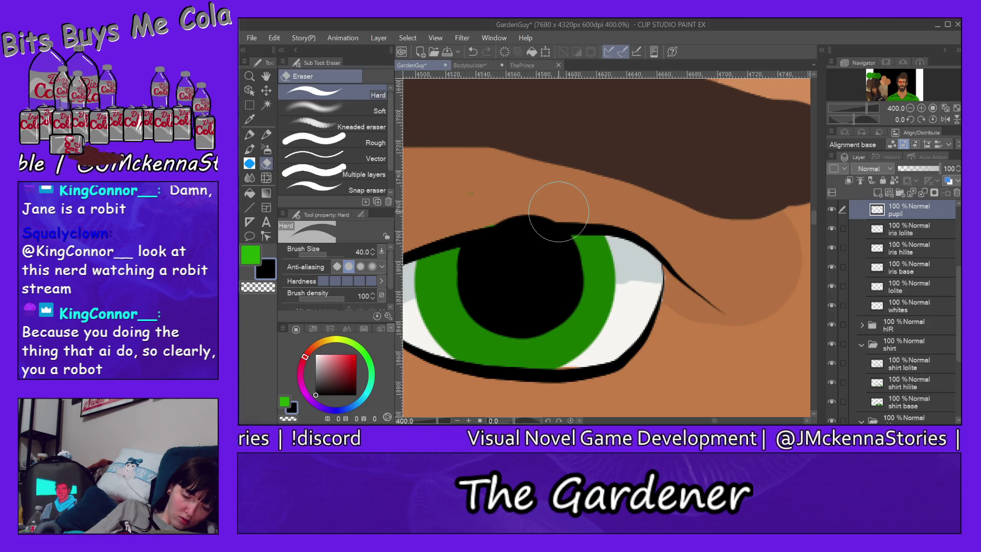
{"action": "scroll", "coordinate": [558, 211], "scroll_direction": "down", "scroll_amount": 3}
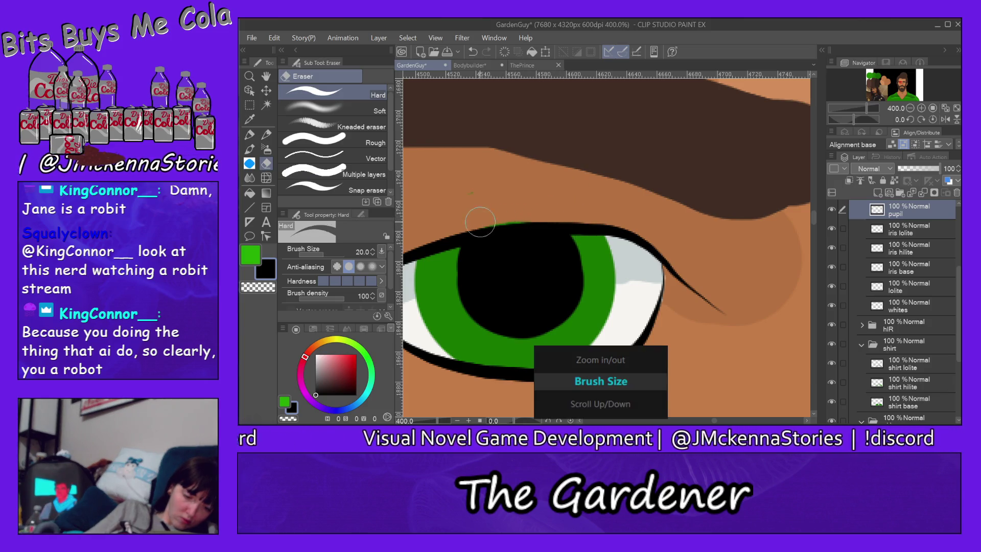
{"action": "left_click", "coordinate": [604, 218], "text": "ctrl"}
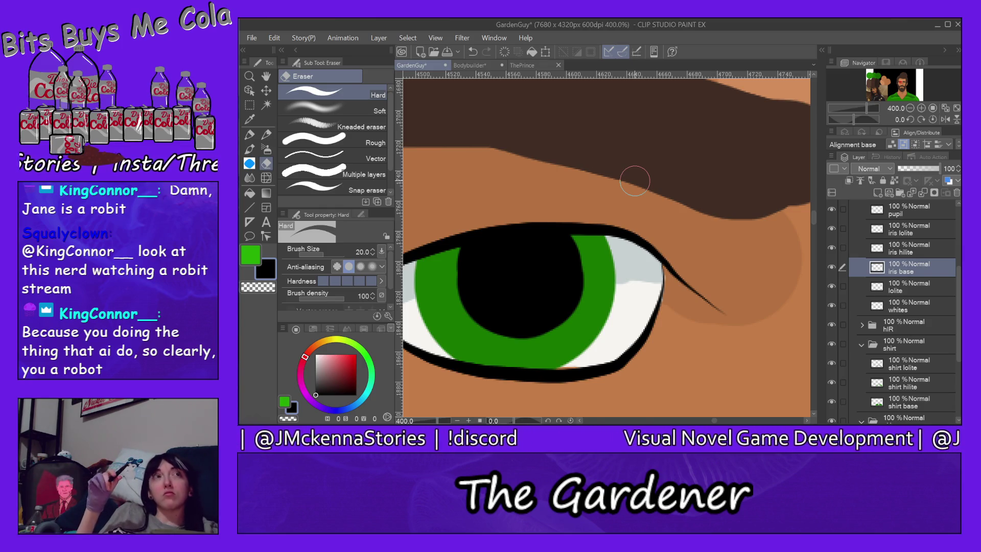
{"action": "key", "text": "ctrl+0"}
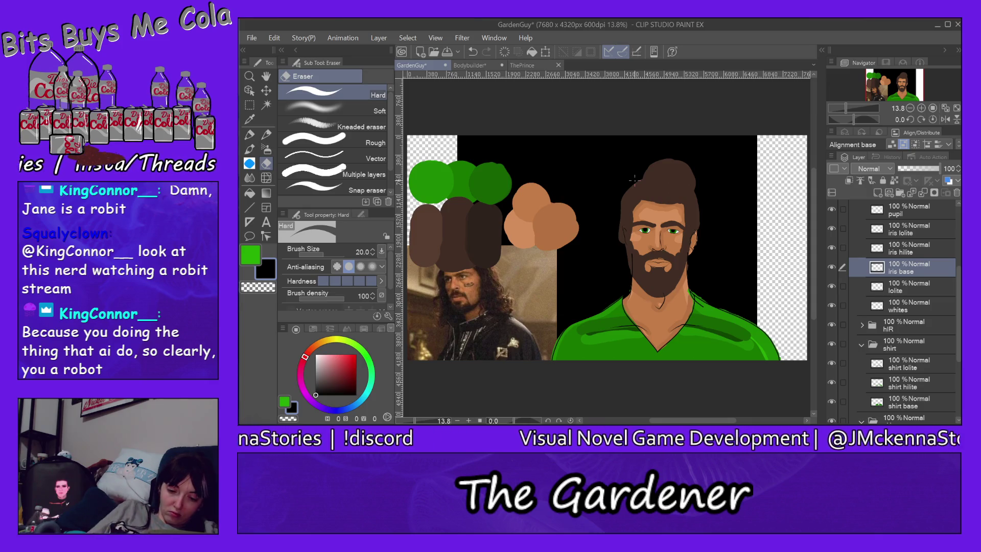
{"action": "scroll", "coordinate": [673, 234], "scroll_direction": "up", "scroll_amount": 3}
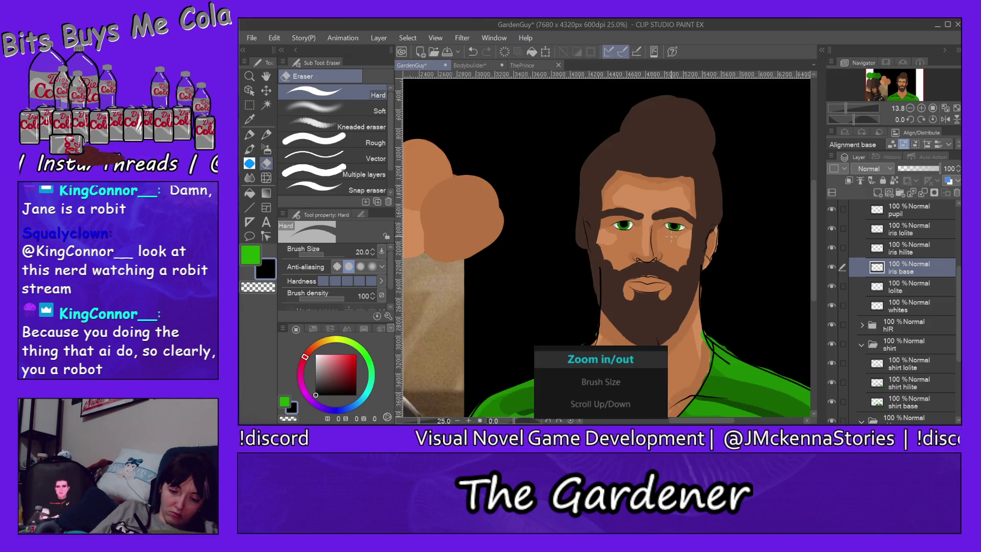
{"action": "scroll", "coordinate": [673, 235], "scroll_direction": "up", "scroll_amount": 2}
{"action": "scroll", "coordinate": [672, 235], "scroll_direction": "up", "scroll_amount": 1}
{"action": "scroll", "coordinate": [673, 235], "scroll_direction": "up", "scroll_amount": 1}
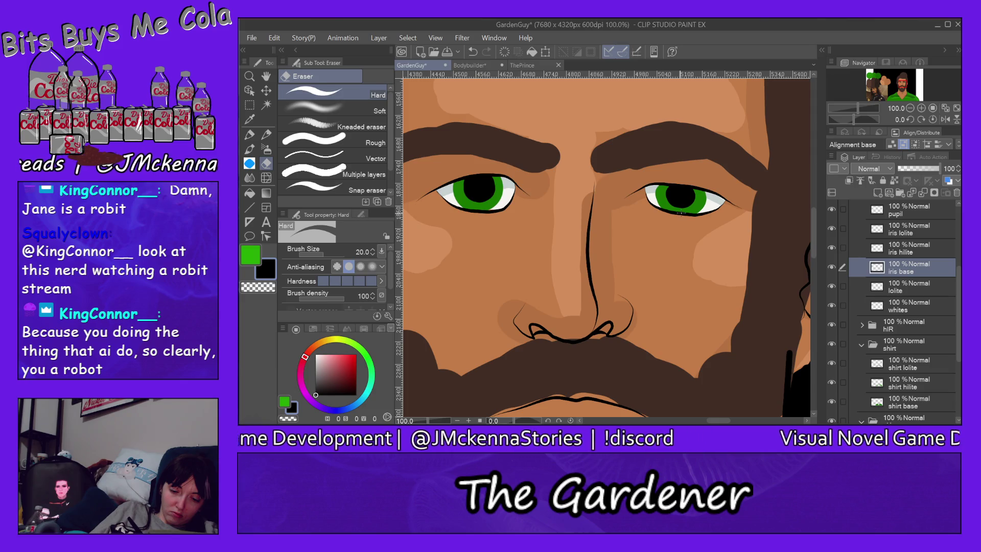
{"action": "left_click", "coordinate": [680, 212], "text": "ctrl+shift"}
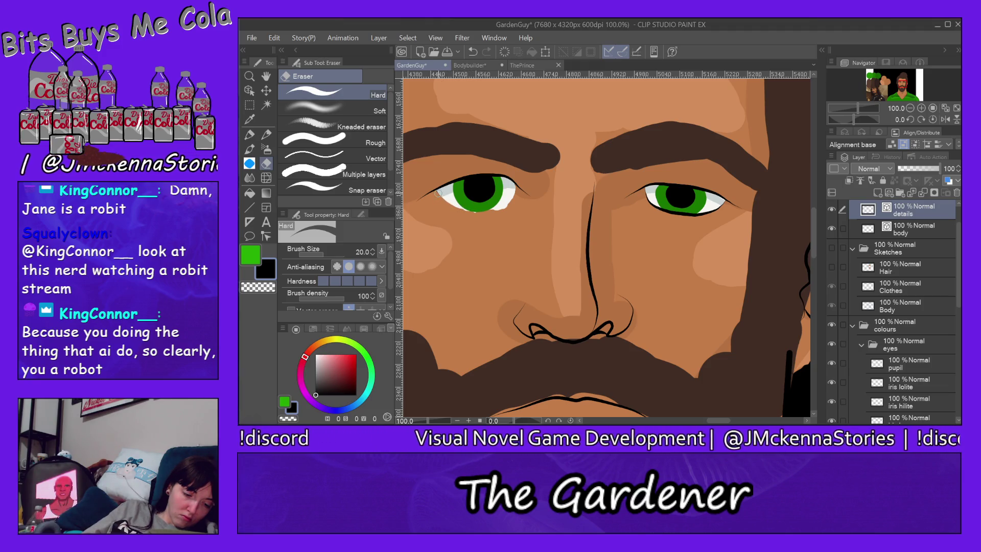
Erase the skin covering the left eye's corner to reveal more eye white
{"action": "scroll", "coordinate": [445, 202], "scroll_direction": "up", "scroll_amount": 6}
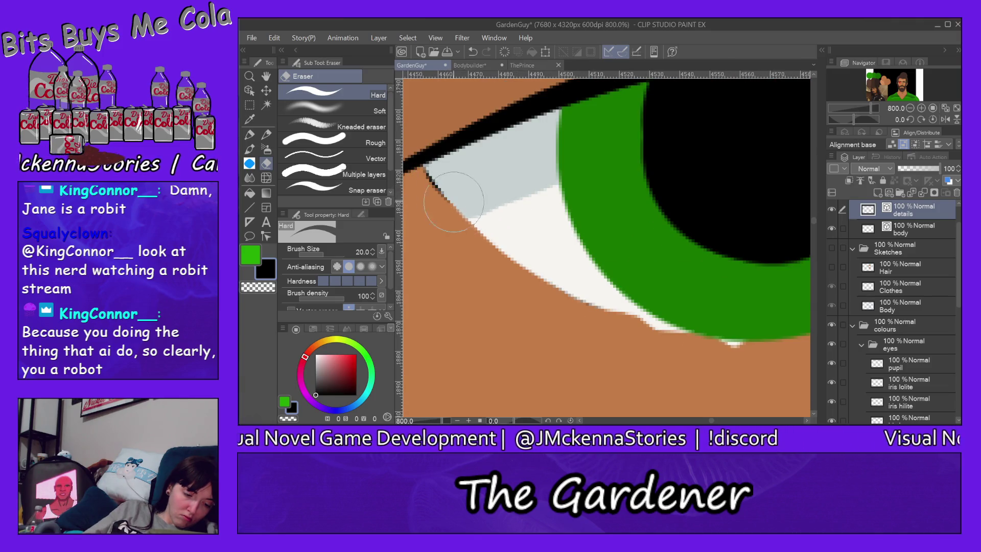
{"action": "scroll", "coordinate": [684, 322], "scroll_direction": "down", "scroll_amount": 4}
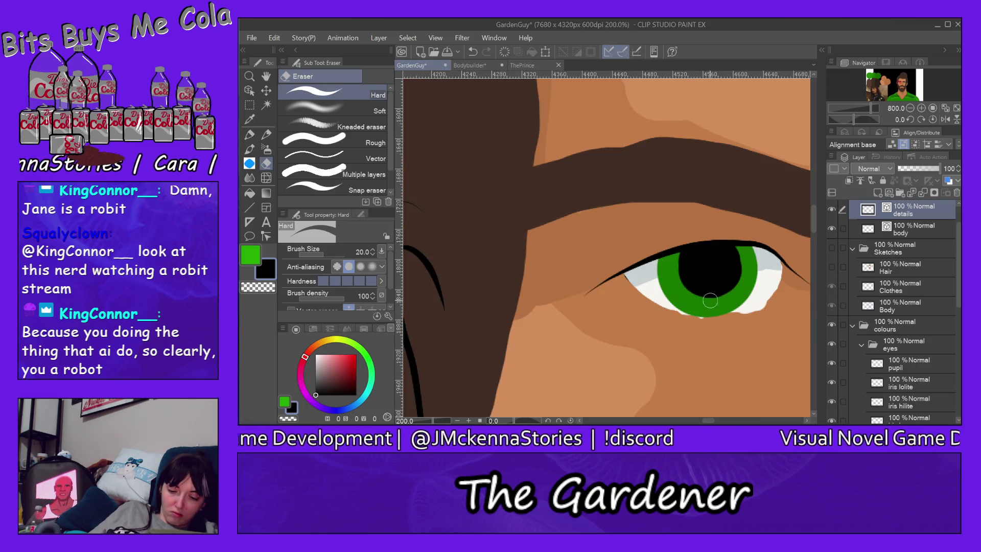
{"action": "left_click_drag", "start_coordinate": [778, 284], "coordinate": [777, 270]}
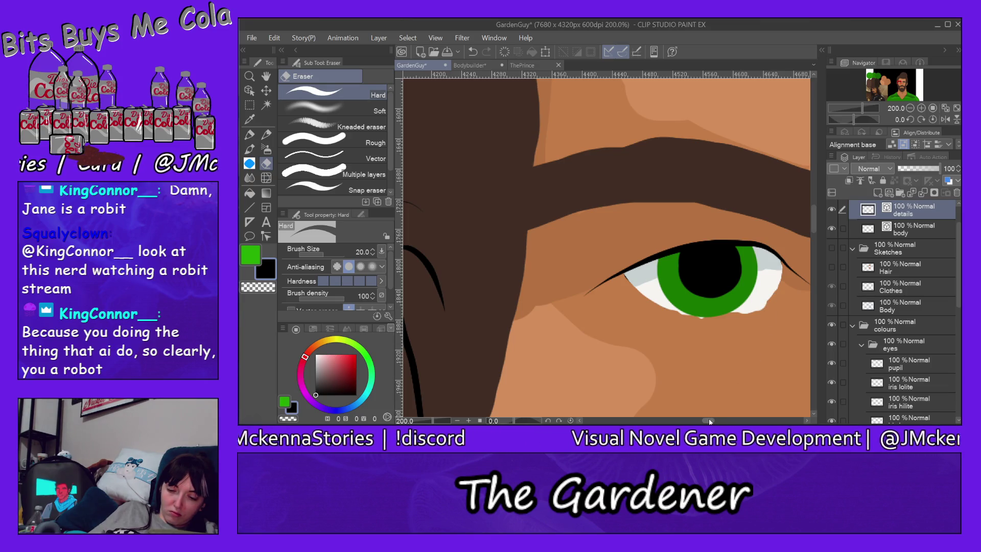
{"action": "left_click_drag", "start_coordinate": [709, 421], "coordinate": [714, 421]}
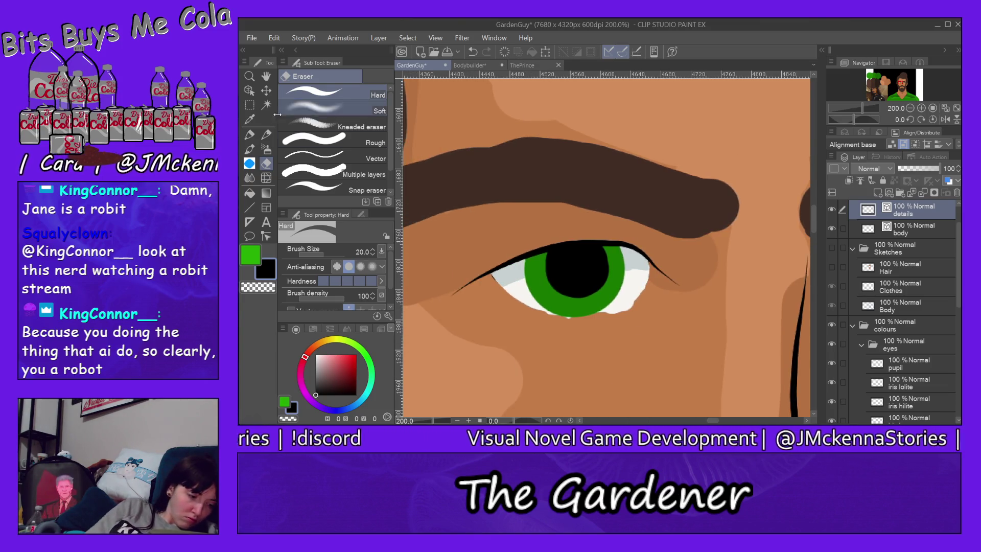
{"action": "left_click", "coordinate": [250, 134]}
{"action": "left_click", "coordinate": [358, 151]}
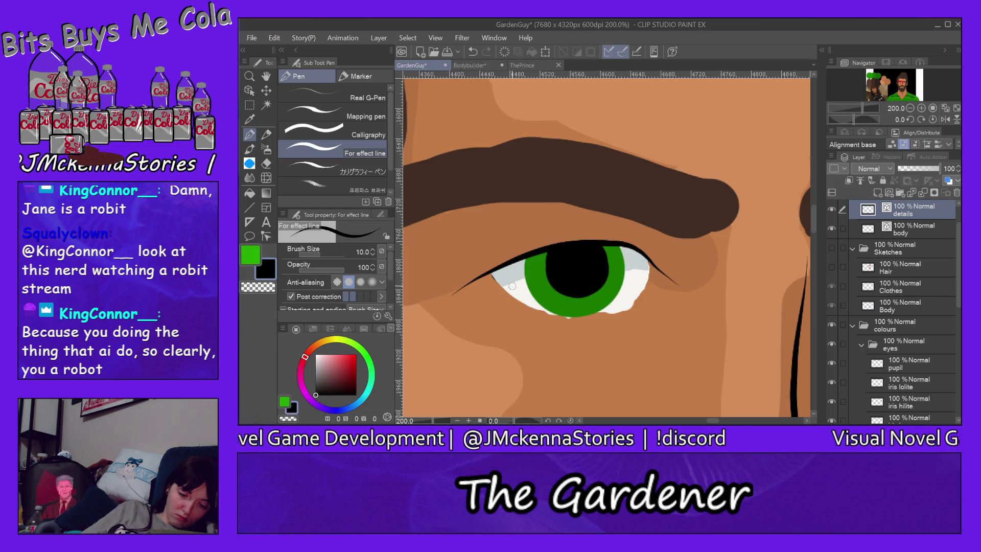
Draw a lower eyelid line beneath the left eye, redrawing it once after an undo
{"action": "left_click_drag", "start_coordinate": [505, 287], "coordinate": [616, 309]}
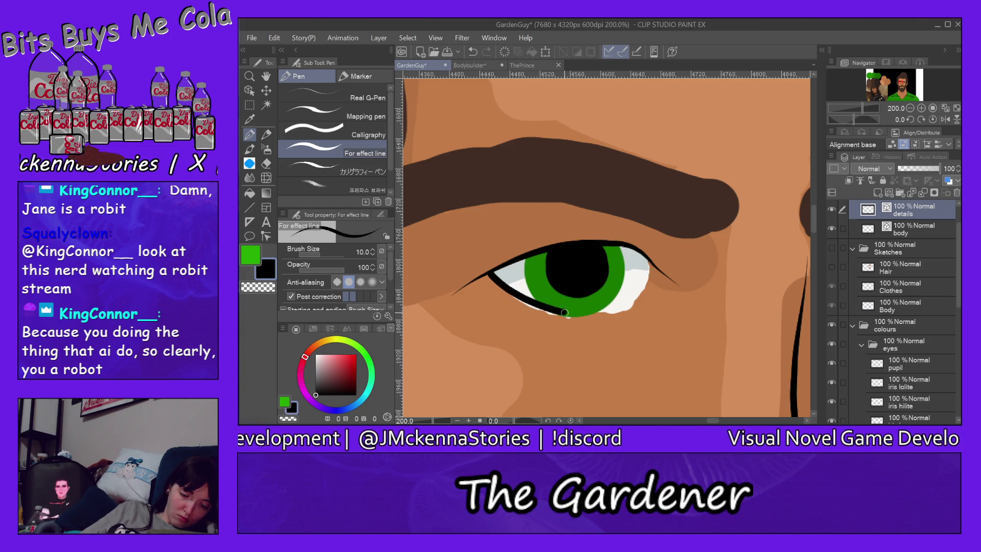
{"action": "left_click_drag", "start_coordinate": [650, 275], "coordinate": [655, 269]}
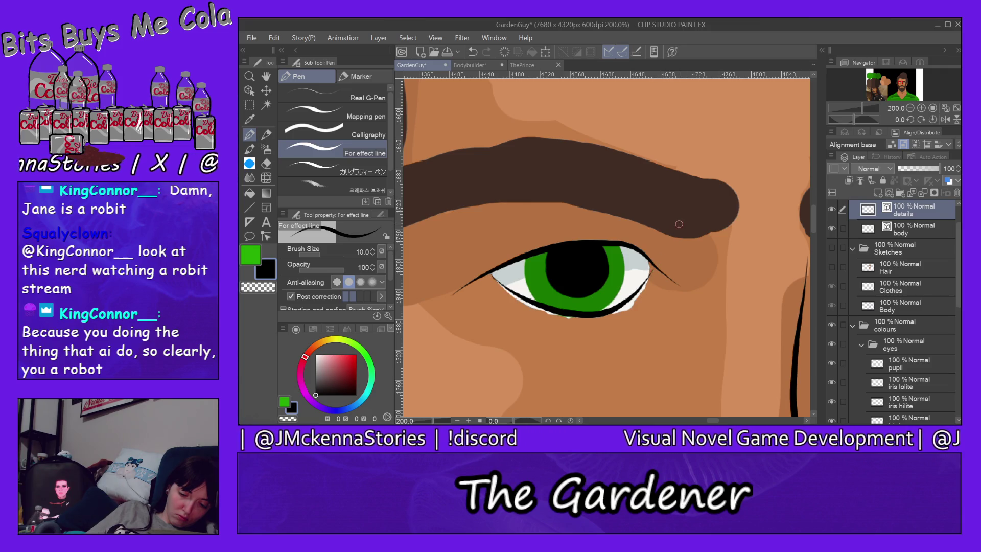
{"action": "key", "text": "ctrl+z"}
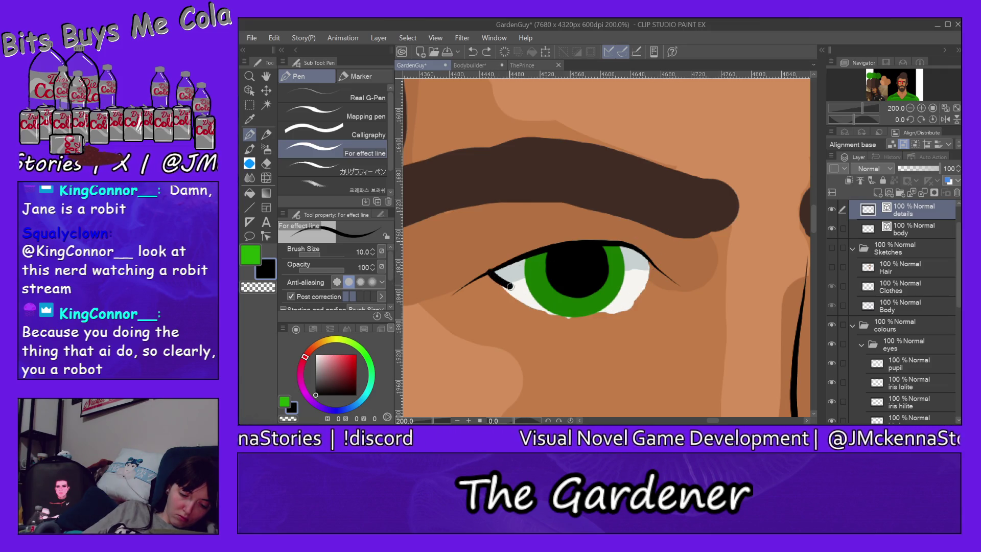
{"action": "left_click_drag", "start_coordinate": [508, 286], "coordinate": [613, 298]}
{"action": "left_click_drag", "start_coordinate": [647, 269], "coordinate": [649, 267]}
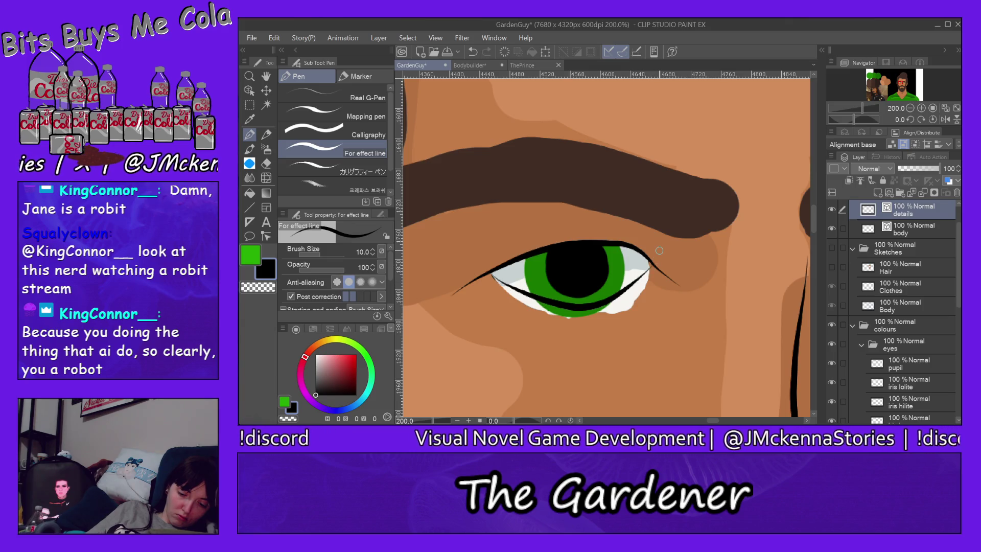
Replace it with one thick black lower eyelid line running corner to corner
{"action": "key", "text": "ctrl+0"}
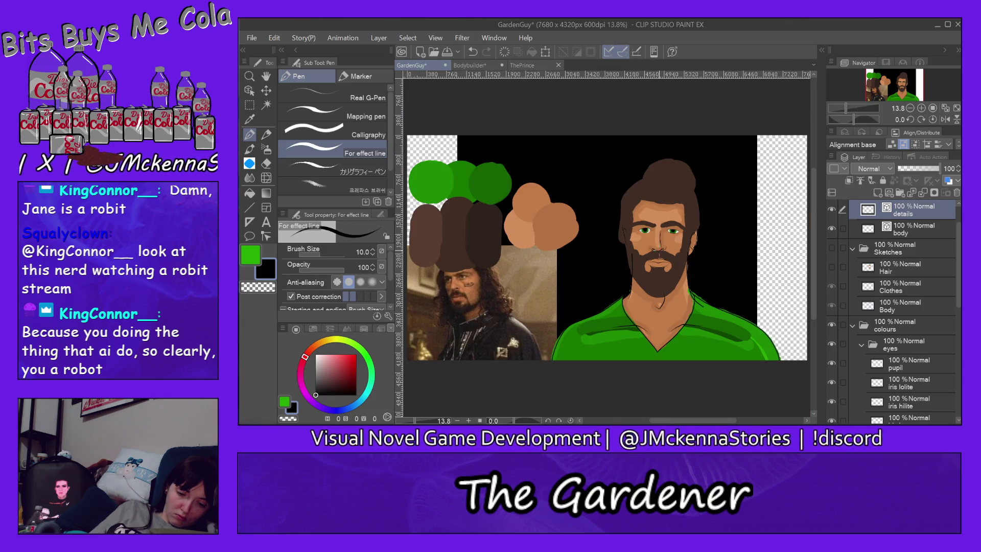
{"action": "scroll", "coordinate": [673, 232], "scroll_direction": "up", "scroll_amount": 4}
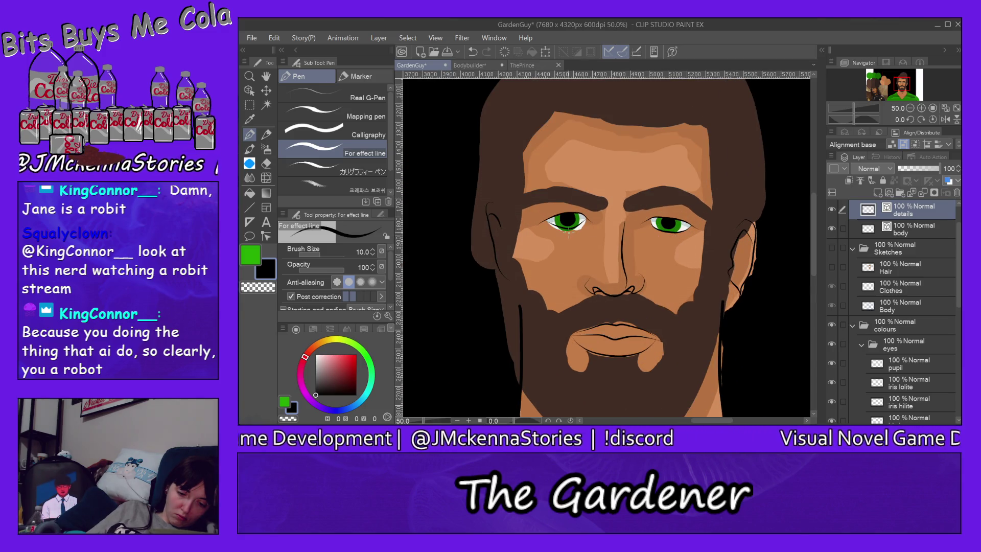
{"action": "scroll", "coordinate": [566, 220], "scroll_direction": "up", "scroll_amount": 1}
{"action": "scroll", "coordinate": [566, 219], "scroll_direction": "up", "scroll_amount": 1}
{"action": "scroll", "coordinate": [562, 205], "scroll_direction": "up", "scroll_amount": 1}
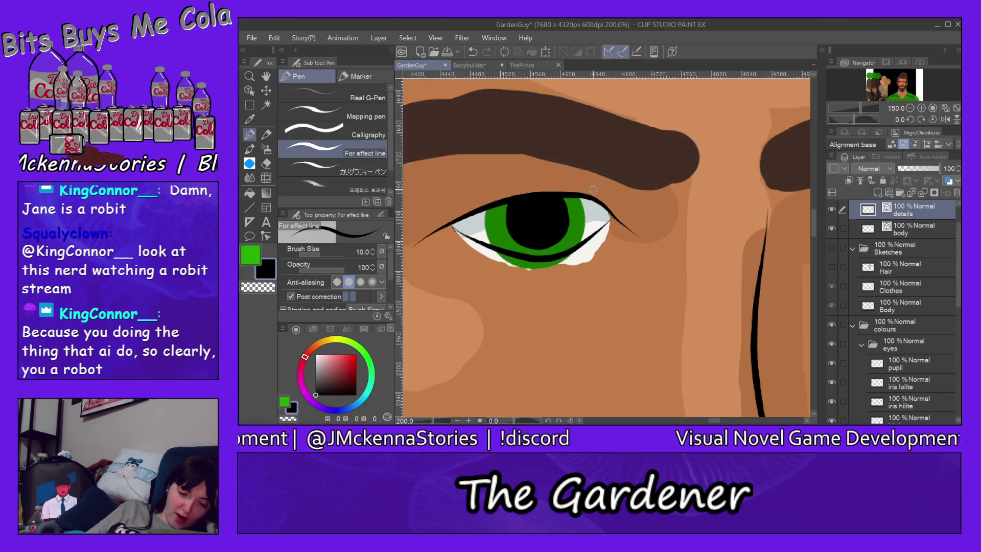
{"action": "scroll", "coordinate": [555, 164], "scroll_direction": "up", "scroll_amount": 1}
{"action": "scroll", "coordinate": [554, 165], "scroll_direction": "down", "scroll_amount": 1}
{"action": "key", "text": "ctrl+z"}
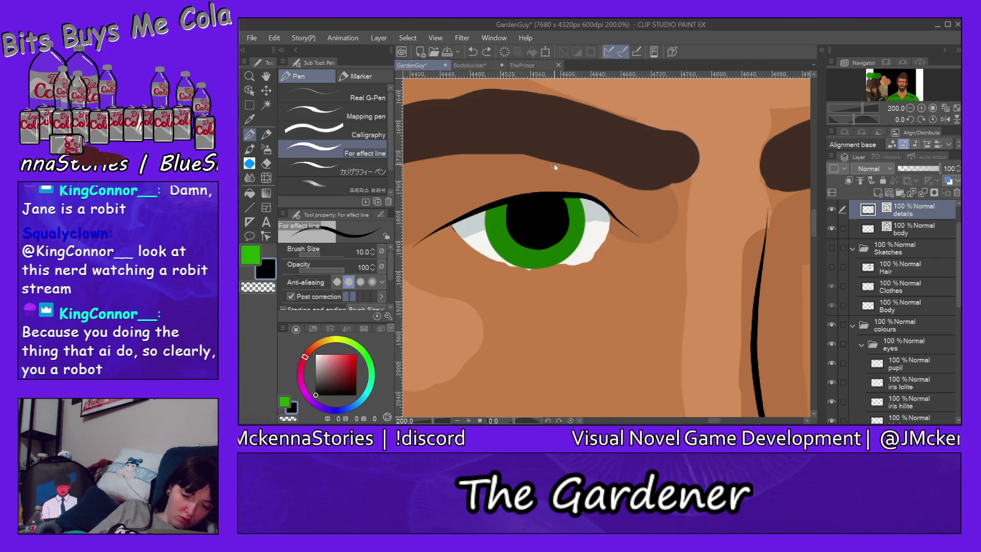
{"action": "mouse_move", "coordinate": [436, 232]}
{"action": "left_mouse_down"}
{"action": "mouse_move", "coordinate": [457, 251]}
{"action": "mouse_move", "coordinate": [516, 267]}
{"action": "mouse_move", "coordinate": [587, 252]}
{"action": "mouse_move", "coordinate": [618, 224]}
{"action": "left_mouse_up"}
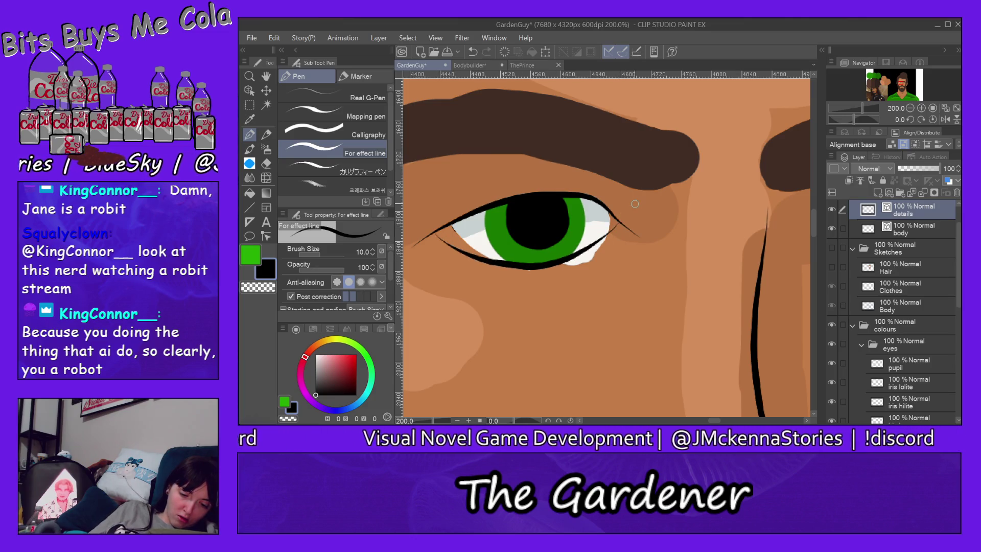
{"action": "scroll", "coordinate": [635, 204], "scroll_direction": "down", "scroll_amount": 5}
{"action": "scroll", "coordinate": [680, 239], "scroll_direction": "up", "scroll_amount": 1}
{"action": "scroll", "coordinate": [681, 238], "scroll_direction": "up", "scroll_amount": 2}
{"action": "scroll", "coordinate": [680, 238], "scroll_direction": "up", "scroll_amount": 1}
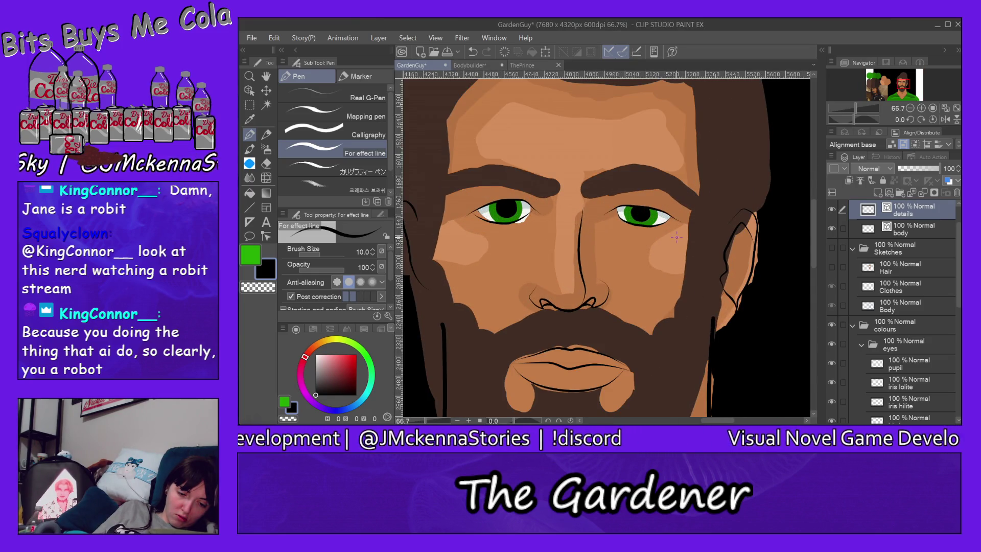
{"action": "scroll", "coordinate": [677, 237], "scroll_direction": "down", "scroll_amount": 1}
{"action": "scroll", "coordinate": [676, 237], "scroll_direction": "up", "scroll_amount": 1}
{"action": "scroll", "coordinate": [677, 237], "scroll_direction": "up", "scroll_amount": 3}
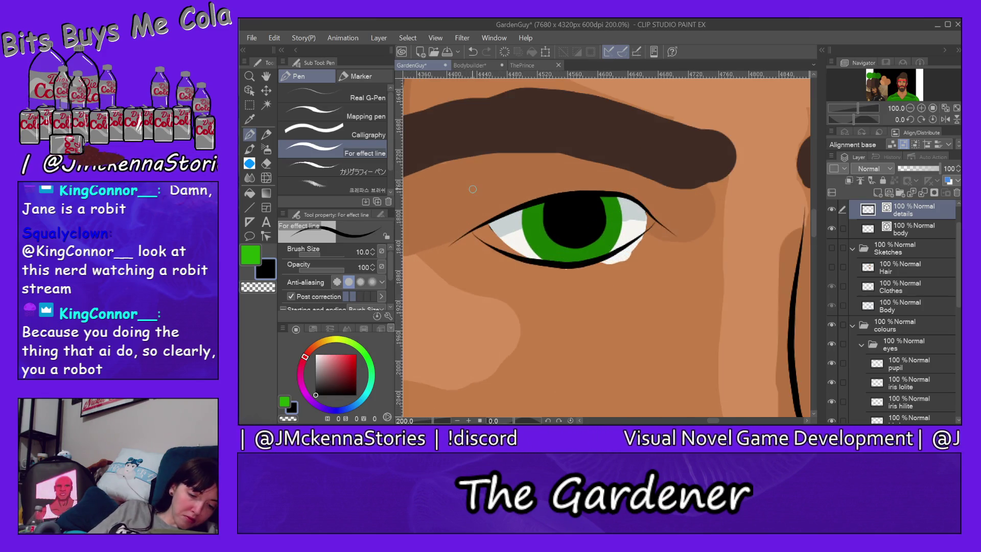
{"action": "scroll", "coordinate": [478, 194], "scroll_direction": "up", "scroll_amount": 2}
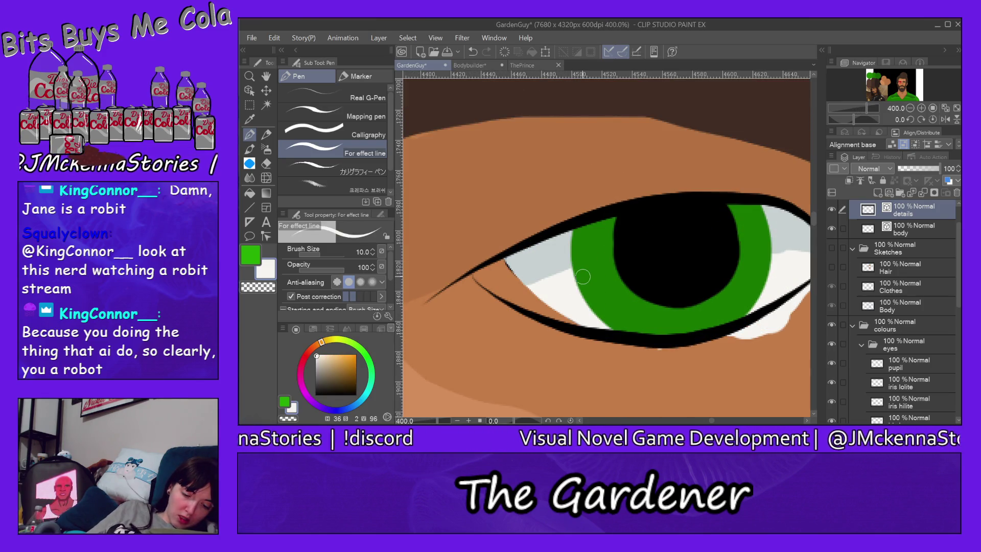
{"action": "left_click", "coordinate": [567, 293], "text": "ctrl+shift"}
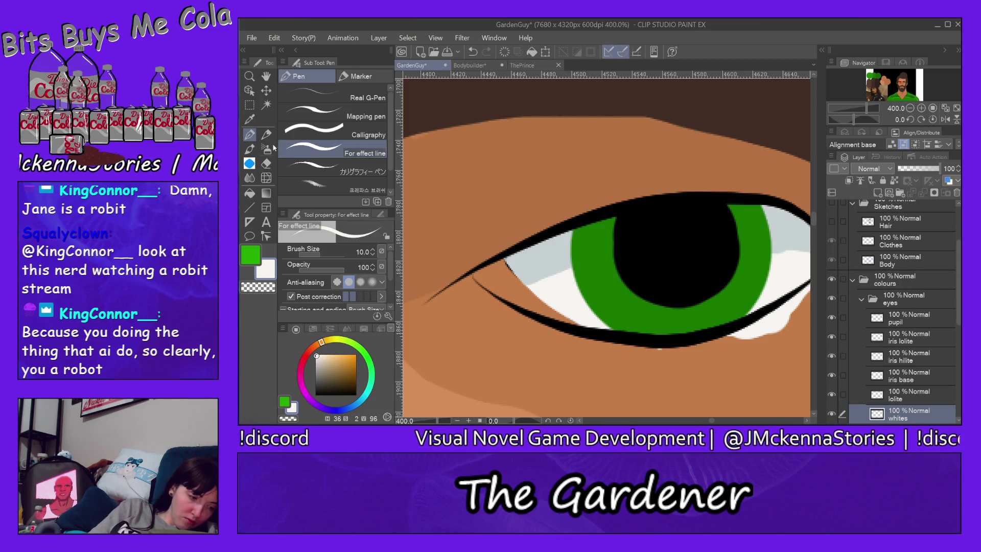
Paint white into the eye white's inner corner with a marker on the whites layer
{"action": "left_click", "coordinate": [358, 76]}
{"action": "scroll", "coordinate": [569, 304], "scroll_direction": "down", "scroll_amount": 1}
{"action": "scroll", "coordinate": [569, 305], "scroll_direction": "up", "scroll_amount": 1}
{"action": "scroll", "coordinate": [569, 305], "scroll_direction": "down", "scroll_amount": 5}
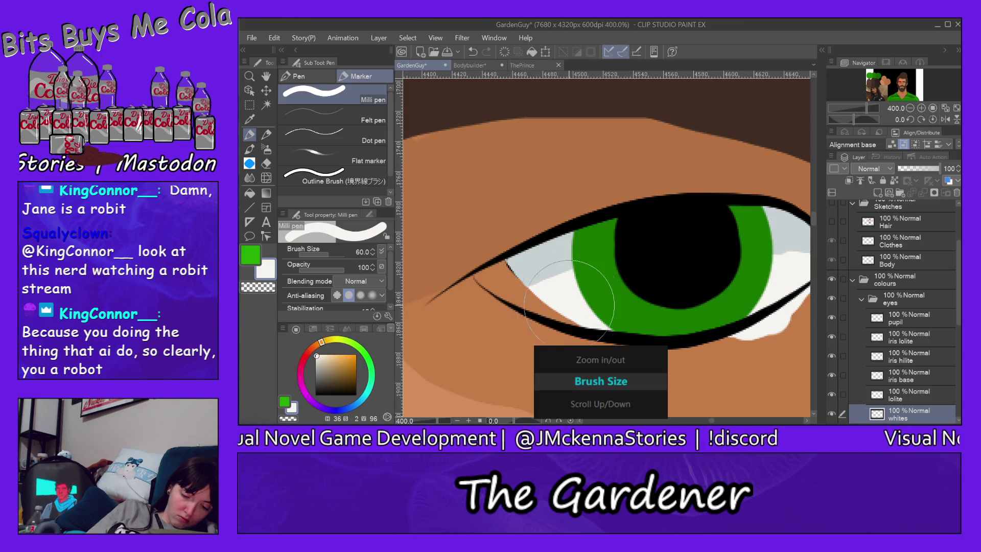
{"action": "scroll", "coordinate": [580, 313], "scroll_direction": "down", "scroll_amount": 1}
{"action": "left_click_drag", "start_coordinate": [578, 312], "coordinate": [474, 270]}
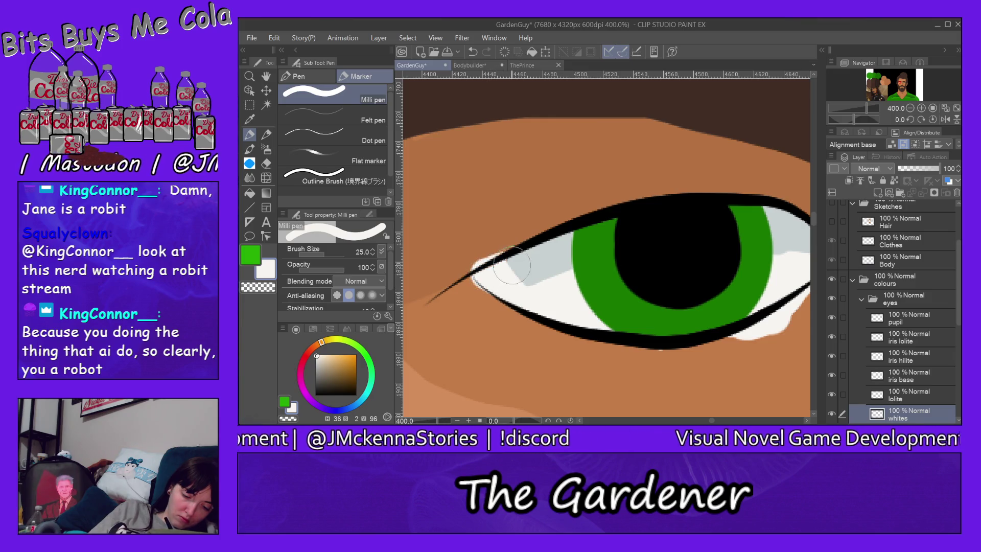
Shade the inner corner grey-blue on the lolite layer and erase the patch below the lash line
{"action": "left_click", "coordinate": [266, 163]}
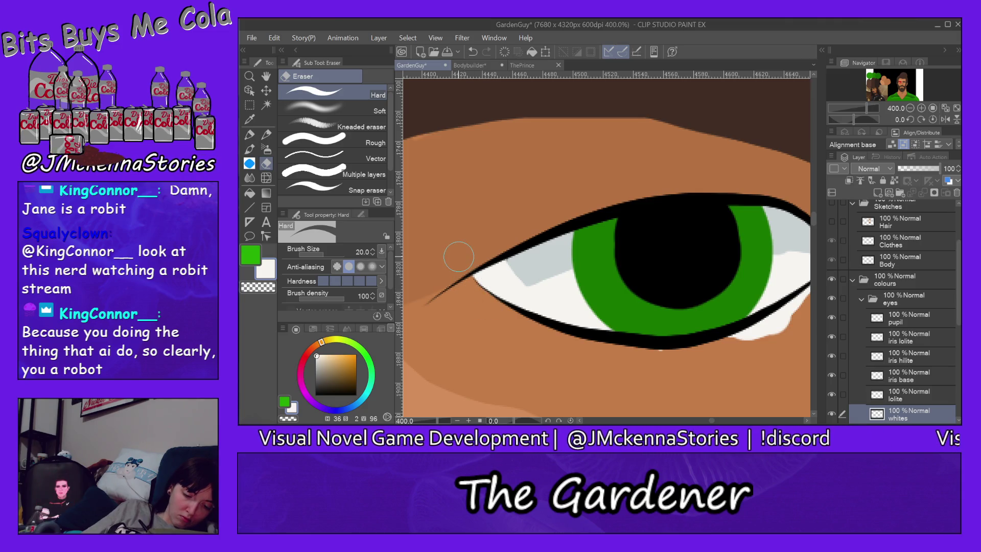
{"action": "left_click", "coordinate": [546, 254], "text": "alt"}
{"action": "left_click", "coordinate": [542, 256], "text": "ctrl+shift"}
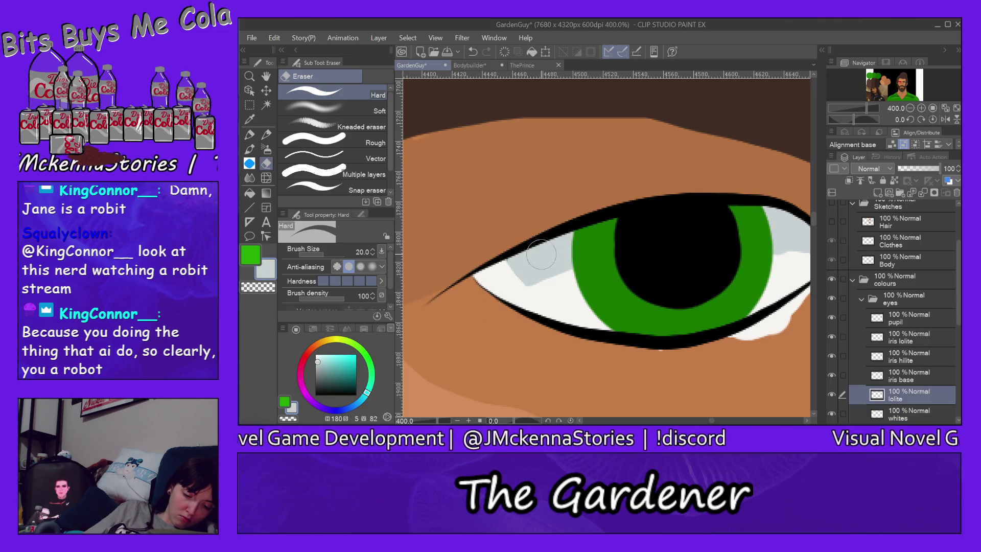
{"action": "left_click_drag", "start_coordinate": [532, 271], "coordinate": [479, 292]}
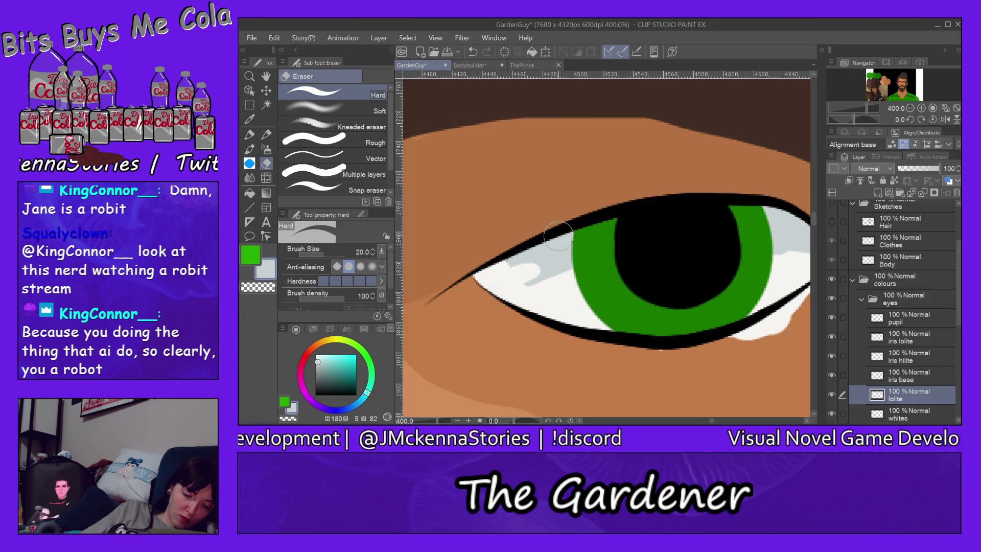
{"action": "key", "text": "p"}
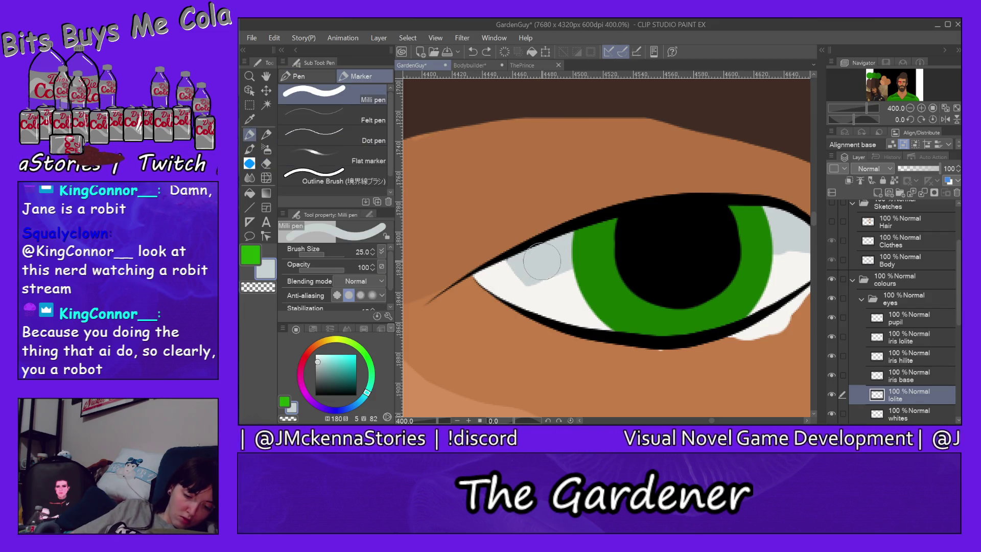
{"action": "left_click_drag", "start_coordinate": [541, 261], "coordinate": [462, 309]}
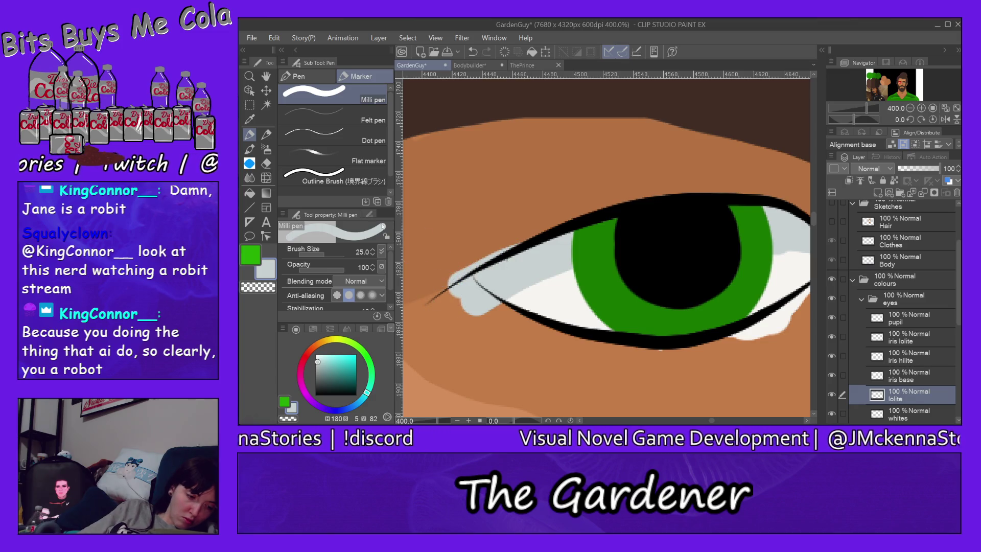
{"action": "left_click", "coordinate": [266, 164]}
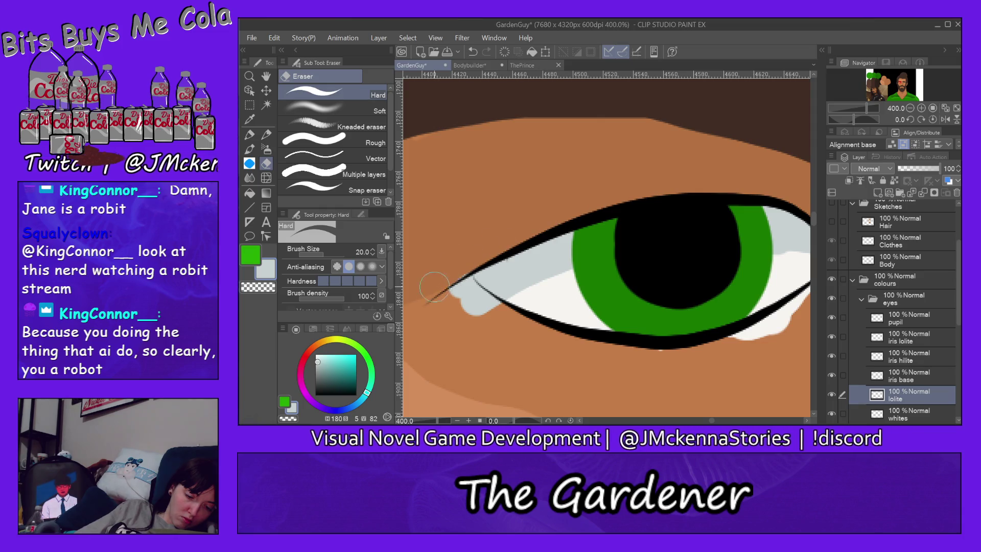
{"action": "left_click_drag", "start_coordinate": [437, 281], "coordinate": [495, 326]}
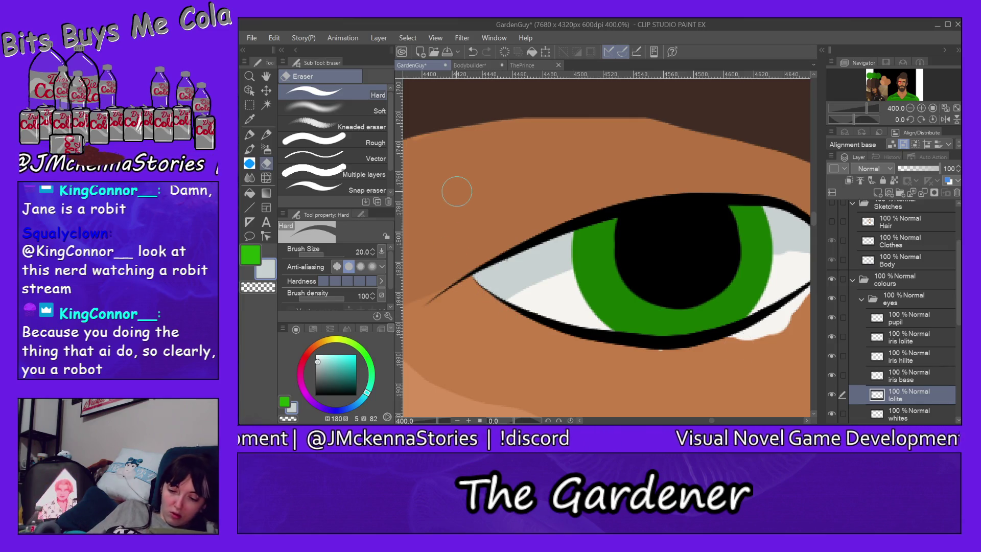
{"action": "left_click_drag", "start_coordinate": [713, 422], "coordinate": [715, 422]}
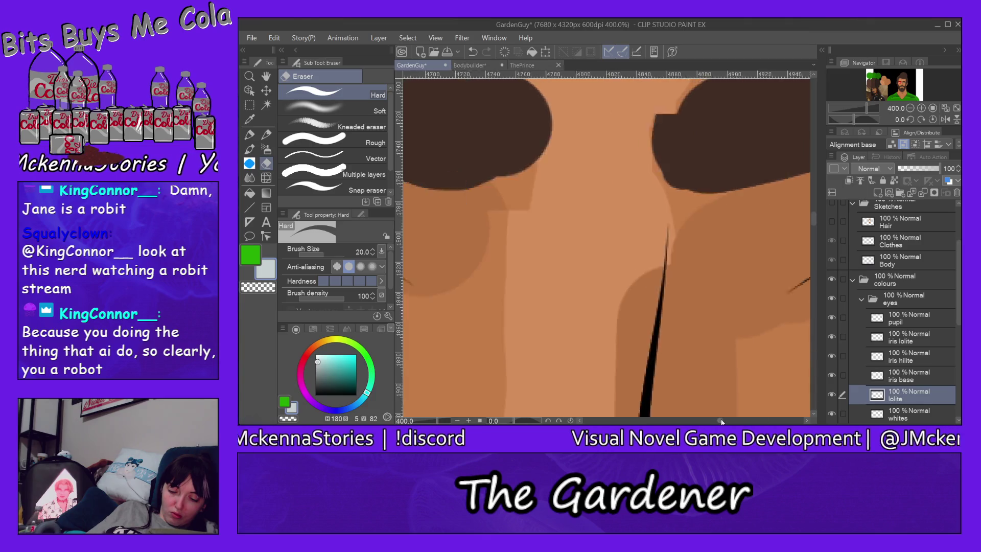
Erase white spilling past the lower-right eyelid and repaint white over the eye's outer corner
{"action": "key", "text": "alt+bracketleft"}
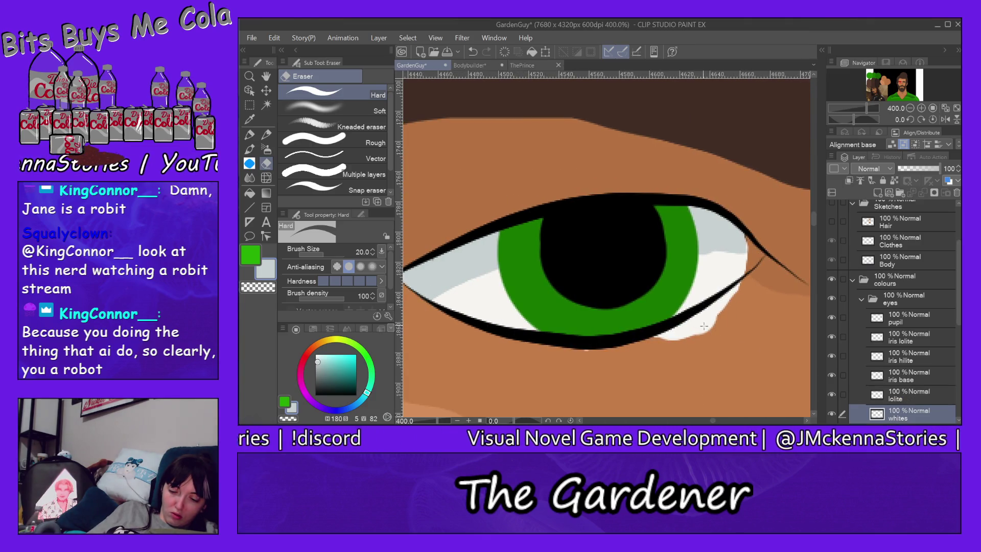
{"action": "left_click_drag", "start_coordinate": [680, 337], "coordinate": [683, 330]}
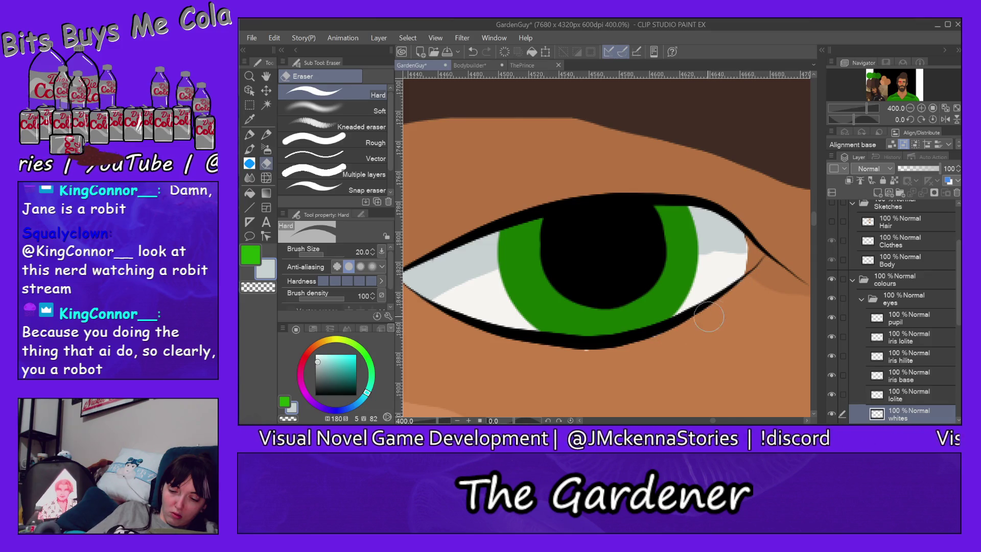
{"action": "left_click", "coordinate": [257, 134]}
{"action": "left_click", "coordinate": [725, 276], "text": "alt"}
{"action": "left_click_drag", "start_coordinate": [725, 276], "coordinate": [752, 249]}
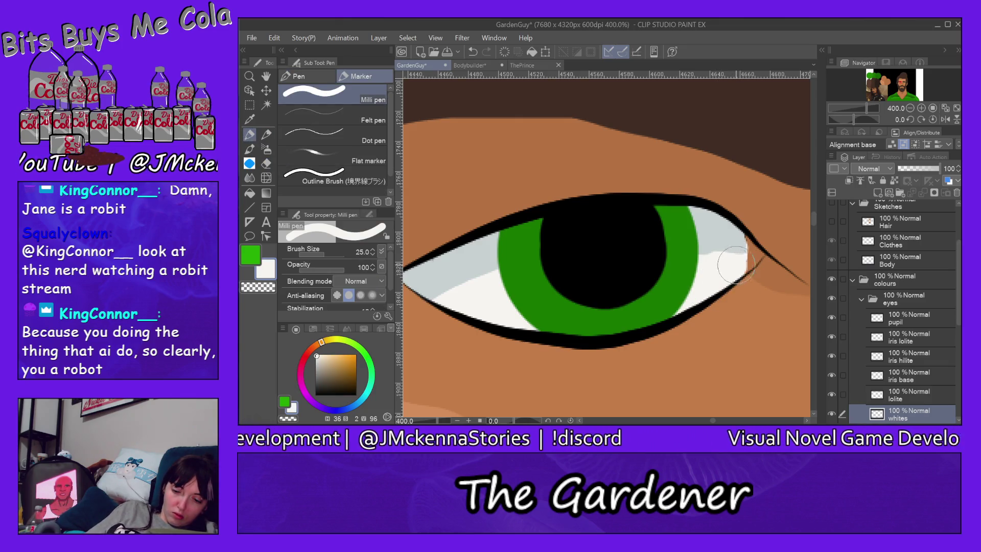
Add grey-blue shading toward the outer corner on the lolite layer and erase its overspill
{"action": "left_click", "coordinate": [740, 226], "text": "alt"}
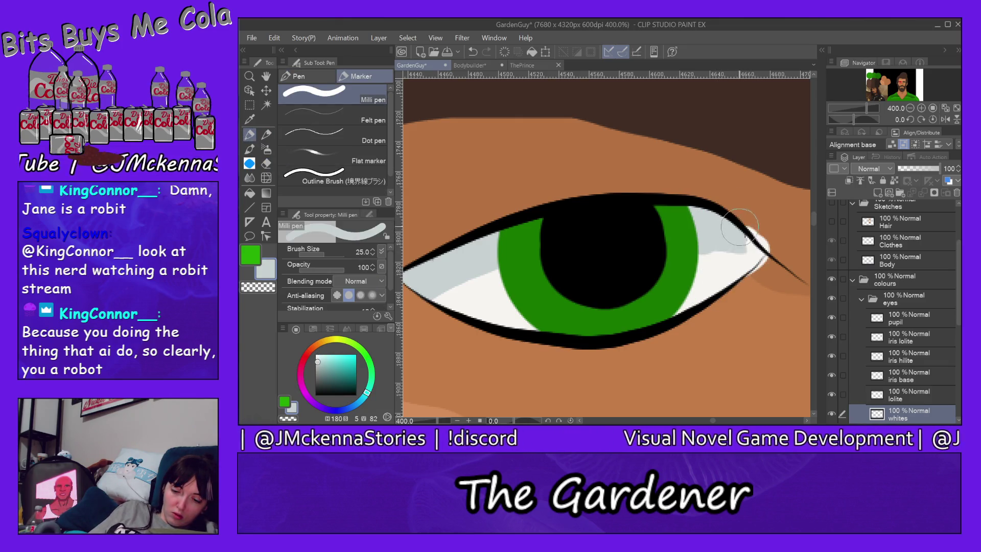
{"action": "left_click", "coordinate": [727, 236], "text": "ctrl+shift"}
{"action": "left_click_drag", "start_coordinate": [710, 237], "coordinate": [707, 236]}
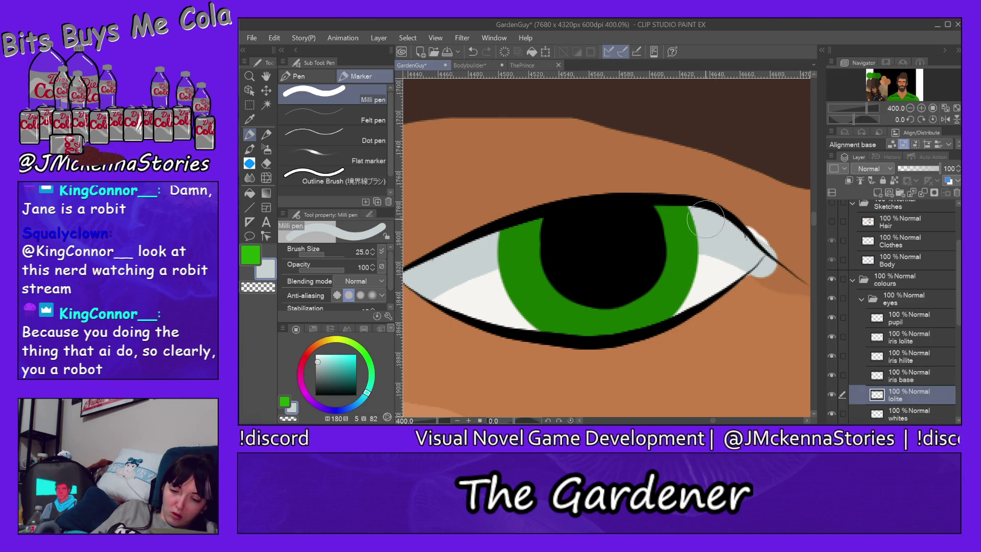
{"action": "left_click", "coordinate": [266, 163]}
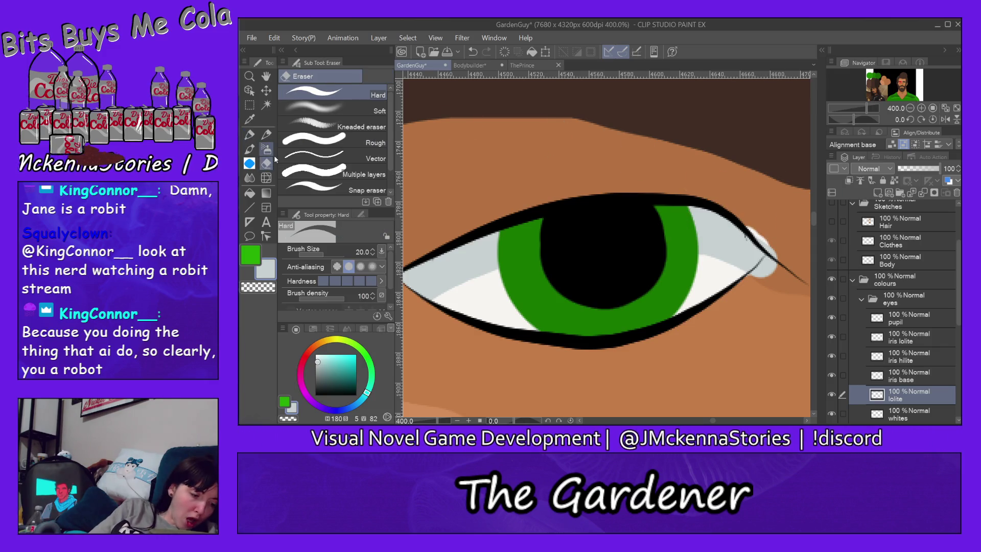
{"action": "mouse_move", "coordinate": [776, 244]}
{"action": "left_mouse_down"}
{"action": "mouse_move", "coordinate": [767, 283]}
{"action": "mouse_move", "coordinate": [757, 281]}
{"action": "left_mouse_up"}
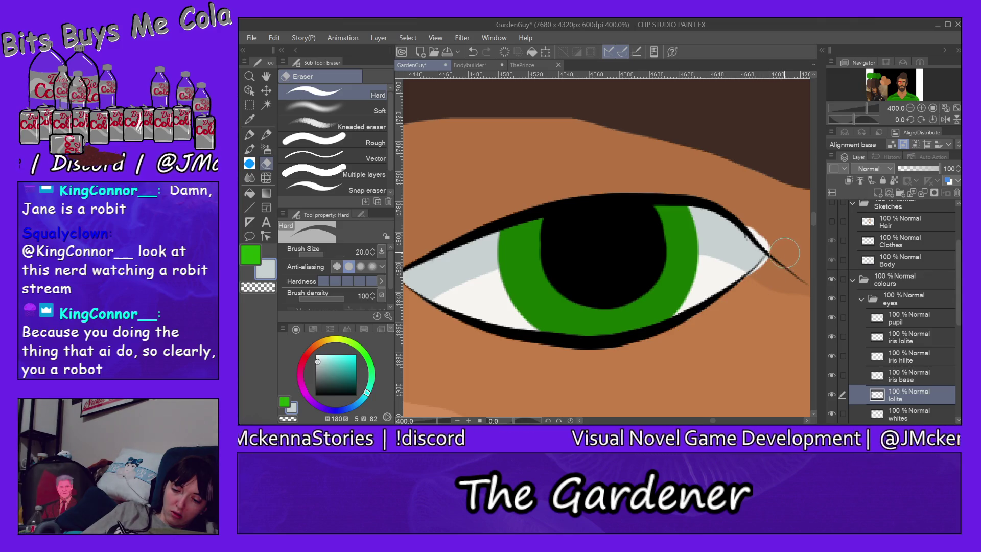
{"action": "left_click", "coordinate": [713, 280], "text": "ctrl+shift"}
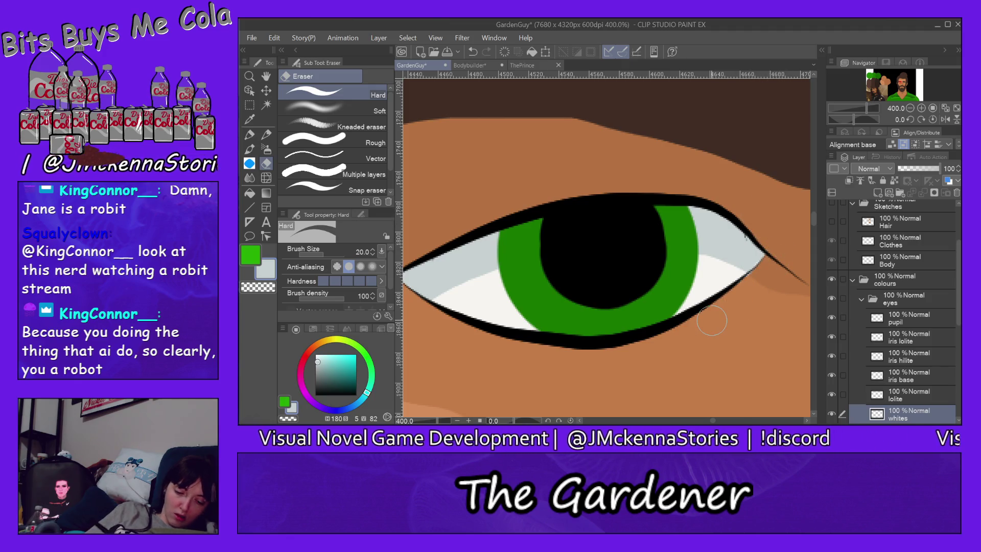
{"action": "key", "text": "ctrl+0"}
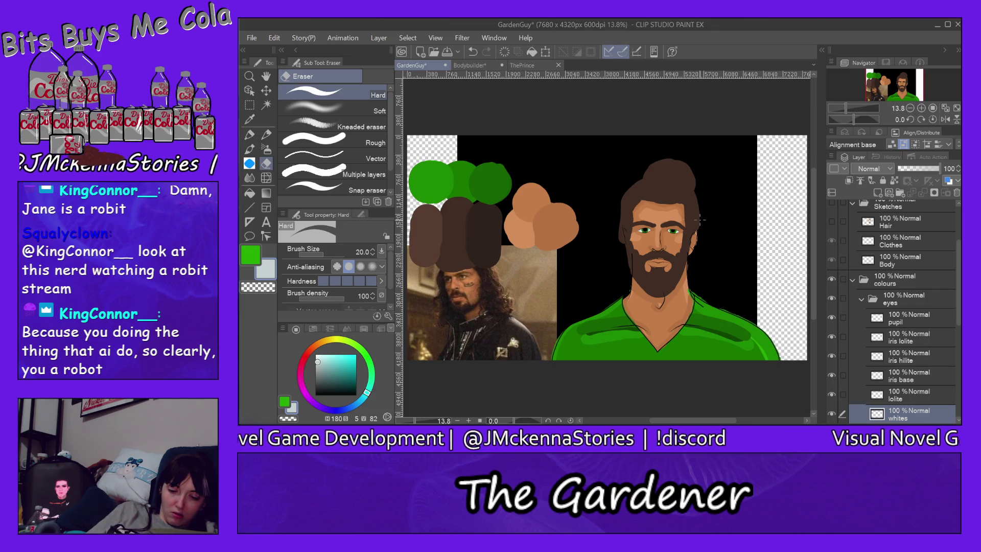
Zoom in on the eyes and add a new raster layer above the pupil layer
{"action": "scroll", "coordinate": [681, 227], "scroll_direction": "up", "scroll_amount": 6}
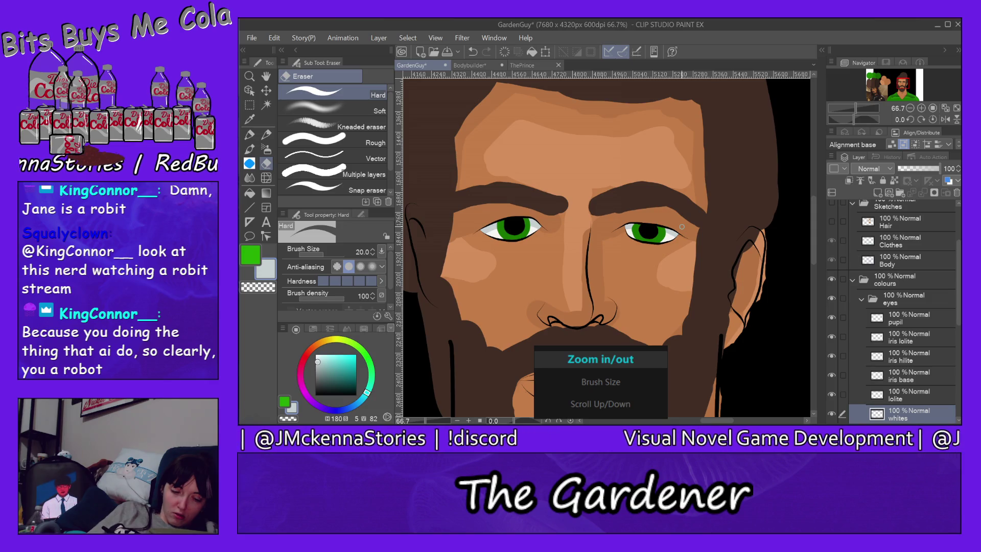
{"action": "scroll", "coordinate": [681, 226], "scroll_direction": "down", "scroll_amount": 3}
{"action": "scroll", "coordinate": [682, 226], "scroll_direction": "down", "scroll_amount": 3}
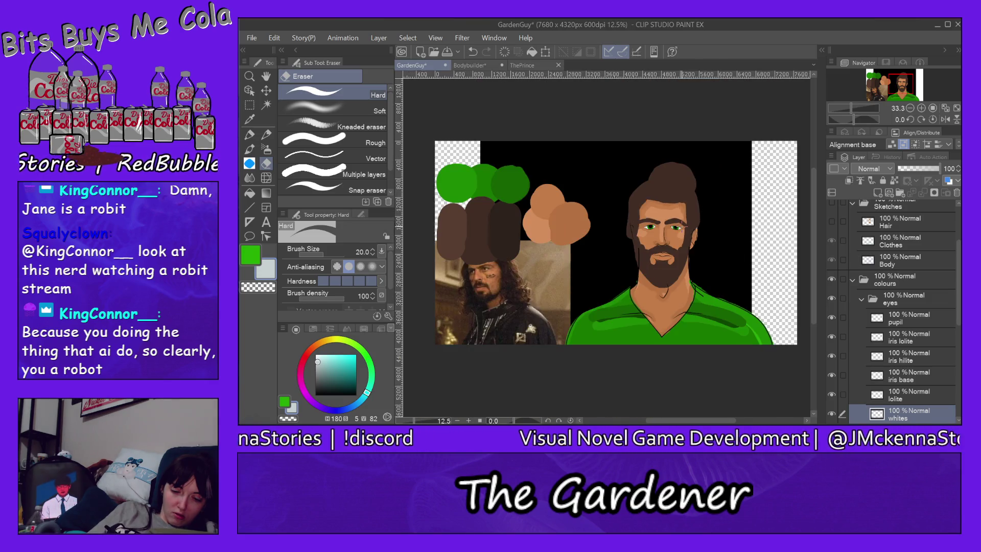
{"action": "scroll", "coordinate": [701, 234], "scroll_direction": "up", "scroll_amount": 2}
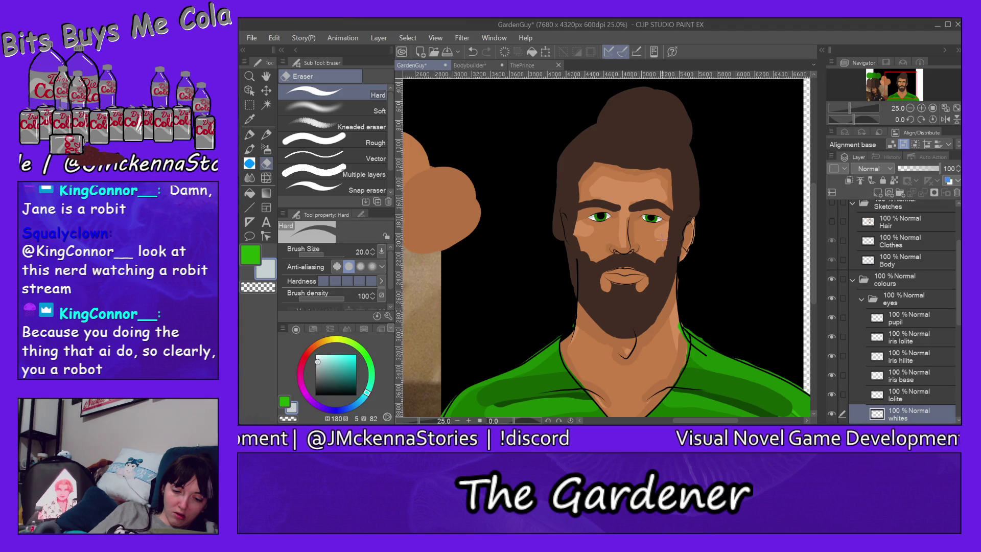
{"action": "scroll", "coordinate": [619, 224], "scroll_direction": "up", "scroll_amount": 5}
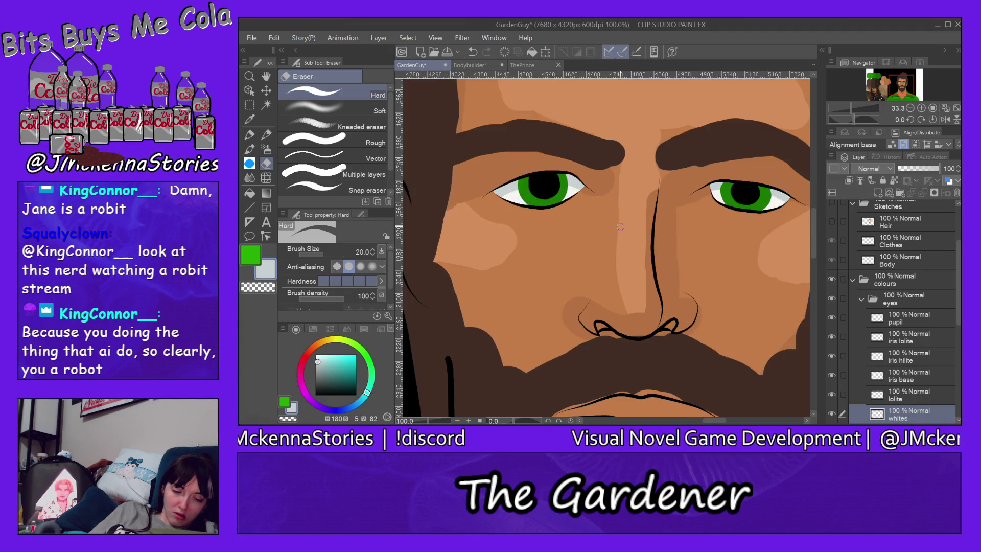
{"action": "left_click", "coordinate": [916, 318]}
{"action": "left_click", "coordinate": [879, 192]}
Rename the new layer to 'hilite'
{"action": "double_click", "coordinate": [902, 321]}
{"action": "type", "text": "hilite"}
{"action": "key", "text": "Return"}
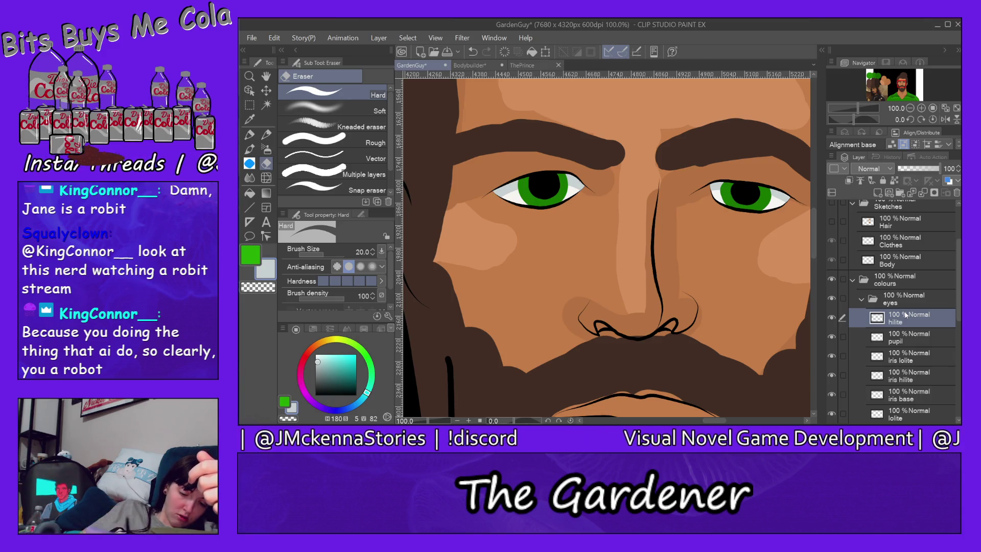
With white as sub colour, dab small white highlights on both pupils using the Milli pen at size 12
{"action": "left_click", "coordinate": [315, 354]}
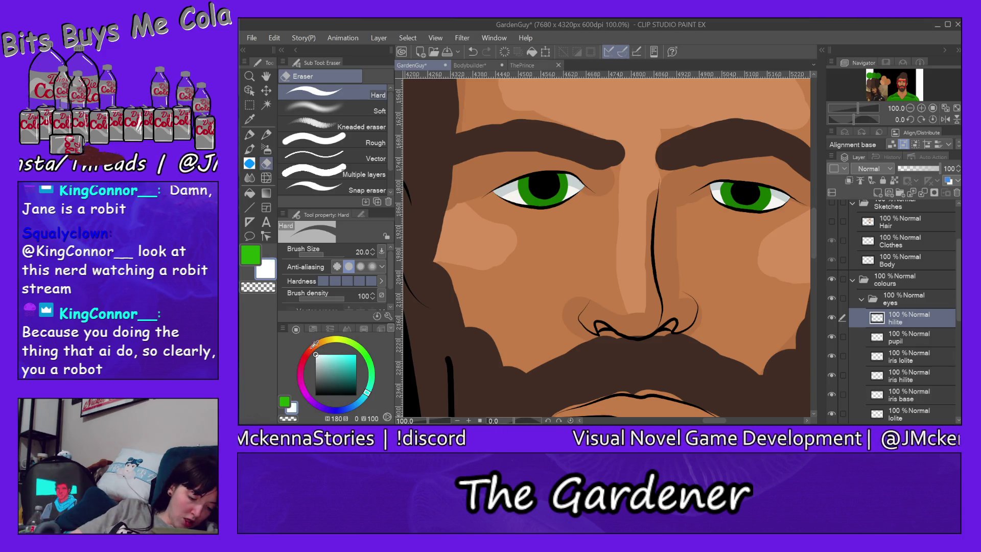
{"action": "left_click", "coordinate": [250, 134]}
{"action": "scroll", "coordinate": [556, 184], "scroll_direction": "up", "scroll_amount": 2}
{"action": "scroll", "coordinate": [556, 184], "scroll_direction": "up", "scroll_amount": 1}
{"action": "scroll", "coordinate": [557, 183], "scroll_direction": "up", "scroll_amount": 1}
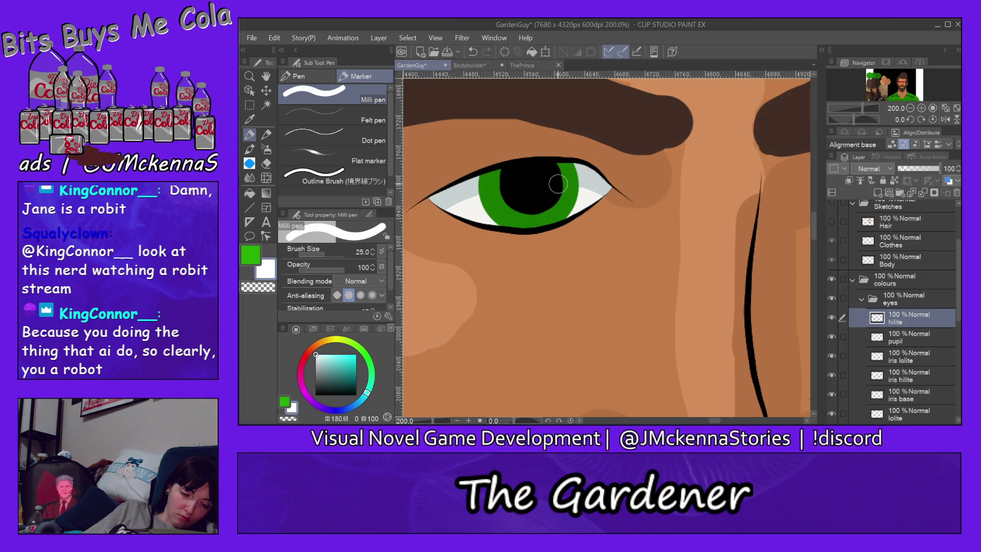
{"action": "scroll", "coordinate": [558, 184], "scroll_direction": "down", "scroll_amount": 2}
{"action": "scroll", "coordinate": [559, 183], "scroll_direction": "down", "scroll_amount": 2}
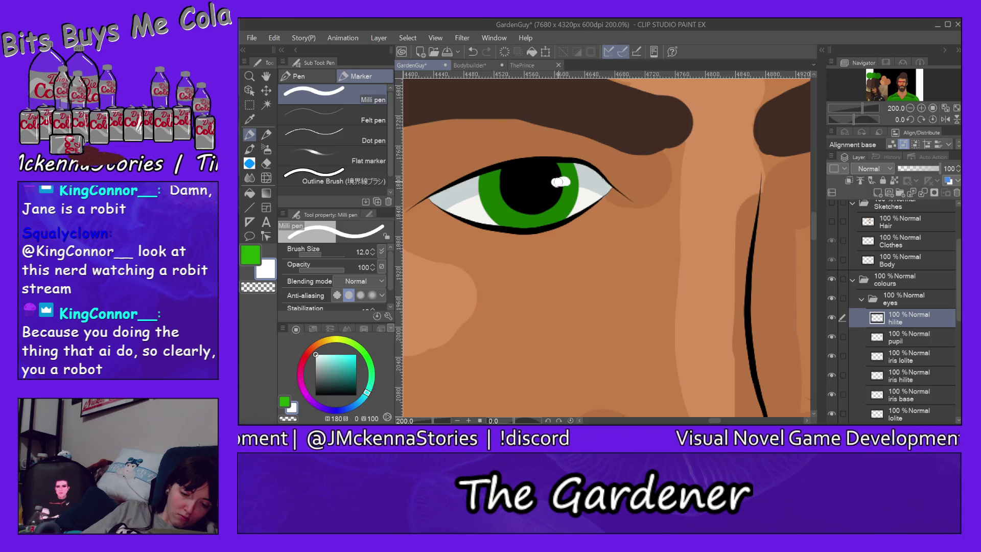
{"action": "key", "text": "ctrl+z"}
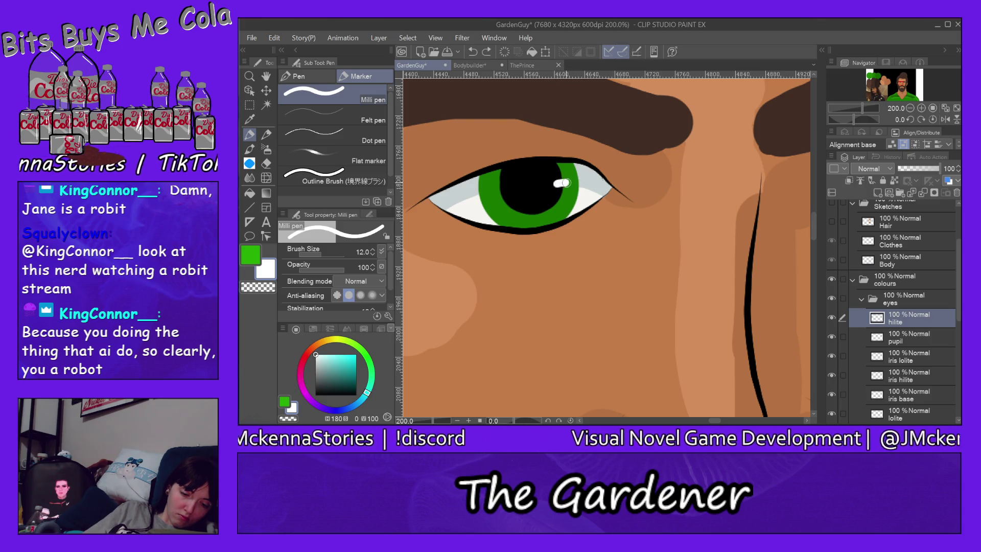
{"action": "left_click_drag", "start_coordinate": [556, 182], "coordinate": [564, 182]}
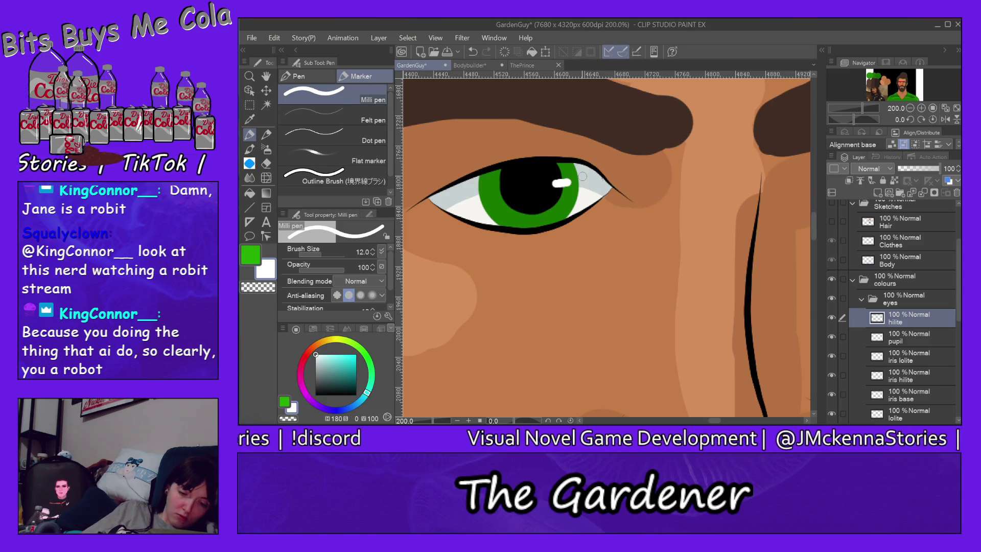
{"action": "left_click_drag", "start_coordinate": [715, 420], "coordinate": [726, 421]}
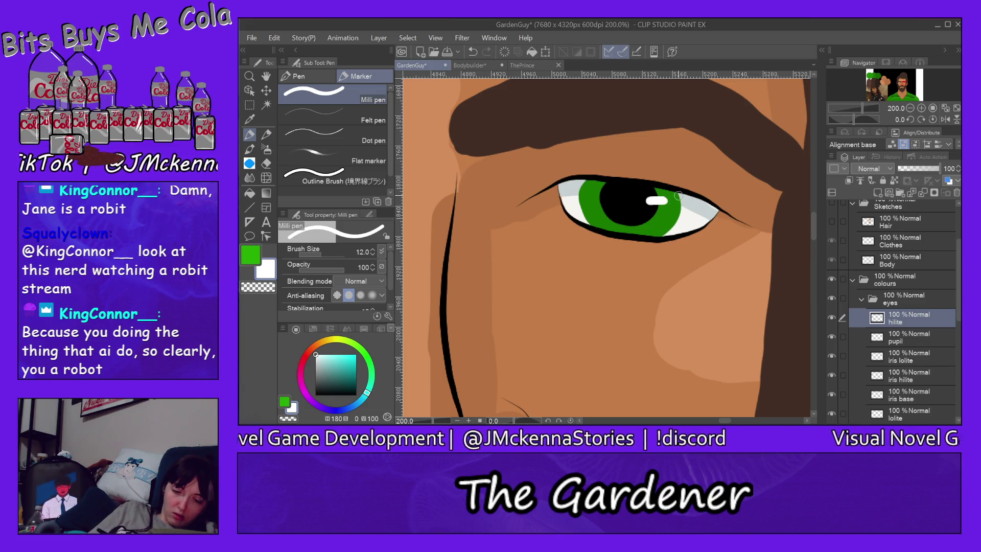
{"action": "key", "text": "ctrl+0"}
{"action": "key", "text": "bracketright"}
{"action": "key", "text": "bracketright"}
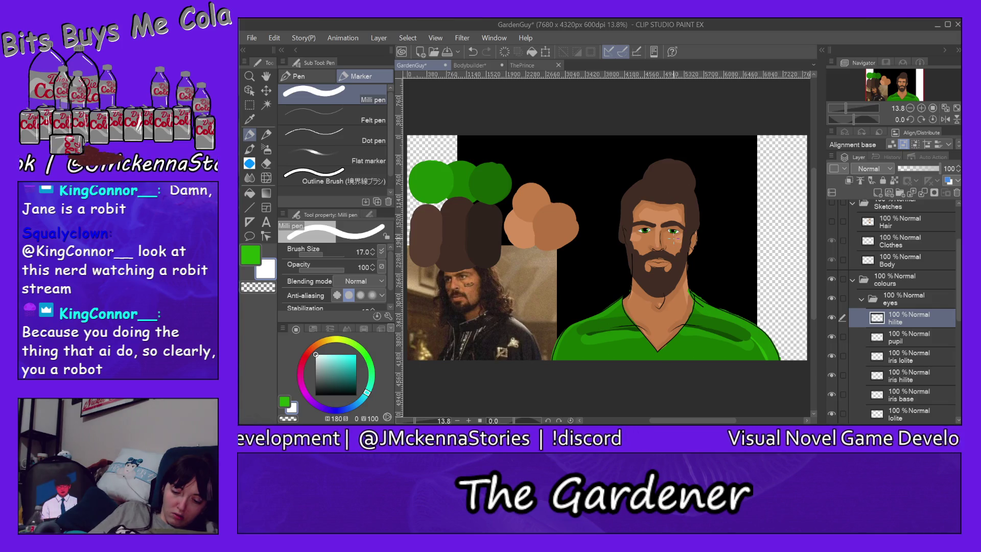
On the iris hilite layer, pick light green from the colour blobs and shrink the brush to size 5
{"action": "scroll", "coordinate": [675, 238], "scroll_direction": "up", "scroll_amount": 2}
{"action": "scroll", "coordinate": [675, 238], "scroll_direction": "up", "scroll_amount": 2}
{"action": "scroll", "coordinate": [675, 237], "scroll_direction": "up", "scroll_amount": 2}
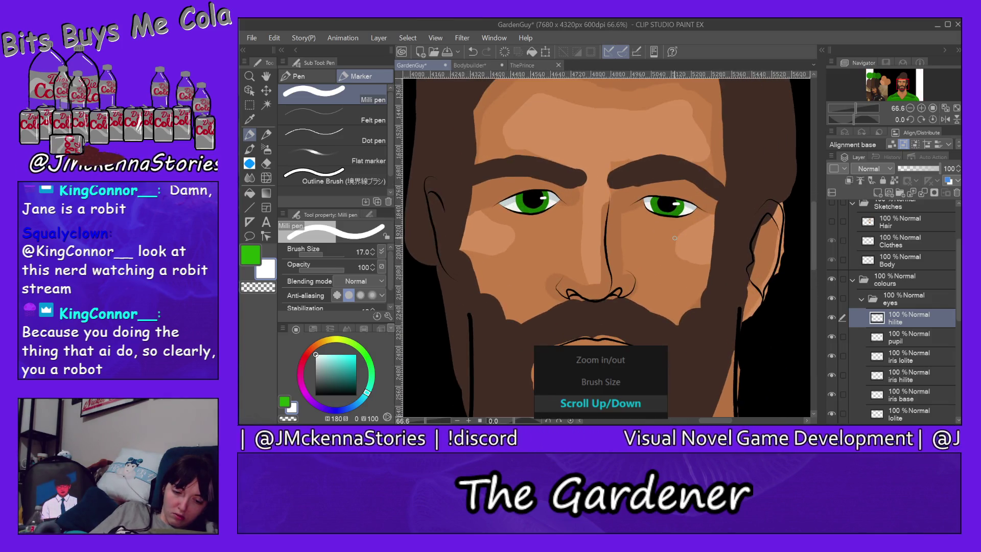
{"action": "scroll", "coordinate": [674, 237], "scroll_direction": "down", "scroll_amount": 2}
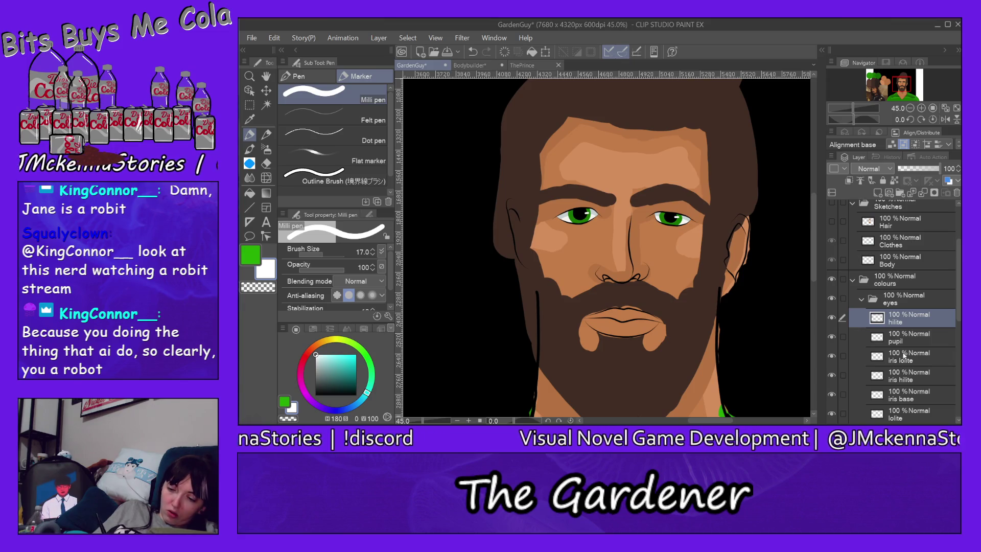
{"action": "left_click", "coordinate": [915, 380]}
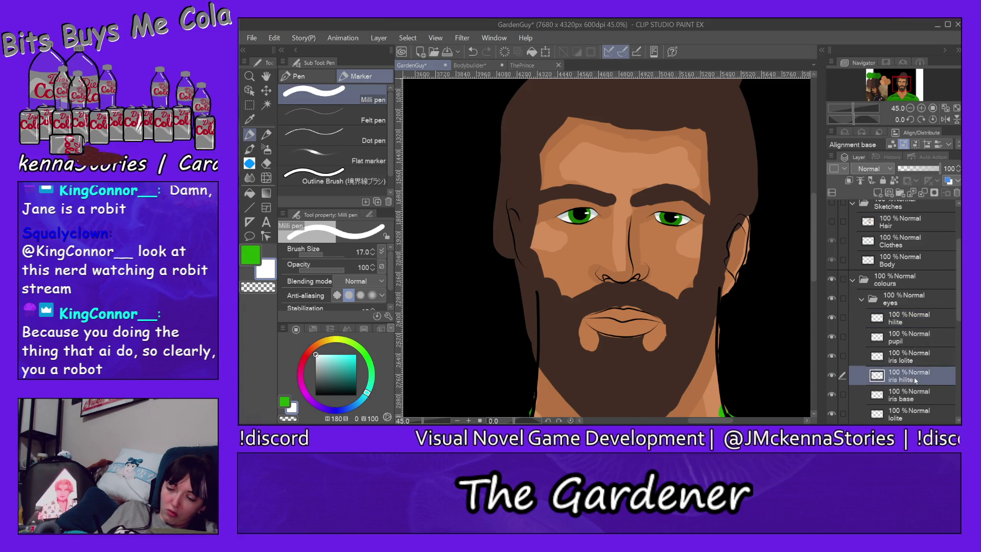
{"action": "left_click", "coordinate": [870, 76]}
{"action": "left_click", "coordinate": [657, 252], "text": "alt"}
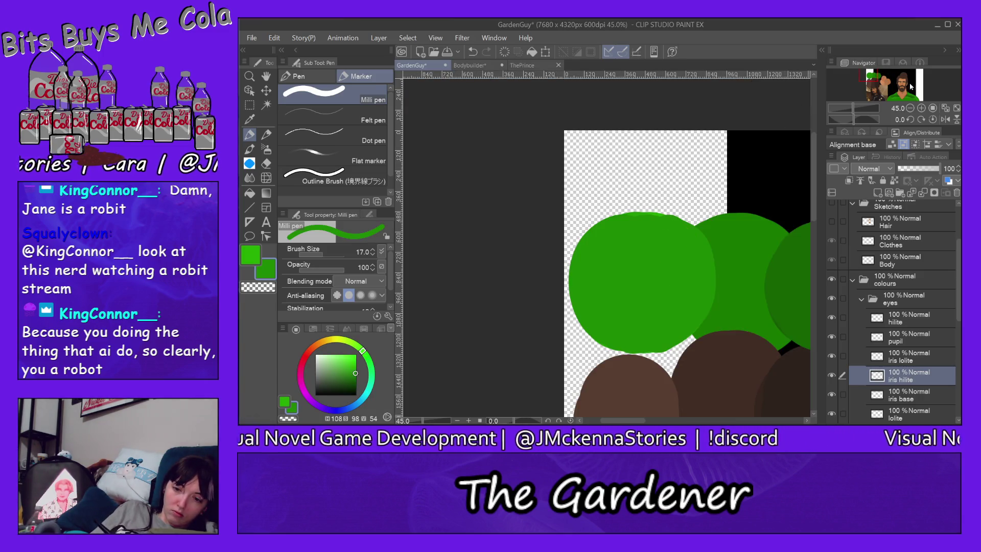
{"action": "left_click", "coordinate": [904, 86]}
{"action": "scroll", "coordinate": [518, 287], "scroll_direction": "up", "scroll_amount": 3}
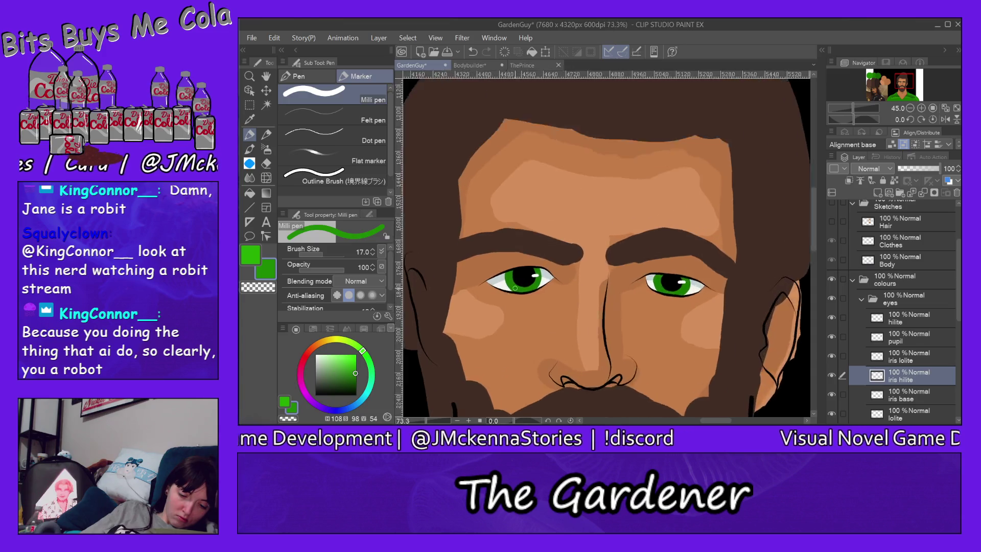
{"action": "scroll", "coordinate": [519, 289], "scroll_direction": "up", "scroll_amount": 3}
{"action": "scroll", "coordinate": [520, 291], "scroll_direction": "up", "scroll_amount": 3}
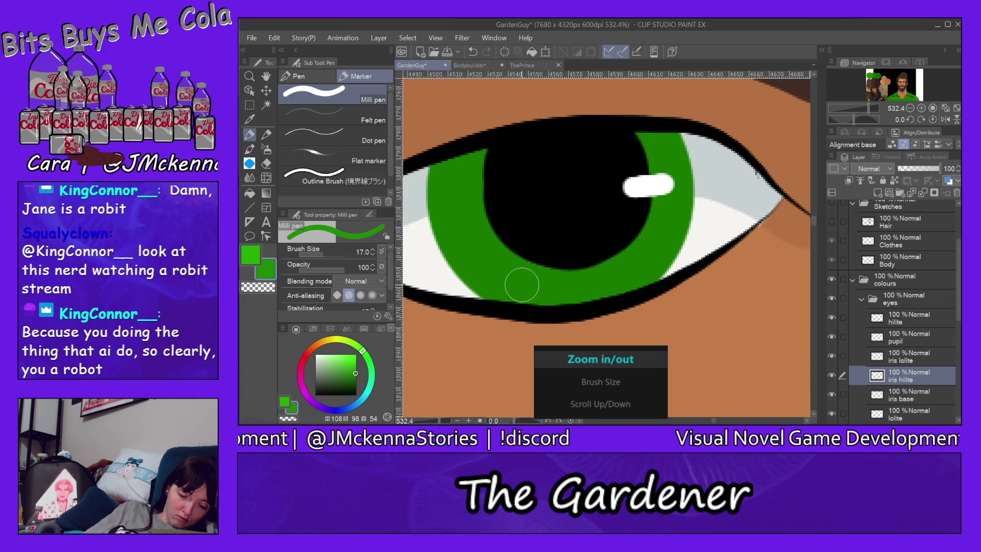
{"action": "key", "text": "bracketleft"}
{"action": "key", "text": "bracketleft"}
{"action": "key", "text": "bracketleft"}
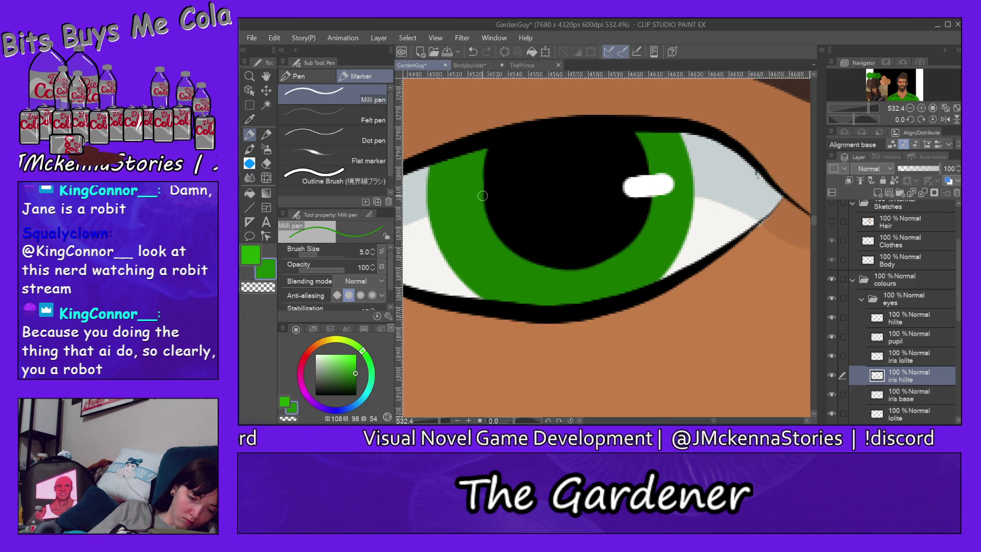
Paint light-green streaks along the iris edge and around the pupil's lower left
{"action": "left_click_drag", "start_coordinate": [486, 150], "coordinate": [483, 184]}
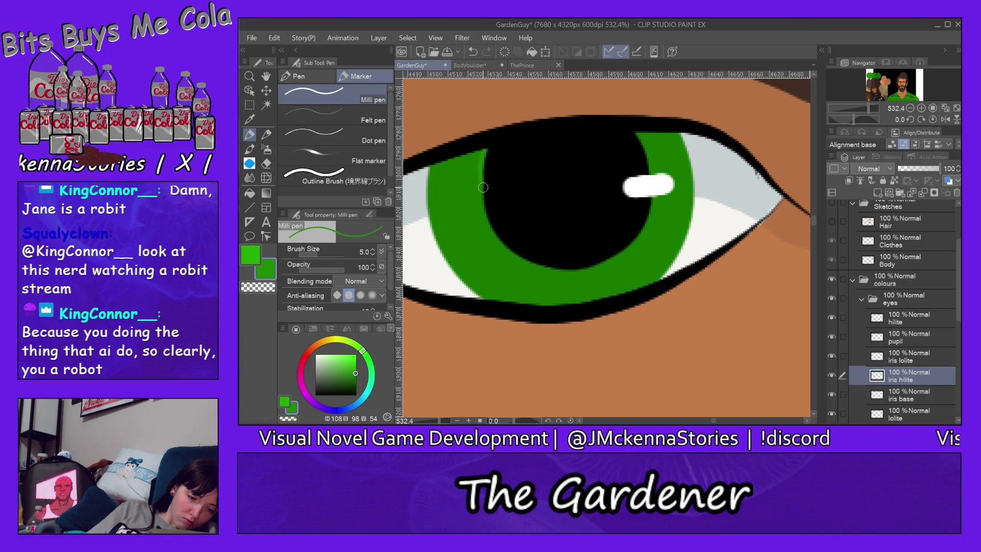
{"action": "left_click_drag", "start_coordinate": [485, 151], "coordinate": [499, 241]}
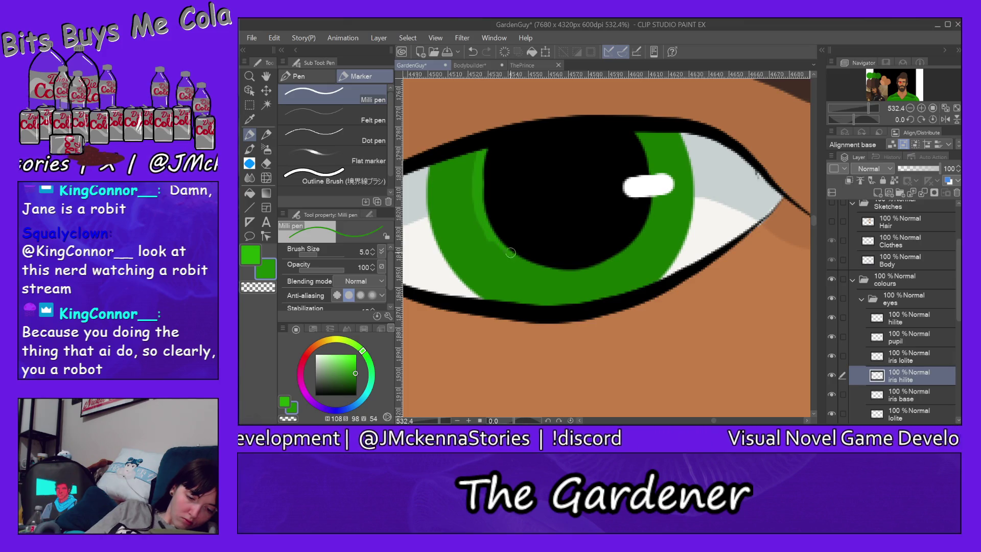
{"action": "mouse_move", "coordinate": [498, 242]}
{"action": "left_mouse_down"}
{"action": "mouse_move", "coordinate": [536, 272]}
{"action": "mouse_move", "coordinate": [613, 257]}
{"action": "left_mouse_up"}
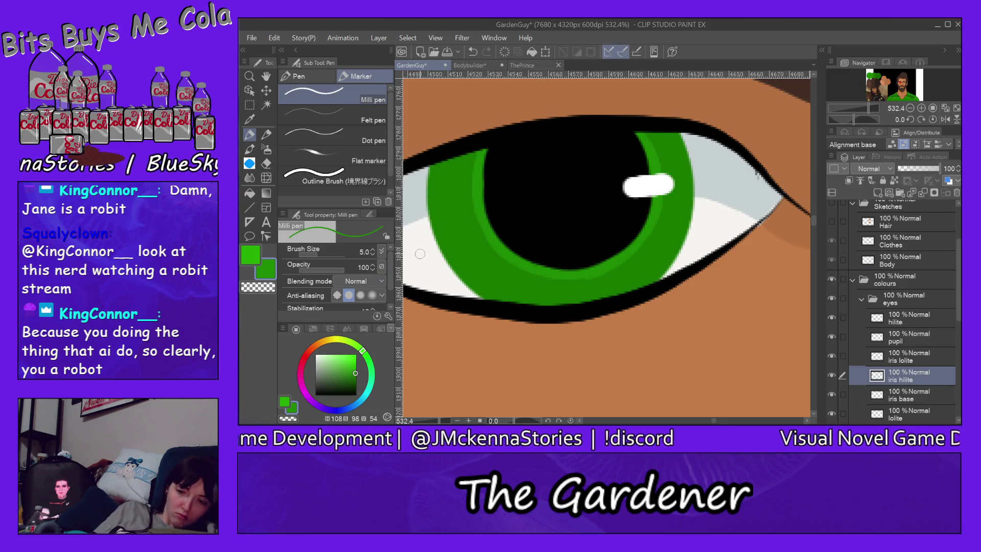
Paint light-green highlights on the other iris along the pupil's right and lower edges
{"action": "left_click_drag", "start_coordinate": [903, 88], "coordinate": [904, 85]}
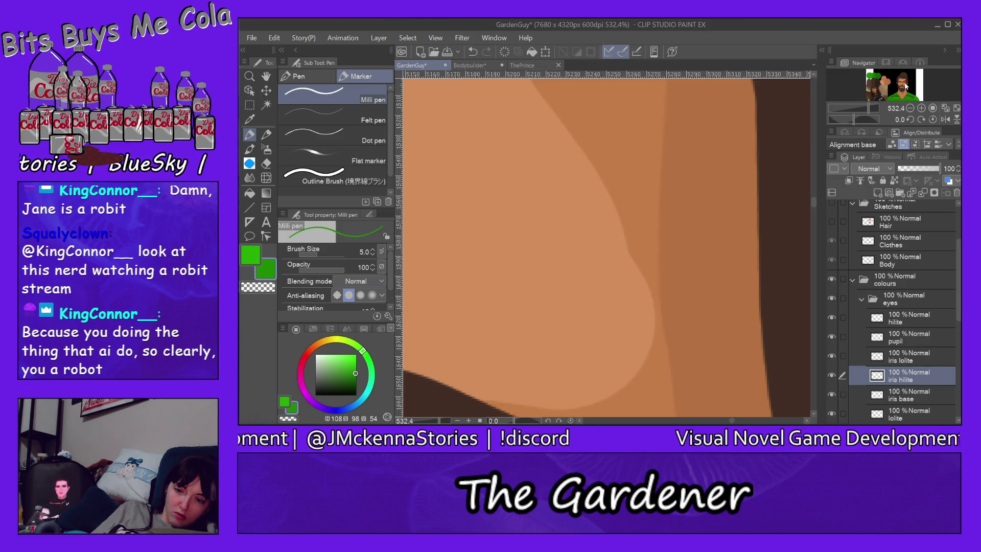
{"action": "left_click_drag", "start_coordinate": [904, 86], "coordinate": [903, 82]}
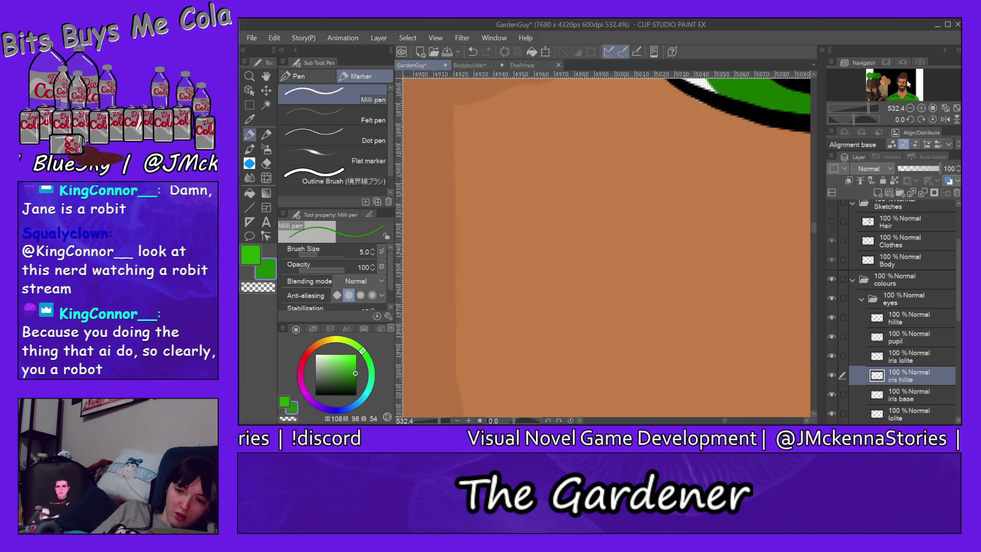
{"action": "left_click_drag", "start_coordinate": [875, 113], "coordinate": [879, 107]}
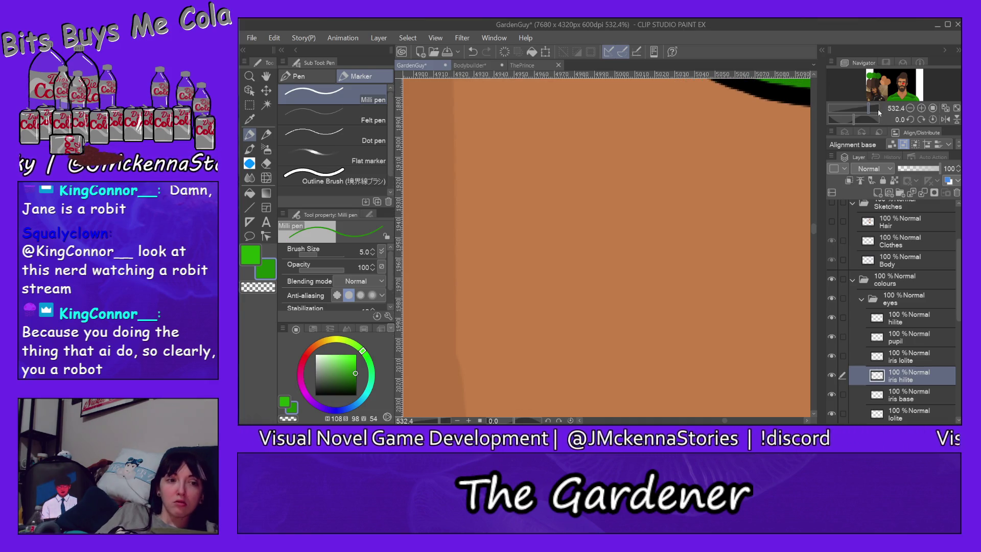
{"action": "left_click_drag", "start_coordinate": [878, 110], "coordinate": [893, 108]}
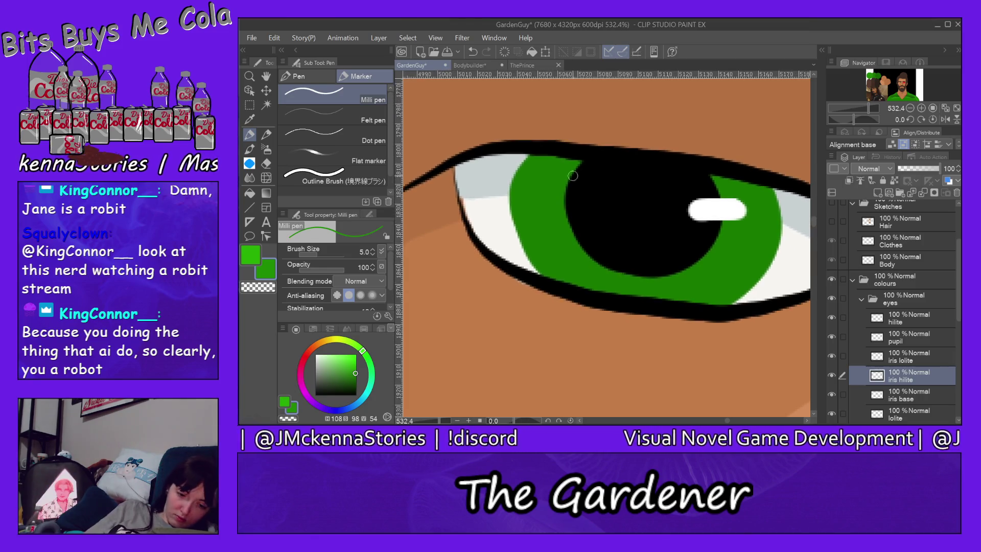
{"action": "mouse_move", "coordinate": [582, 164]}
{"action": "left_mouse_down"}
{"action": "mouse_move", "coordinate": [562, 186]}
{"action": "mouse_move", "coordinate": [579, 243]}
{"action": "left_mouse_up"}
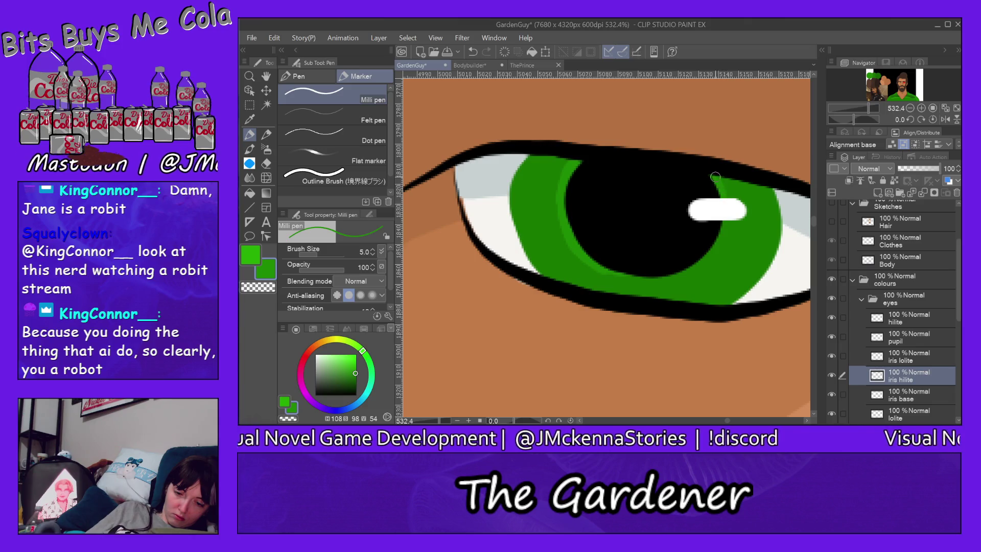
{"action": "left_click_drag", "start_coordinate": [717, 178], "coordinate": [721, 244]}
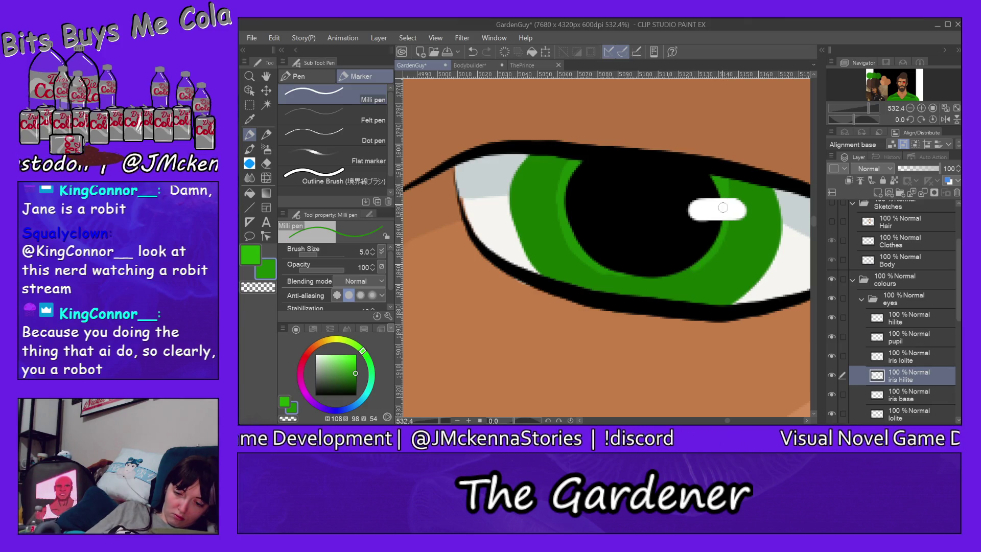
{"action": "left_click_drag", "start_coordinate": [669, 277], "coordinate": [592, 271]}
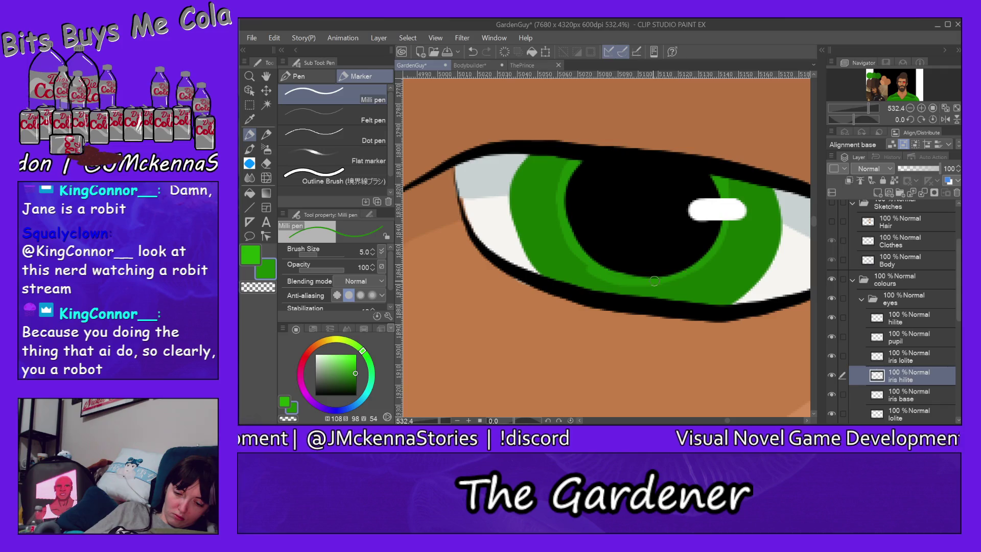
{"action": "left_click_drag", "start_coordinate": [668, 282], "coordinate": [716, 252]}
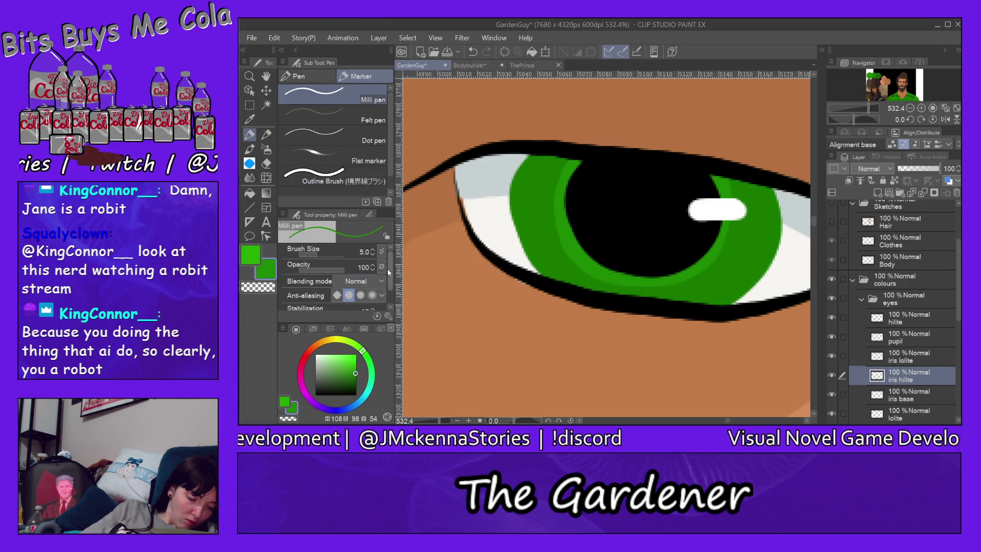
Add more short light-green streaks across the iris, saving the portrait with Ctrl+S
{"action": "scroll", "coordinate": [387, 269], "scroll_direction": "down", "scroll_amount": 2}
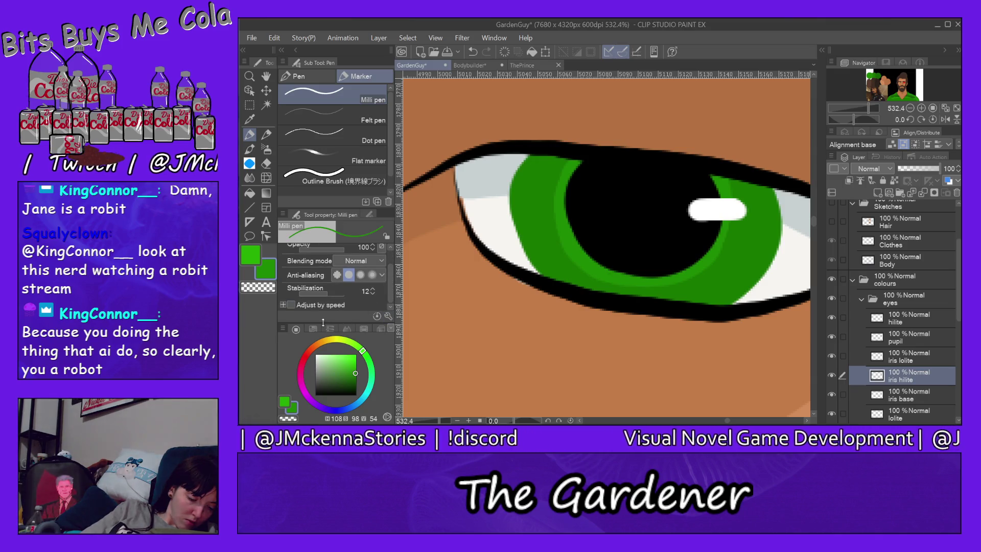
{"action": "left_click_drag", "start_coordinate": [392, 290], "coordinate": [391, 276]}
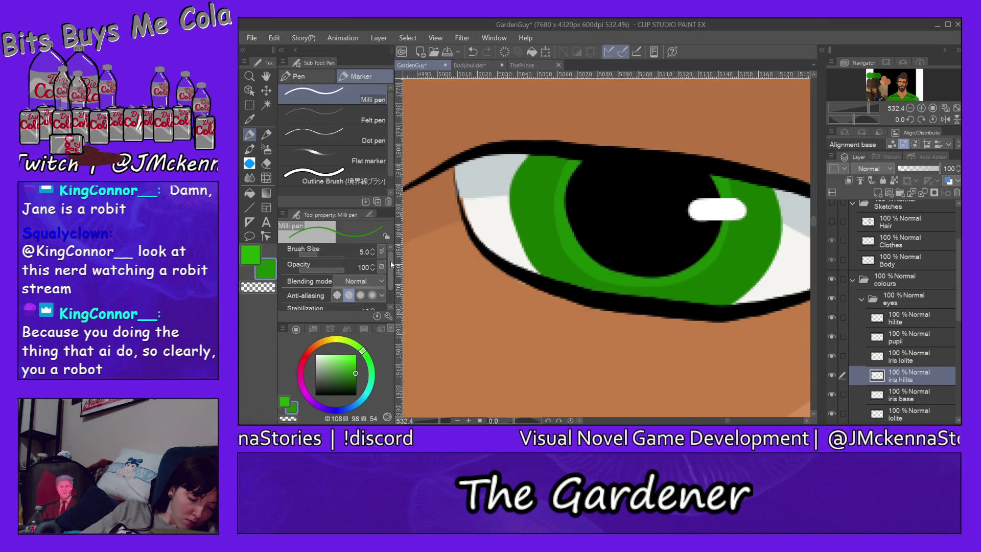
{"action": "left_click_drag", "start_coordinate": [687, 269], "coordinate": [716, 303]}
{"action": "mouse_move", "coordinate": [737, 271]}
{"action": "left_mouse_down"}
{"action": "mouse_move", "coordinate": [752, 265]}
{"action": "mouse_move", "coordinate": [729, 202]}
{"action": "mouse_move", "coordinate": [756, 178]}
{"action": "left_mouse_up"}
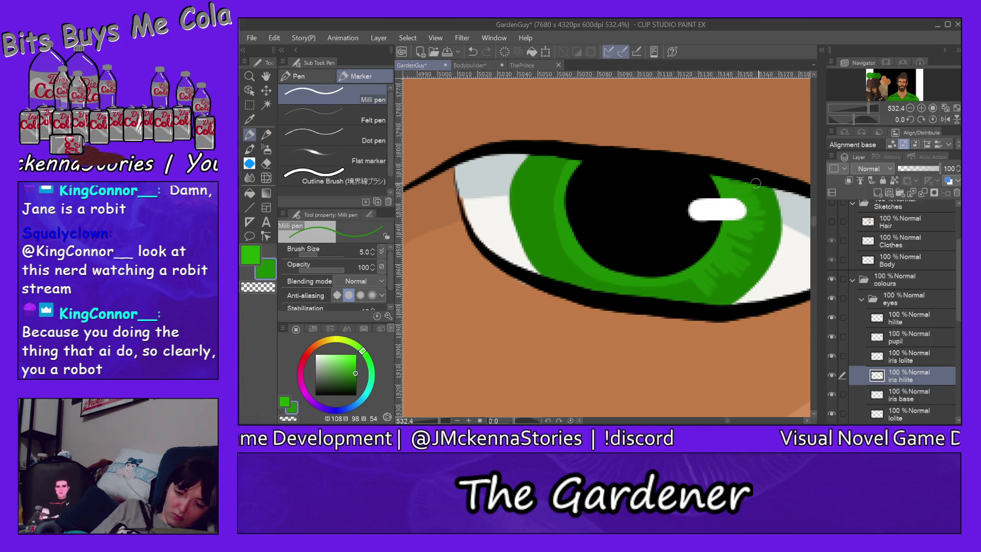
{"action": "mouse_move", "coordinate": [549, 175]}
{"action": "left_mouse_down"}
{"action": "mouse_move", "coordinate": [572, 187]}
{"action": "mouse_move", "coordinate": [554, 179]}
{"action": "mouse_move", "coordinate": [576, 170]}
{"action": "mouse_move", "coordinate": [546, 160]}
{"action": "left_mouse_up"}
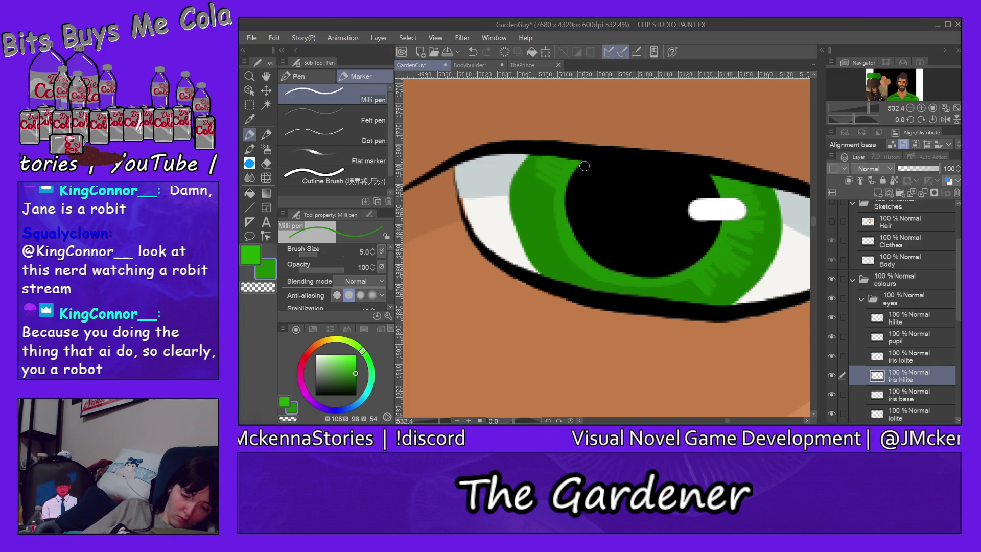
{"action": "left_click_drag", "start_coordinate": [568, 260], "coordinate": [550, 280]}
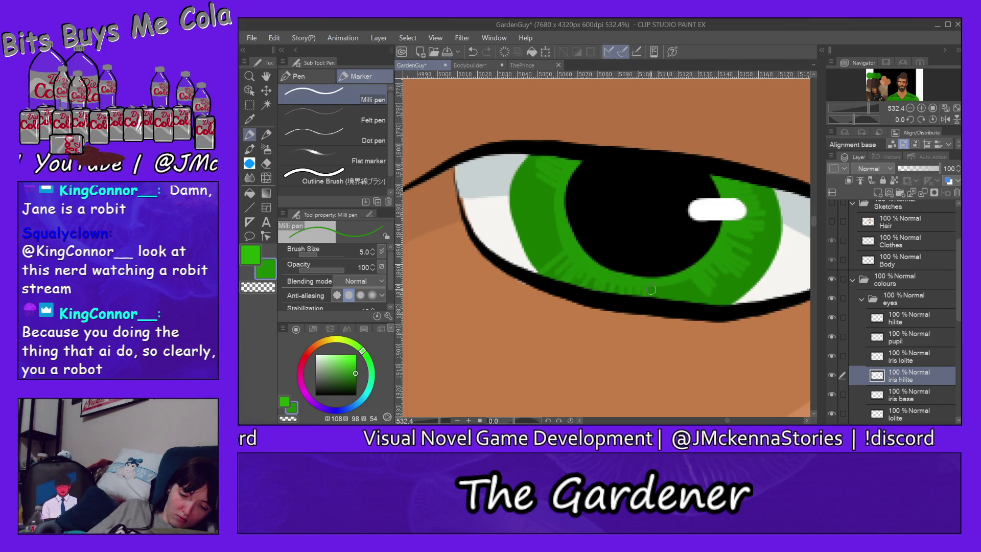
{"action": "key", "text": "ctrl+s"}
{"action": "left_click_drag", "start_coordinate": [695, 281], "coordinate": [692, 303]}
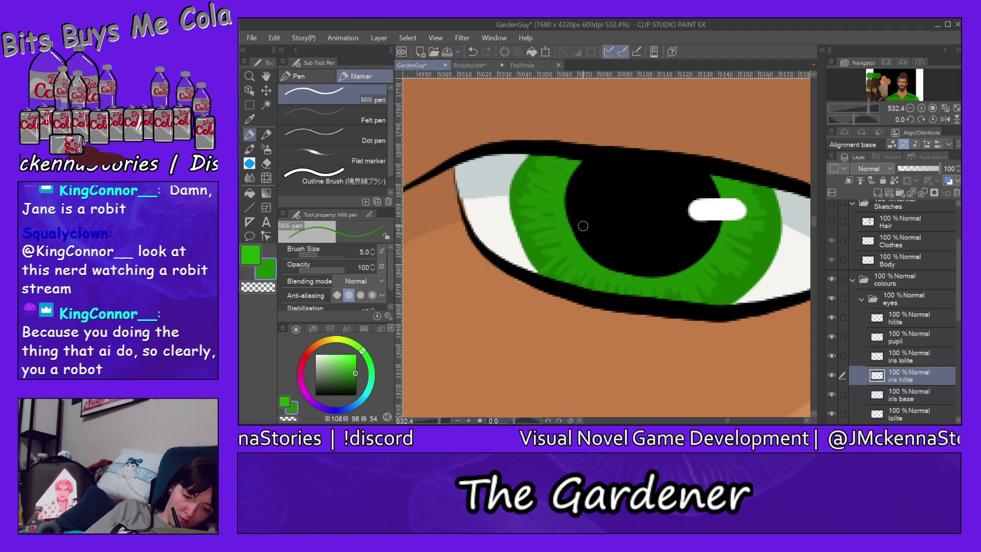
{"action": "left_click", "coordinate": [900, 86]}
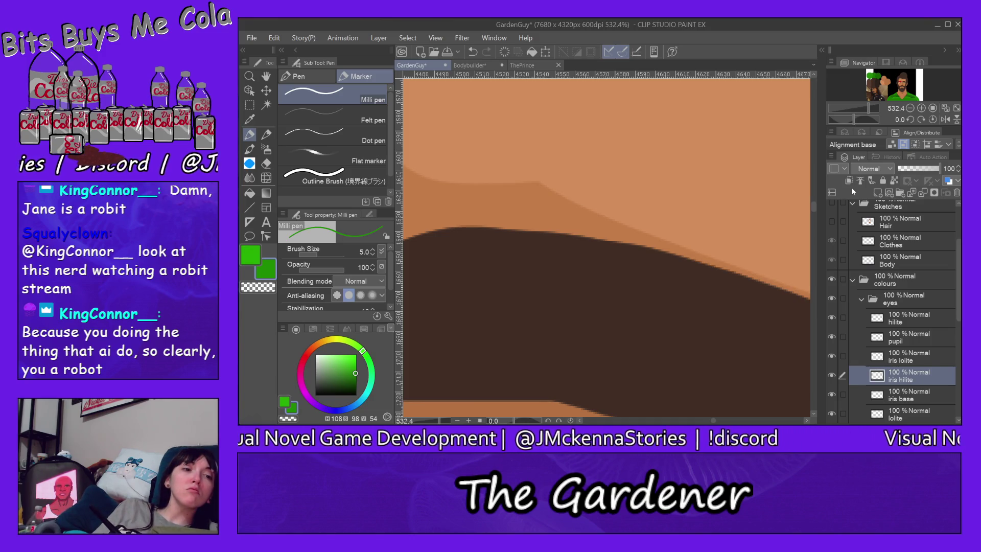
Hatch light-green strokes along the lower iris and down its left side
{"action": "scroll", "coordinate": [603, 245], "scroll_direction": "down", "scroll_amount": 2}
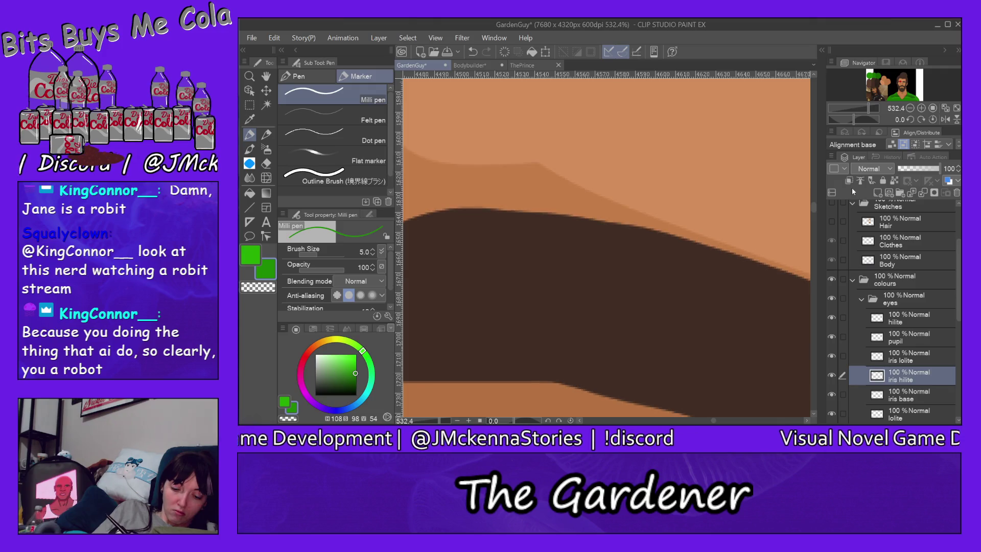
{"action": "scroll", "coordinate": [603, 246], "scroll_direction": "down", "scroll_amount": 3}
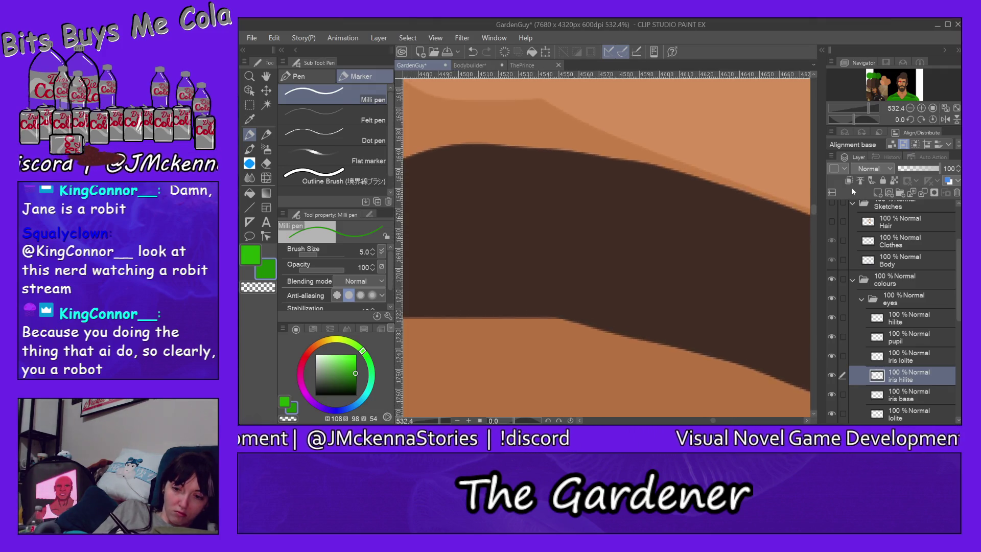
{"action": "scroll", "coordinate": [603, 245], "scroll_direction": "down", "scroll_amount": 1}
{"action": "scroll", "coordinate": [603, 245], "scroll_direction": "down", "scroll_amount": 1}
{"action": "scroll", "coordinate": [603, 245], "scroll_direction": "down", "scroll_amount": 1}
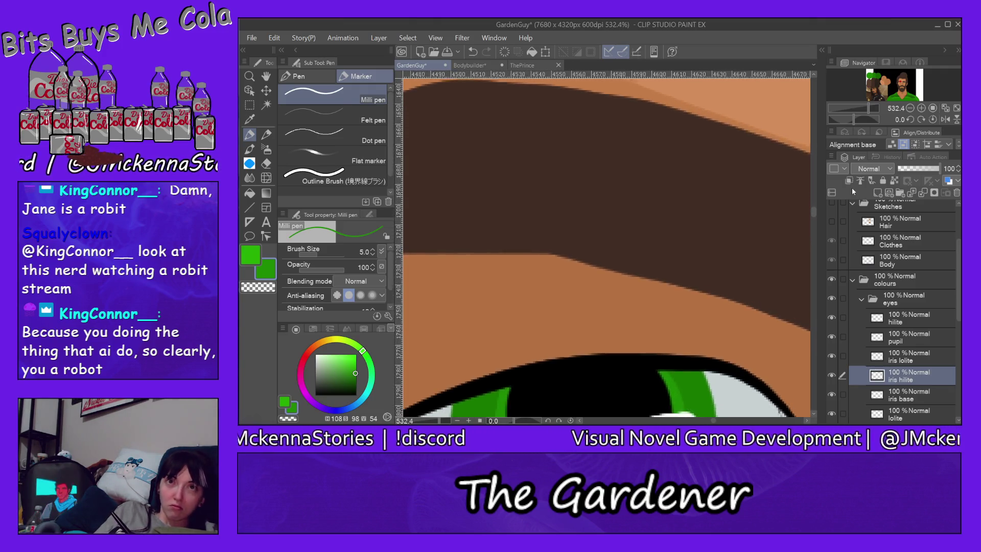
{"action": "scroll", "coordinate": [603, 245], "scroll_direction": "down", "scroll_amount": 1}
{"action": "scroll", "coordinate": [603, 245], "scroll_direction": "down", "scroll_amount": 1}
{"action": "scroll", "coordinate": [603, 245], "scroll_direction": "down", "scroll_amount": 1}
{"action": "scroll", "coordinate": [603, 245], "scroll_direction": "down", "scroll_amount": 1}
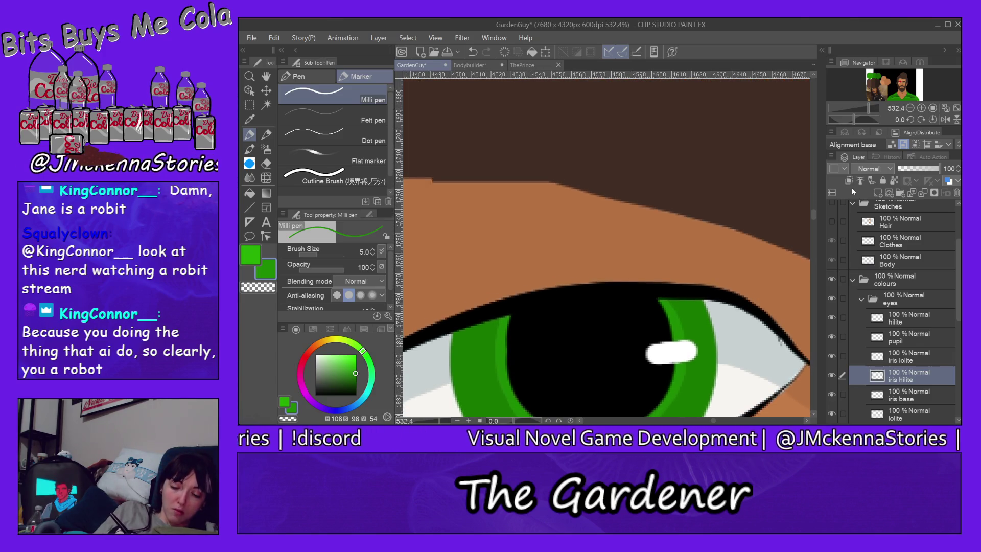
{"action": "scroll", "coordinate": [603, 245], "scroll_direction": "down", "scroll_amount": 1}
{"action": "scroll", "coordinate": [603, 245], "scroll_direction": "down", "scroll_amount": 1}
{"action": "scroll", "coordinate": [603, 246], "scroll_direction": "down", "scroll_amount": 1}
{"action": "scroll", "coordinate": [603, 245], "scroll_direction": "down", "scroll_amount": 1}
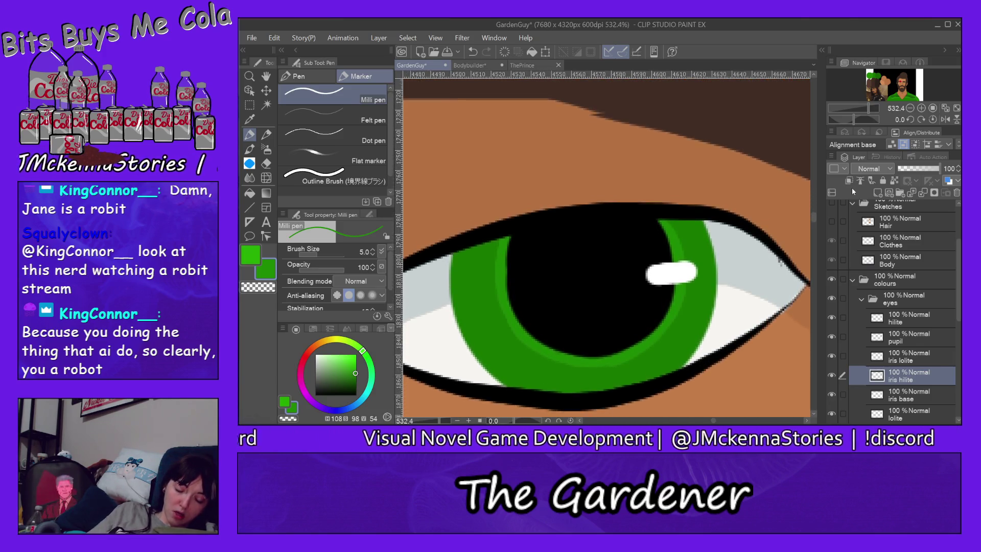
{"action": "scroll", "coordinate": [603, 246], "scroll_direction": "down", "scroll_amount": 1}
{"action": "scroll", "coordinate": [603, 245], "scroll_direction": "down", "scroll_amount": 1}
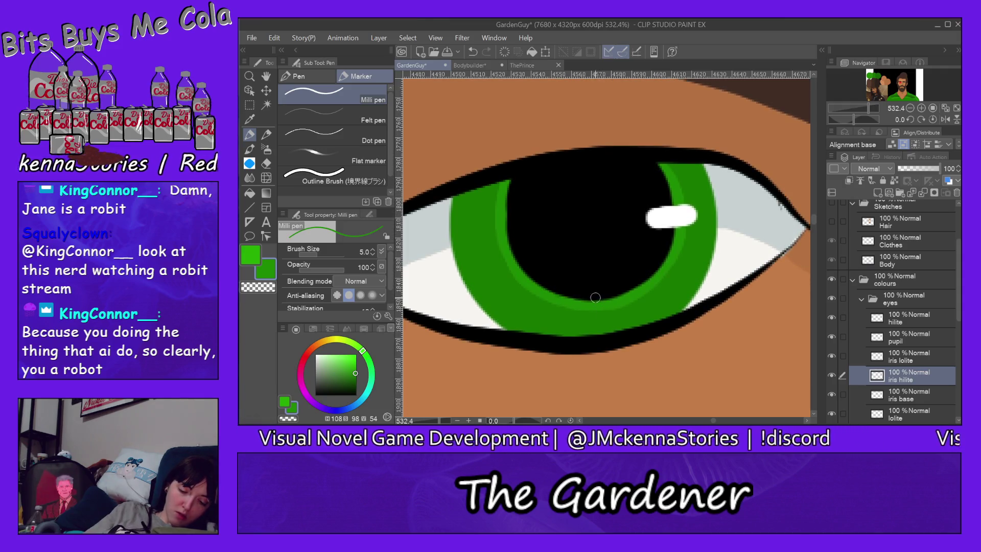
{"action": "mouse_move", "coordinate": [620, 299]}
{"action": "left_mouse_down"}
{"action": "mouse_move", "coordinate": [665, 311]}
{"action": "mouse_move", "coordinate": [698, 249]}
{"action": "left_mouse_up"}
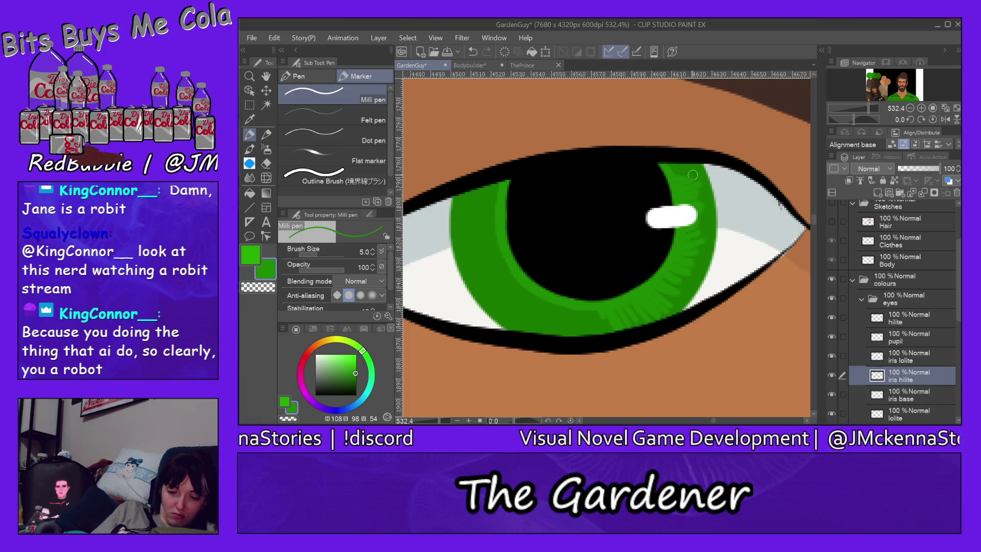
{"action": "mouse_move", "coordinate": [493, 253]}
{"action": "left_mouse_down"}
{"action": "mouse_move", "coordinate": [472, 240]}
{"action": "mouse_move", "coordinate": [473, 189]}
{"action": "left_mouse_up"}
{"action": "mouse_move", "coordinate": [502, 271]}
{"action": "left_mouse_down"}
{"action": "mouse_move", "coordinate": [477, 255]}
{"action": "mouse_move", "coordinate": [495, 311]}
{"action": "mouse_move", "coordinate": [578, 335]}
{"action": "left_mouse_up"}
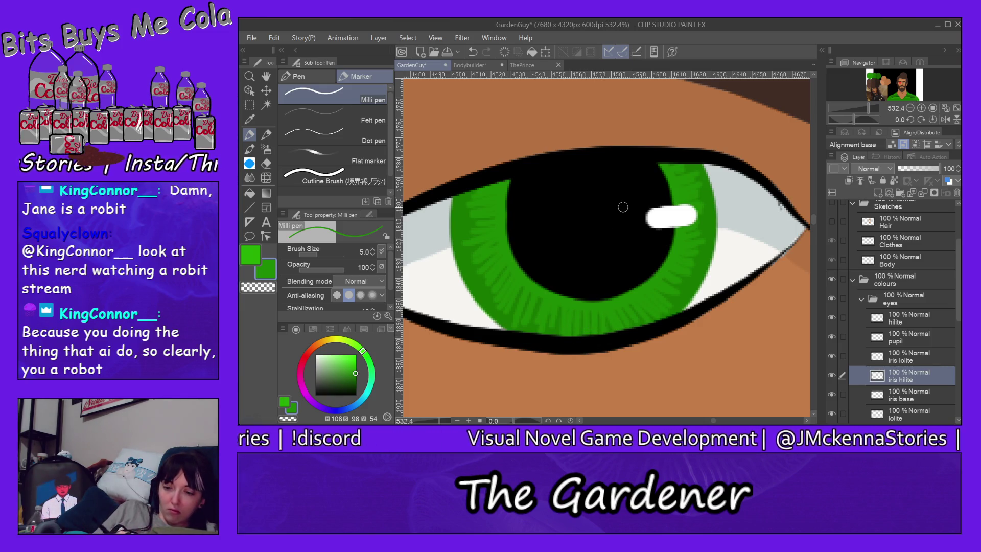
{"action": "left_click", "coordinate": [911, 358]}
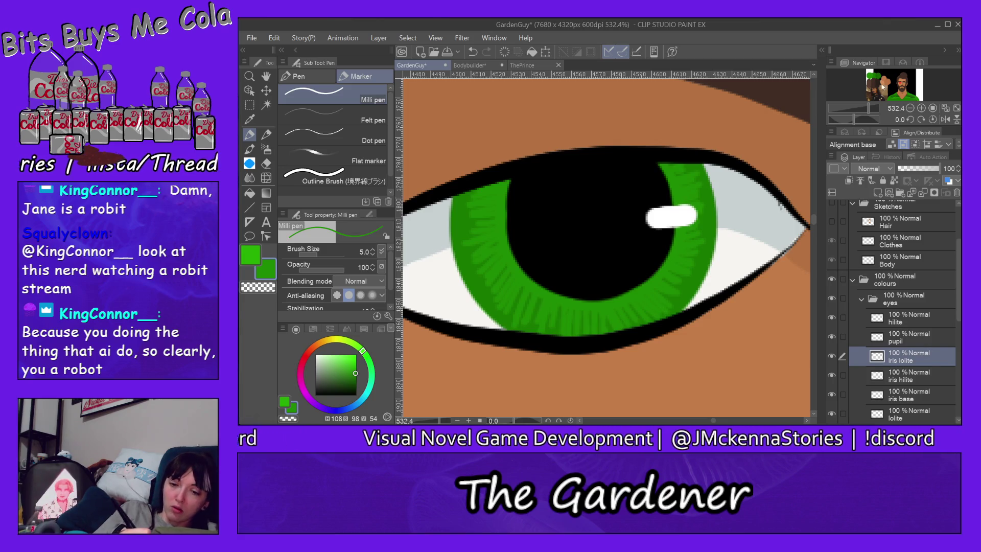
Return to the eye and paint dark-green hatching along the iris's upper-left edge
{"action": "left_click", "coordinate": [874, 73]}
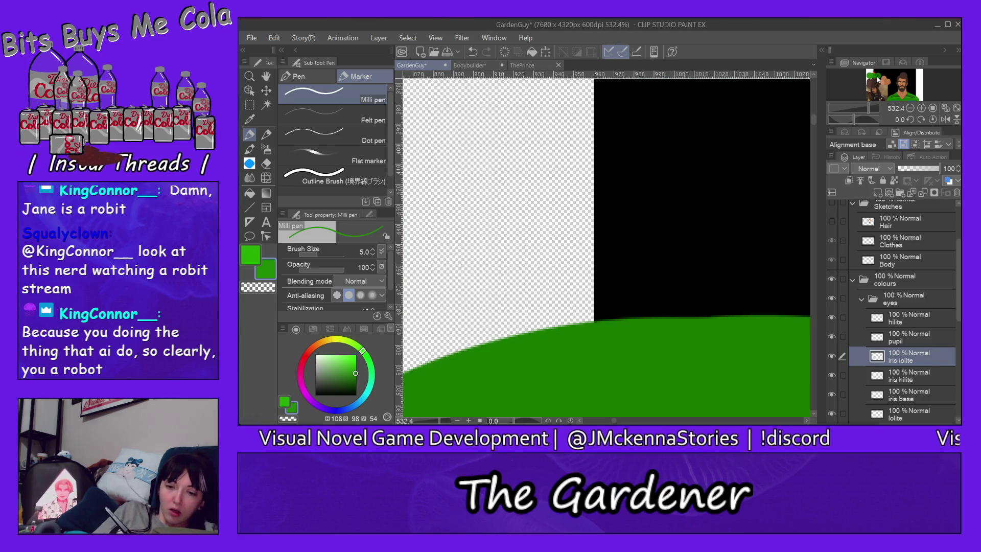
{"action": "left_click", "coordinate": [877, 76]}
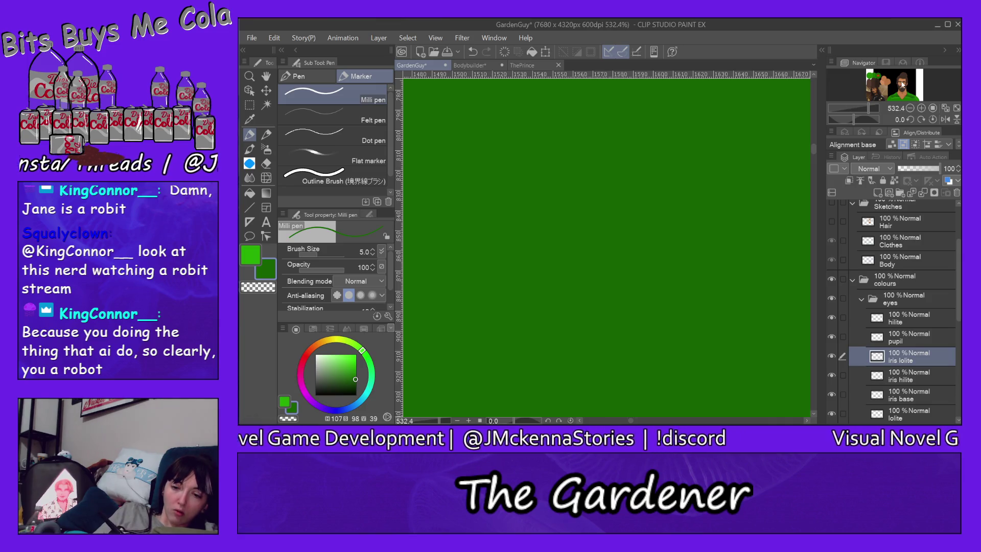
{"action": "left_click", "coordinate": [901, 80]}
{"action": "left_click", "coordinate": [903, 80]}
{"action": "left_click", "coordinate": [905, 86]}
{"action": "left_click_drag", "start_coordinate": [905, 85], "coordinate": [911, 83]}
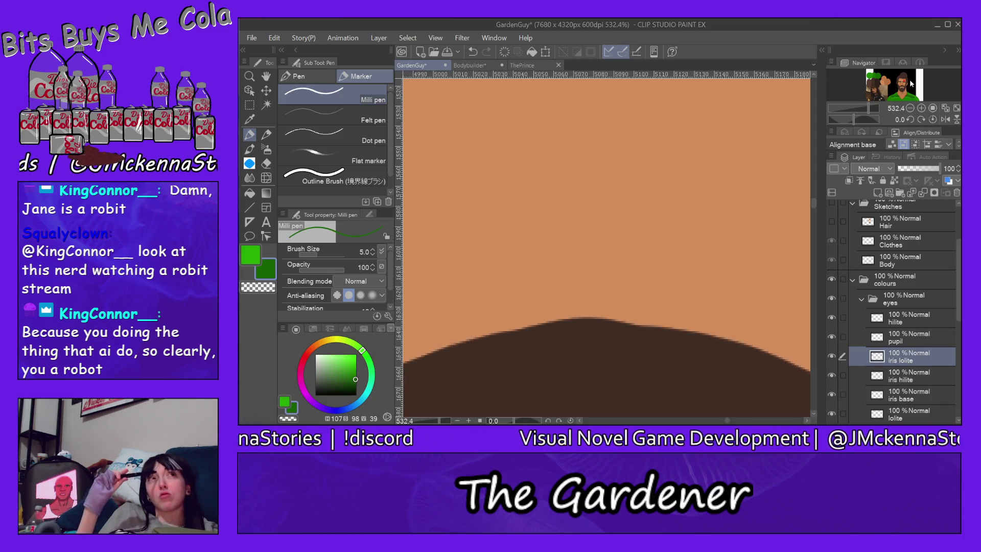
{"action": "scroll", "coordinate": [911, 83], "scroll_direction": "down", "scroll_amount": 5}
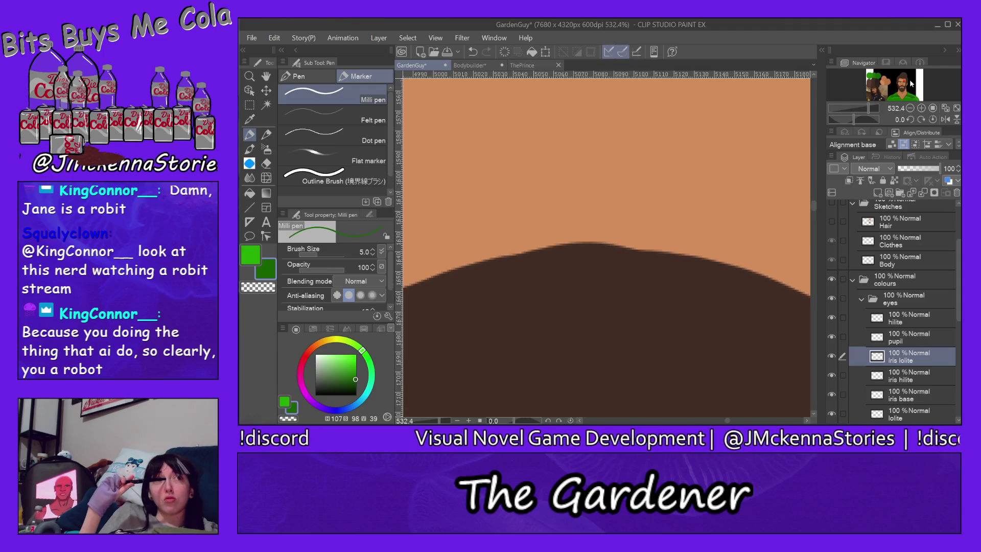
{"action": "scroll", "coordinate": [911, 83], "scroll_direction": "down", "scroll_amount": 5}
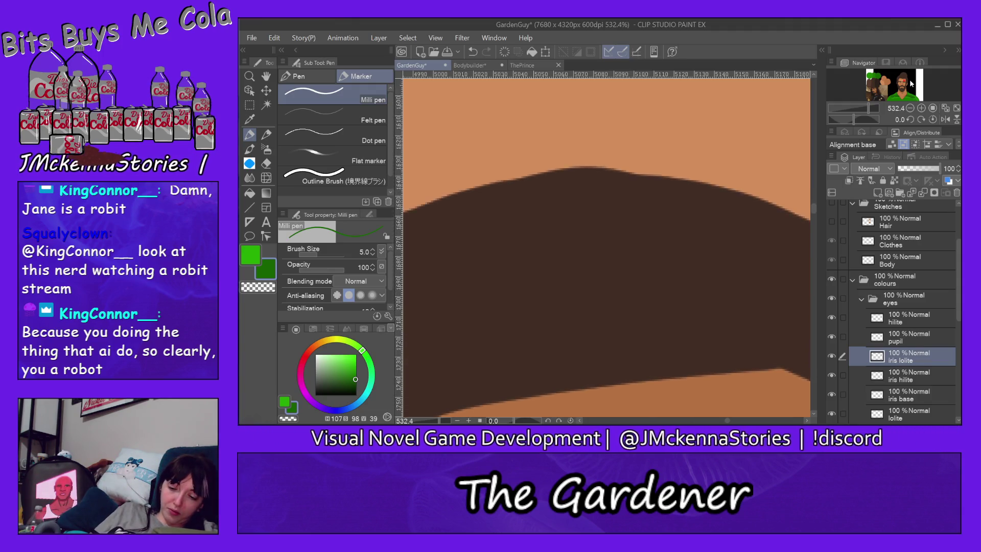
{"action": "scroll", "coordinate": [911, 83], "scroll_direction": "down", "scroll_amount": 5}
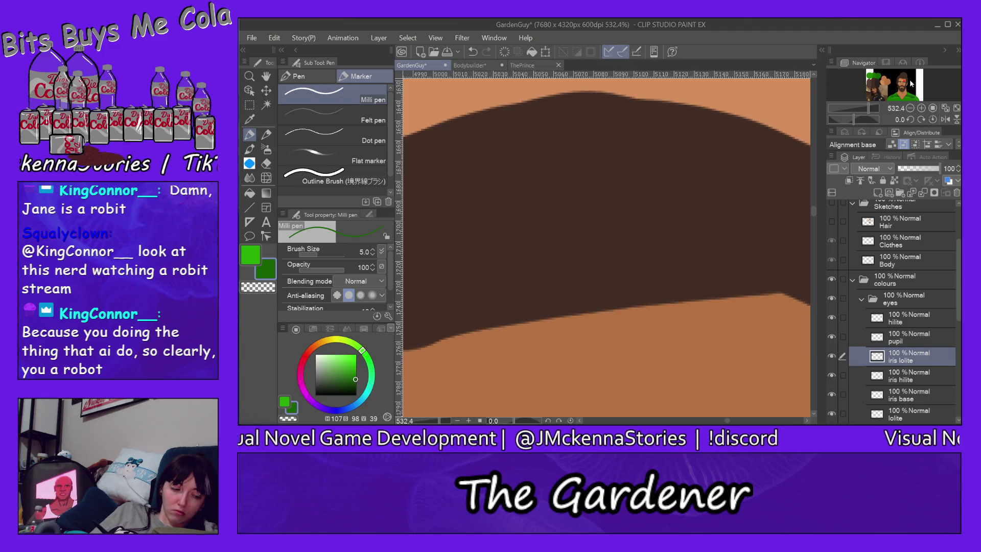
{"action": "scroll", "coordinate": [911, 83], "scroll_direction": "down", "scroll_amount": 1}
{"action": "scroll", "coordinate": [910, 83], "scroll_direction": "down", "scroll_amount": 1}
{"action": "scroll", "coordinate": [911, 83], "scroll_direction": "down", "scroll_amount": 1}
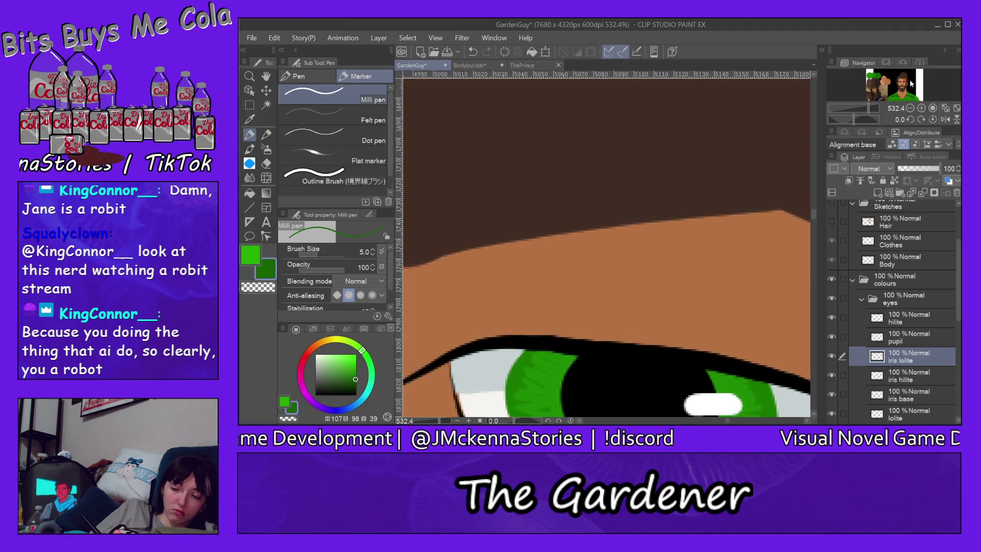
{"action": "scroll", "coordinate": [911, 84], "scroll_direction": "down", "scroll_amount": 1}
{"action": "scroll", "coordinate": [911, 84], "scroll_direction": "down", "scroll_amount": 1}
{"action": "scroll", "coordinate": [910, 84], "scroll_direction": "down", "scroll_amount": 1}
{"action": "scroll", "coordinate": [911, 83], "scroll_direction": "down", "scroll_amount": 1}
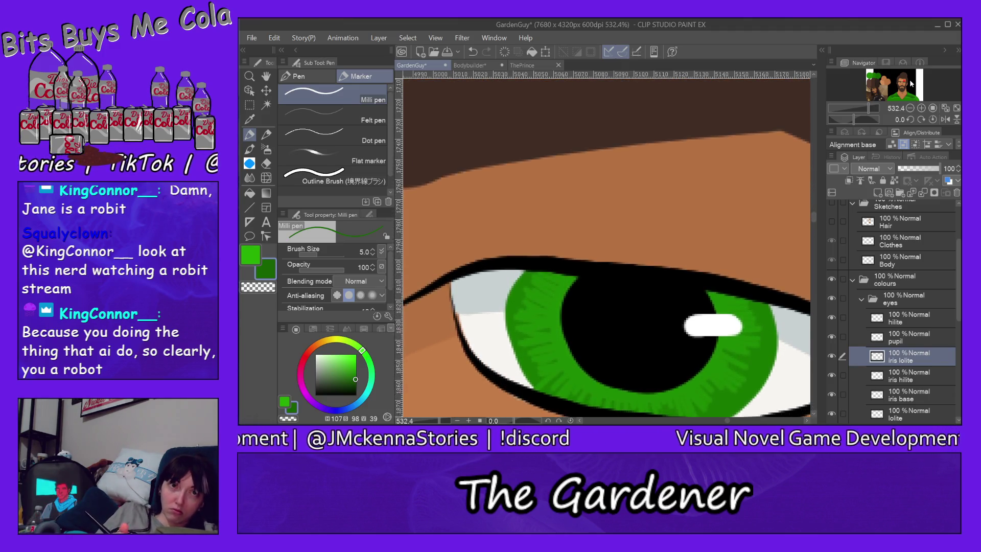
{"action": "scroll", "coordinate": [911, 83], "scroll_direction": "down", "scroll_amount": 1}
{"action": "scroll", "coordinate": [911, 84], "scroll_direction": "down", "scroll_amount": 1}
{"action": "scroll", "coordinate": [911, 83], "scroll_direction": "down", "scroll_amount": 1}
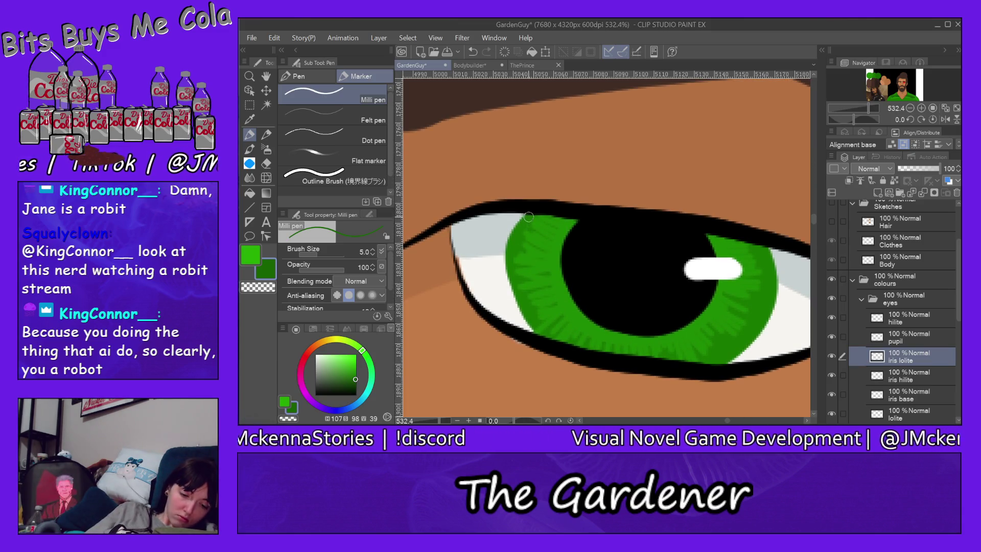
{"action": "mouse_move", "coordinate": [521, 225]}
{"action": "left_mouse_down"}
{"action": "mouse_move", "coordinate": [524, 217]}
{"action": "mouse_move", "coordinate": [508, 258]}
{"action": "mouse_move", "coordinate": [516, 303]}
{"action": "left_mouse_up"}
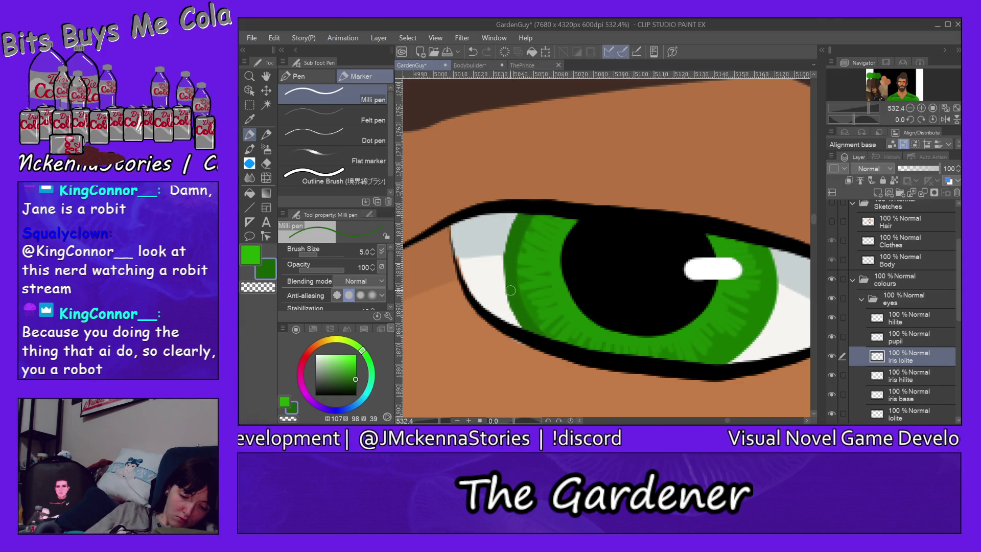
Hatch dark green along the right and lower-right iris rim, redrawing it after an undo
{"action": "left_click_drag", "start_coordinate": [761, 240], "coordinate": [767, 276]}
{"action": "mouse_move", "coordinate": [771, 266]}
{"action": "left_mouse_down"}
{"action": "mouse_move", "coordinate": [769, 305]}
{"action": "mouse_move", "coordinate": [726, 365]}
{"action": "left_mouse_up"}
{"action": "left_click_drag", "start_coordinate": [766, 311], "coordinate": [726, 363]}
{"action": "left_click_drag", "start_coordinate": [766, 293], "coordinate": [759, 322]}
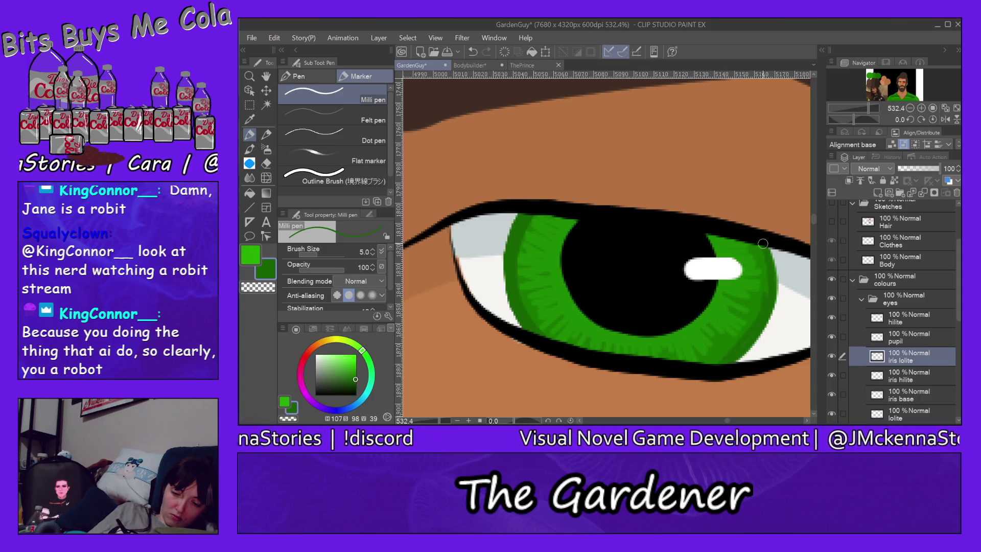
{"action": "key", "text": "ctrl+z"}
{"action": "left_click_drag", "start_coordinate": [764, 246], "coordinate": [724, 359]}
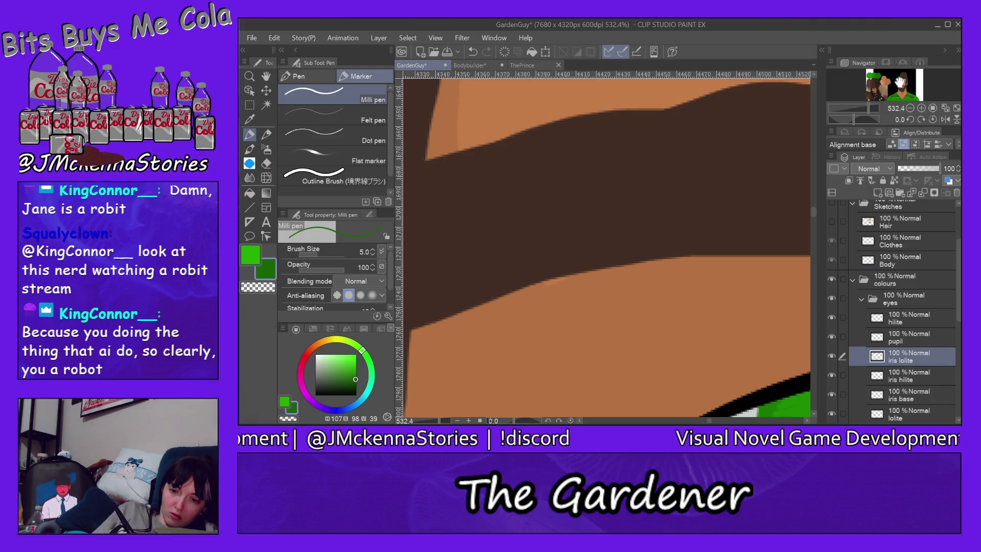
Shade the first iris's left edge in darker green
{"action": "left_click_drag", "start_coordinate": [901, 84], "coordinate": [896, 85]}
{"action": "mouse_move", "coordinate": [560, 194]}
{"action": "left_mouse_down"}
{"action": "mouse_move", "coordinate": [604, 327]}
{"action": "mouse_move", "coordinate": [622, 337]}
{"action": "left_mouse_up"}
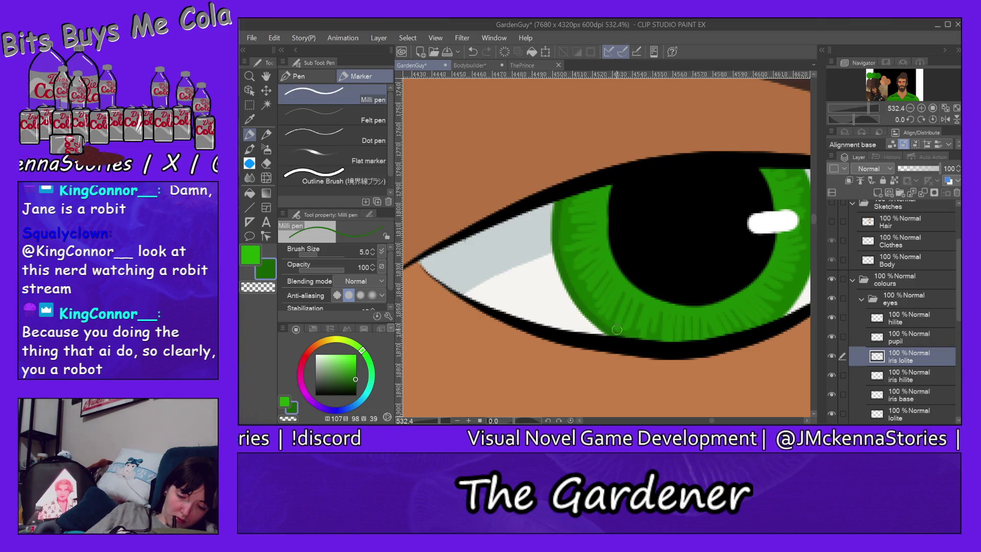
{"action": "left_click_drag", "start_coordinate": [557, 198], "coordinate": [631, 338]}
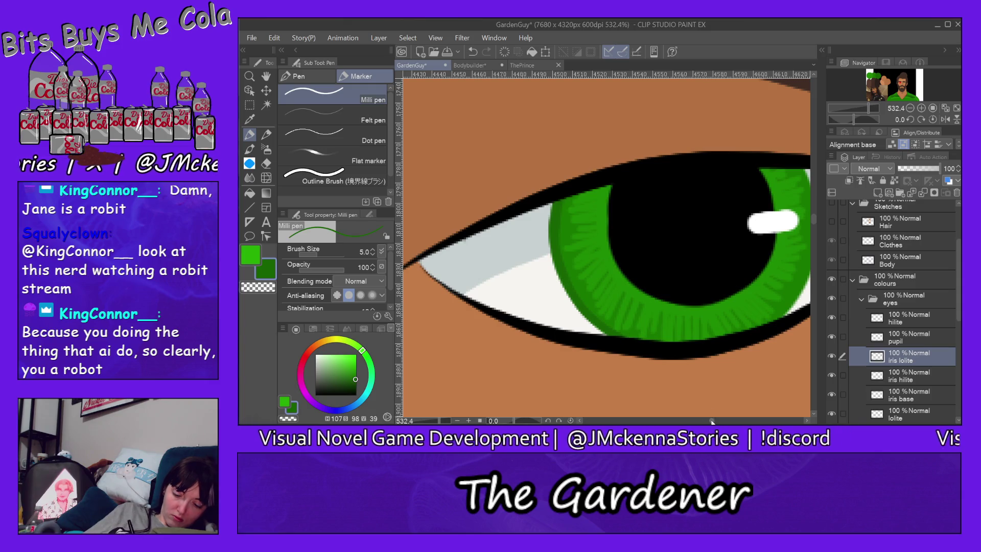
Shade the iris's right edge dark green, redoing the stroke after an undo
{"action": "scroll", "coordinate": [796, 195], "scroll_direction": "right", "scroll_amount": 3}
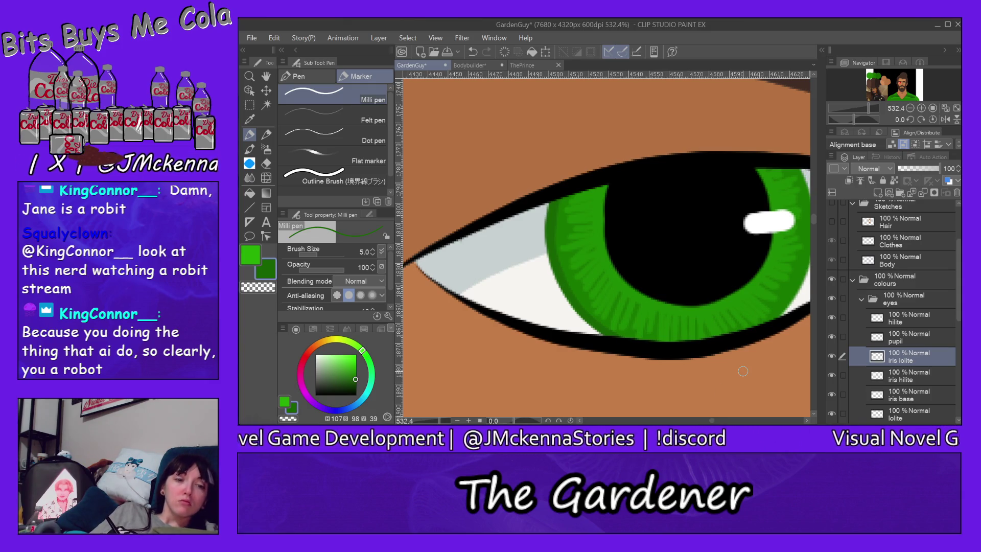
{"action": "scroll", "coordinate": [796, 195], "scroll_direction": "right", "scroll_amount": 2}
{"action": "scroll", "coordinate": [774, 189], "scroll_direction": "right", "scroll_amount": 2}
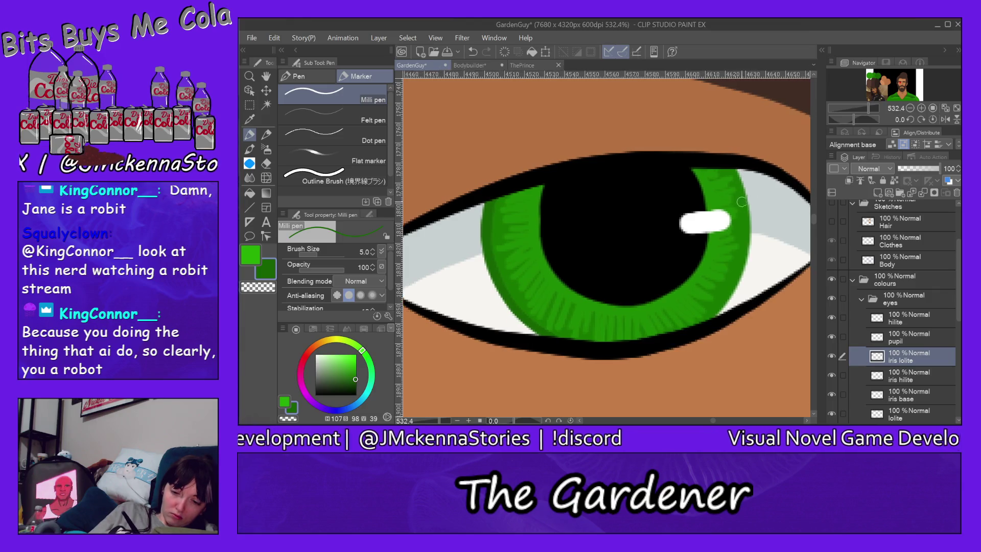
{"action": "scroll", "coordinate": [751, 184], "scroll_direction": "right", "scroll_amount": 2}
{"action": "left_click_drag", "start_coordinate": [718, 167], "coordinate": [723, 276]}
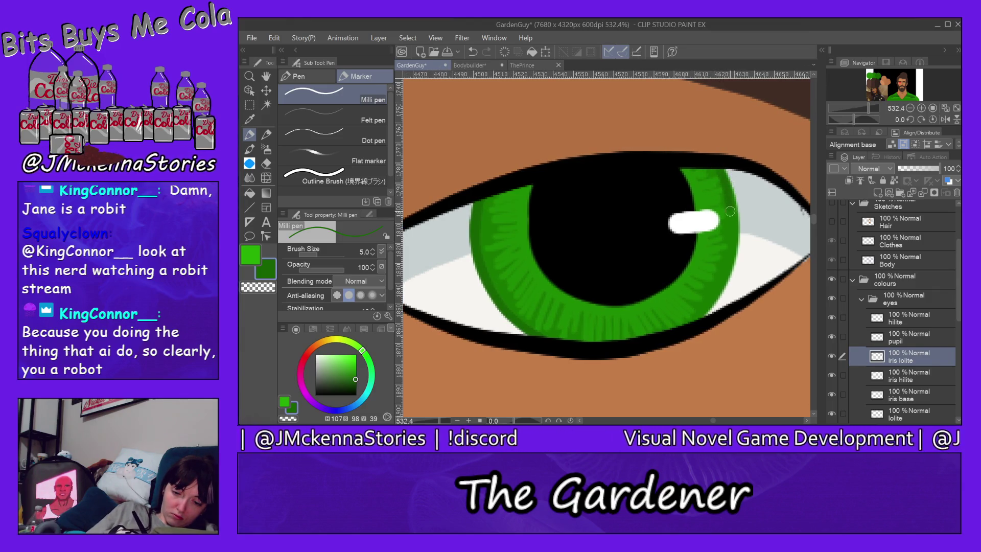
{"action": "key", "text": "ctrl+z"}
{"action": "left_click_drag", "start_coordinate": [726, 185], "coordinate": [700, 314]}
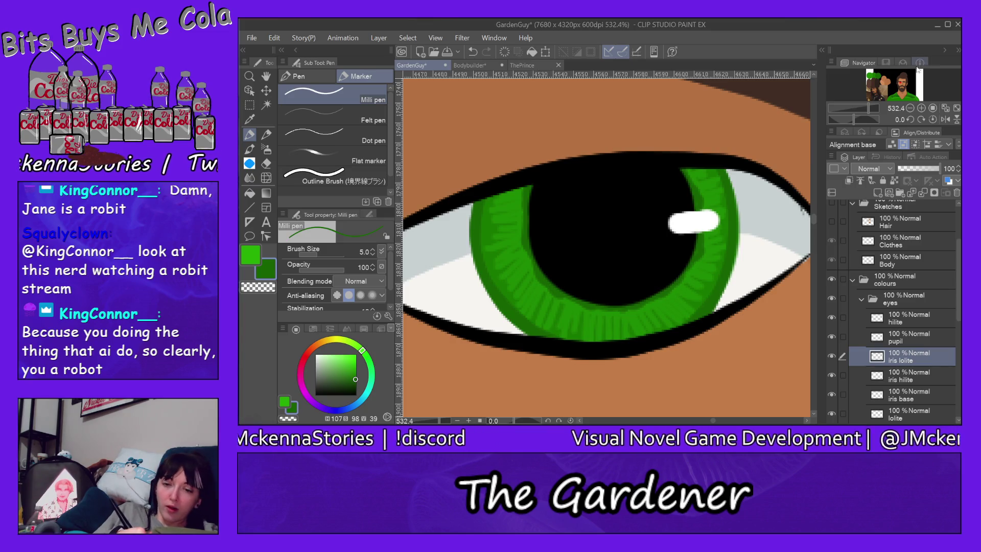
Shade the other iris just below the pupil, then fit the whole portrait in the window
{"action": "scroll", "coordinate": [577, 225], "scroll_direction": "right", "scroll_amount": 10}
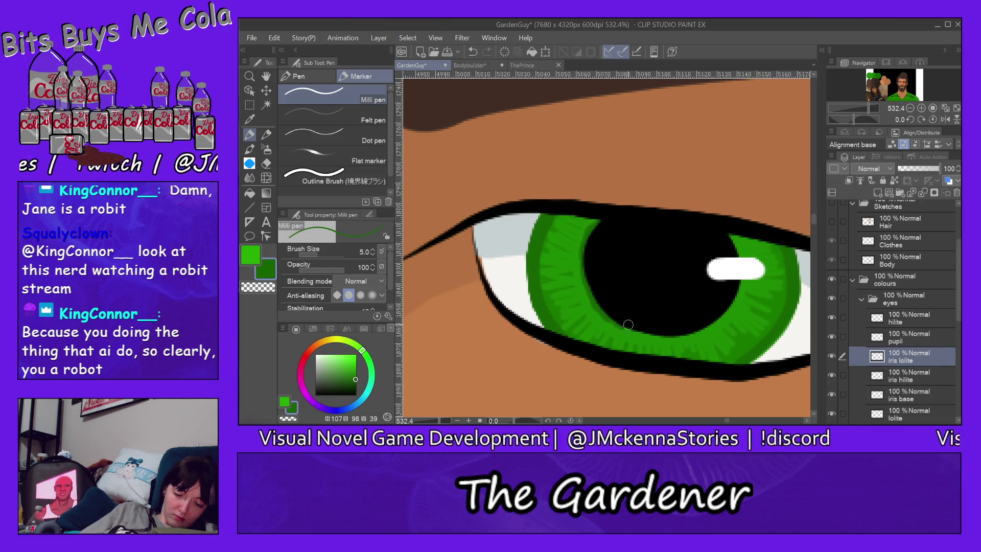
{"action": "mouse_move", "coordinate": [676, 325]}
{"action": "left_mouse_down"}
{"action": "mouse_move", "coordinate": [700, 332]}
{"action": "mouse_move", "coordinate": [735, 276]}
{"action": "left_mouse_up"}
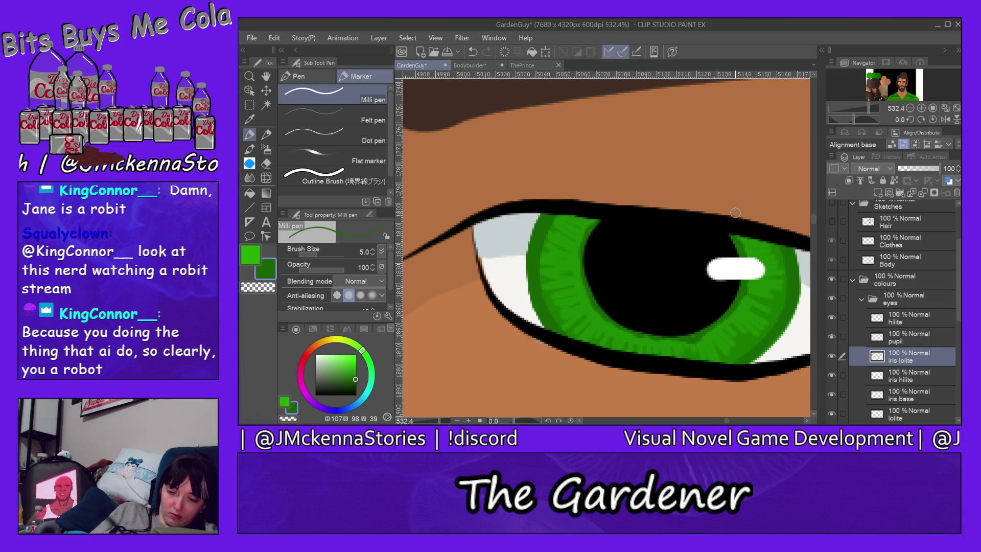
{"action": "key", "text": "ctrl+0"}
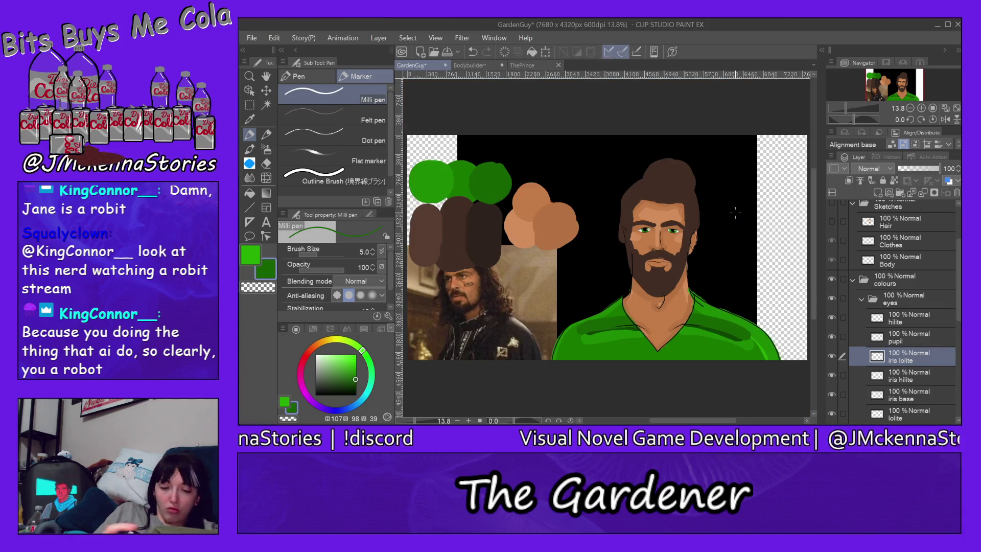
Move down to the shirt, select the shirt hilite layer with the Hard eraser, and zoom into the neckline
{"action": "scroll", "coordinate": [662, 210], "scroll_direction": "up", "scroll_amount": 2}
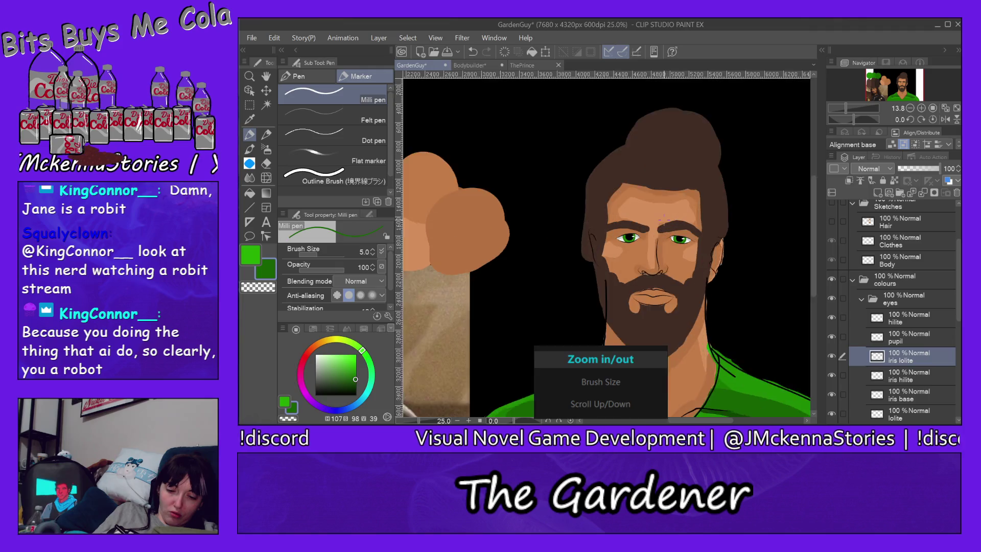
{"action": "scroll", "coordinate": [663, 212], "scroll_direction": "up", "scroll_amount": 2}
{"action": "scroll", "coordinate": [664, 217], "scroll_direction": "up", "scroll_amount": 1}
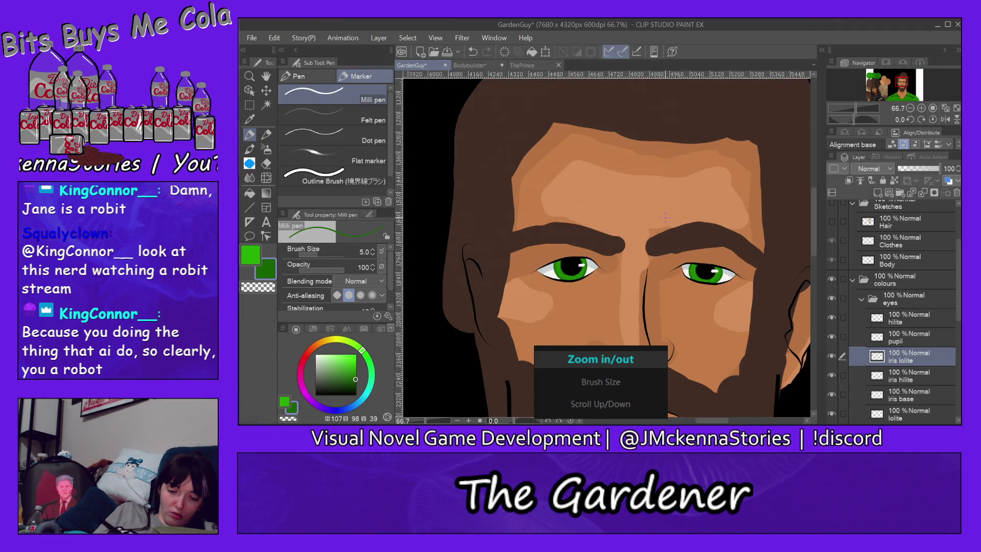
{"action": "scroll", "coordinate": [665, 218], "scroll_direction": "down", "scroll_amount": 1}
{"action": "scroll", "coordinate": [665, 217], "scroll_direction": "down", "scroll_amount": 1}
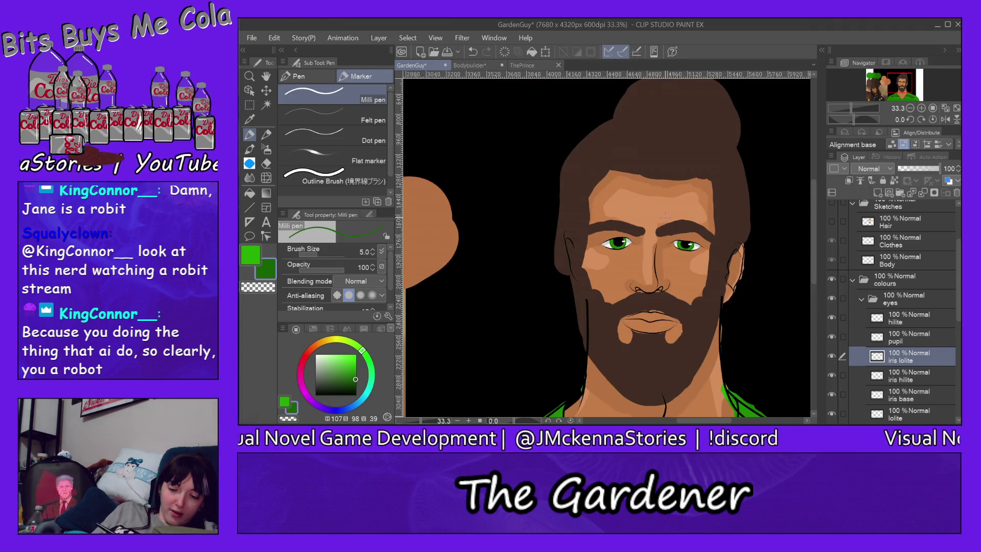
{"action": "scroll", "coordinate": [665, 218], "scroll_direction": "down", "scroll_amount": 3}
{"action": "scroll", "coordinate": [665, 218], "scroll_direction": "up", "scroll_amount": 1}
{"action": "scroll", "coordinate": [665, 217], "scroll_direction": "up", "scroll_amount": 1}
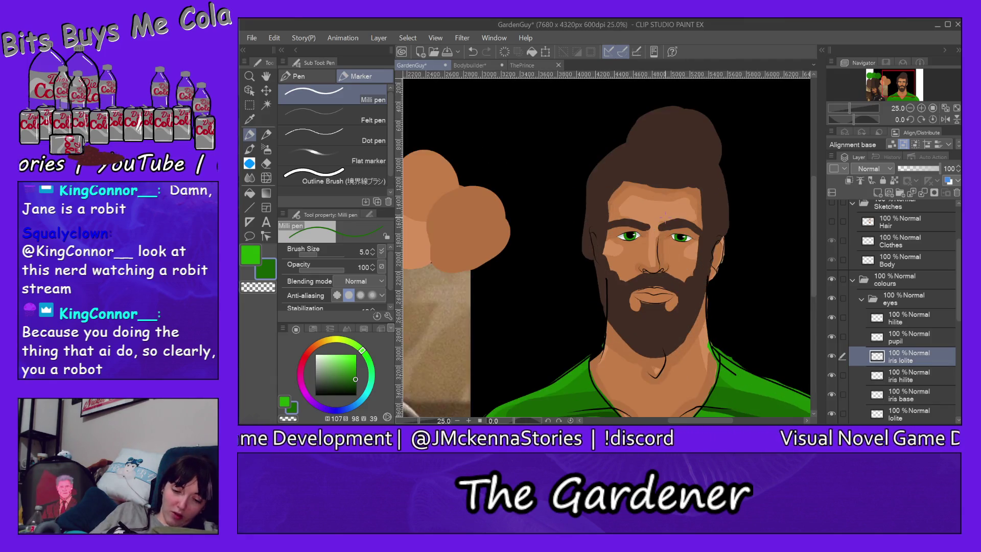
{"action": "scroll", "coordinate": [665, 217], "scroll_direction": "up", "scroll_amount": 1}
{"action": "left_click_drag", "start_coordinate": [814, 241], "coordinate": [816, 294]}
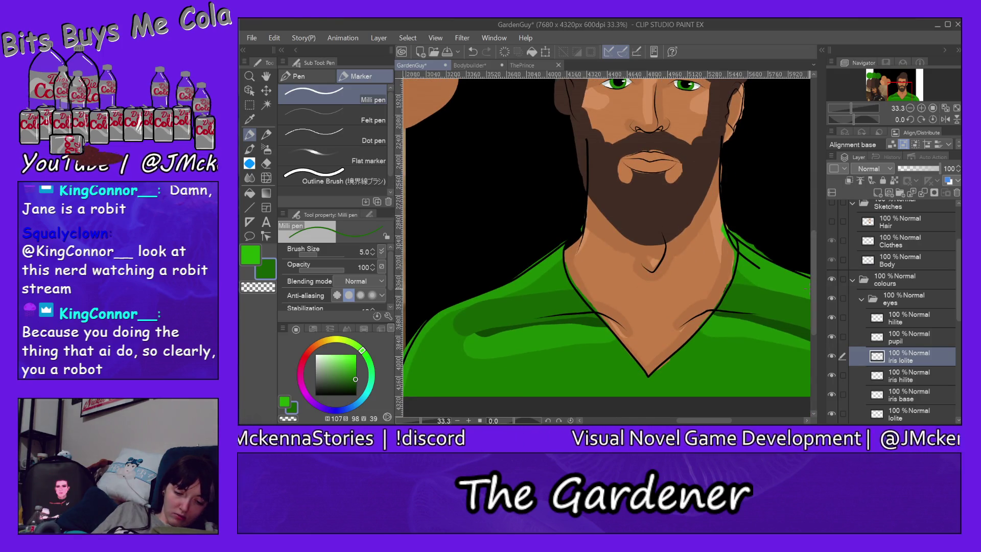
{"action": "left_click", "coordinate": [551, 263], "text": "ctrl"}
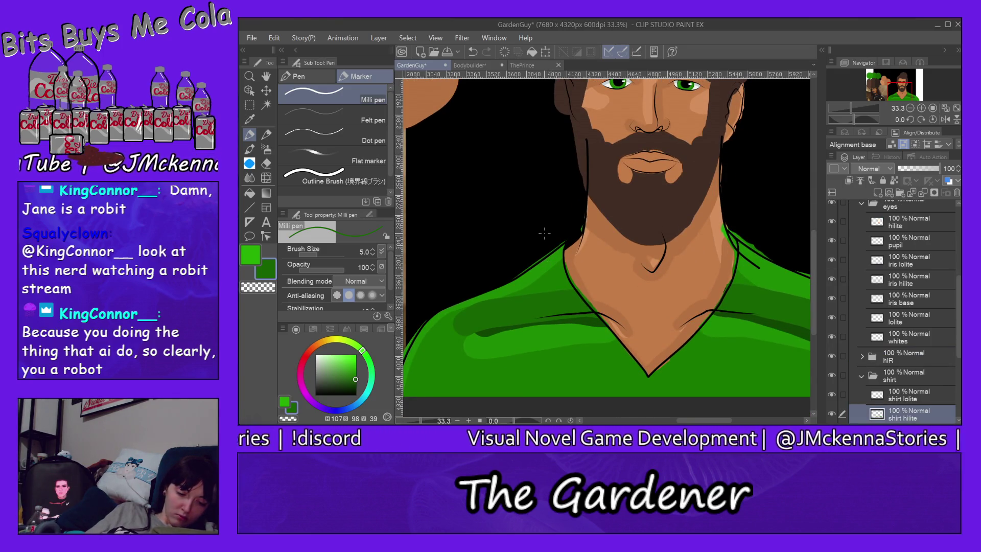
{"action": "key", "text": "e"}
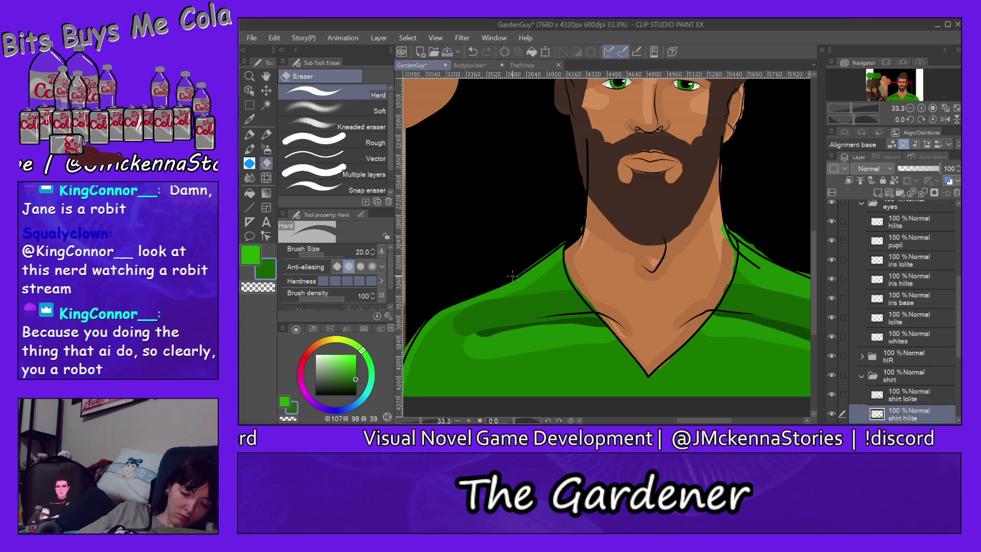
{"action": "scroll", "coordinate": [513, 276], "scroll_direction": "up", "scroll_amount": 2}
{"action": "scroll", "coordinate": [516, 275], "scroll_direction": "up", "scroll_amount": 2}
{"action": "scroll", "coordinate": [506, 284], "scroll_direction": "up", "scroll_amount": 2}
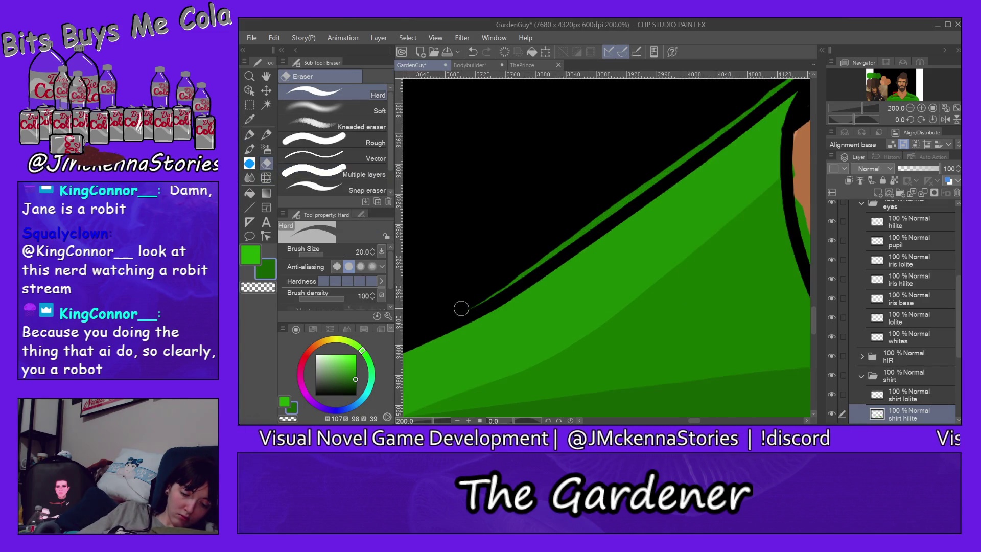
On the shirt base layer, erase the green slivers along the neckline outline
{"action": "left_click", "coordinate": [605, 211], "text": "ctrl"}
{"action": "left_click_drag", "start_coordinate": [474, 302], "coordinate": [748, 107]}
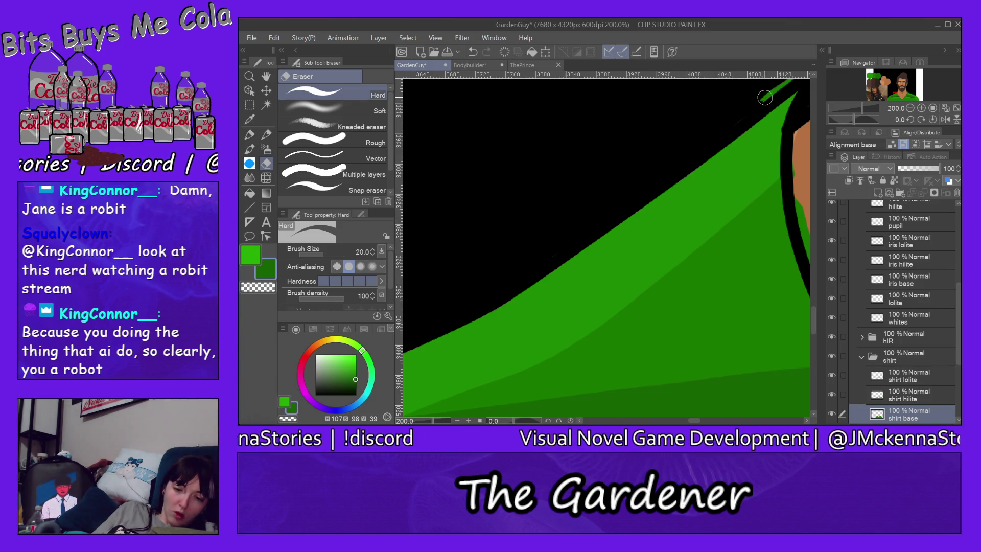
{"action": "scroll", "coordinate": [816, 310], "scroll_direction": "up", "scroll_amount": 3}
{"action": "scroll", "coordinate": [815, 310], "scroll_direction": "up", "scroll_amount": 1}
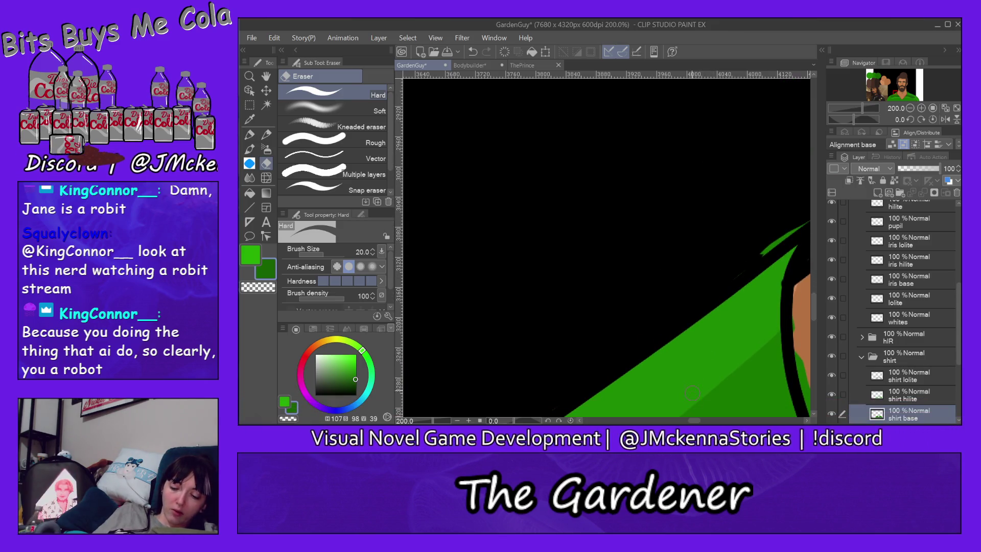
{"action": "left_click_drag", "start_coordinate": [693, 421], "coordinate": [702, 420]}
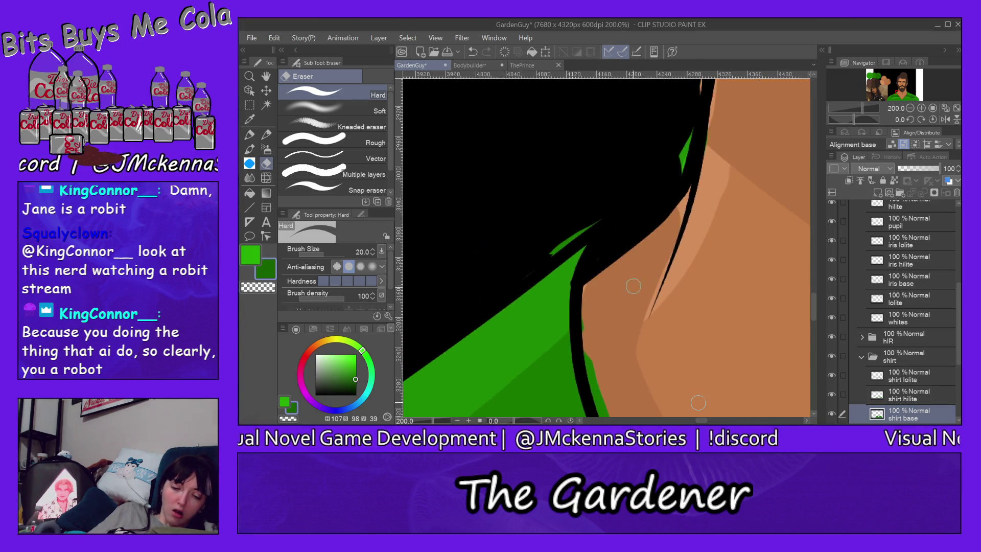
{"action": "left_click_drag", "start_coordinate": [530, 263], "coordinate": [606, 210]}
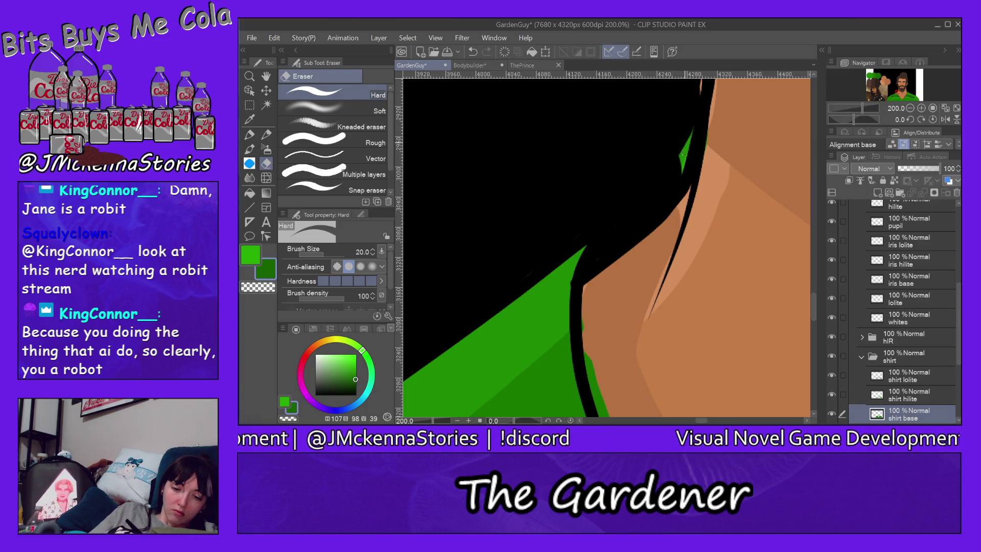
On the shirt hilite layer, erase the highlight spill beside the neckline outline
{"action": "key", "text": "alt+bracketright"}
{"action": "left_click_drag", "start_coordinate": [679, 130], "coordinate": [689, 154]}
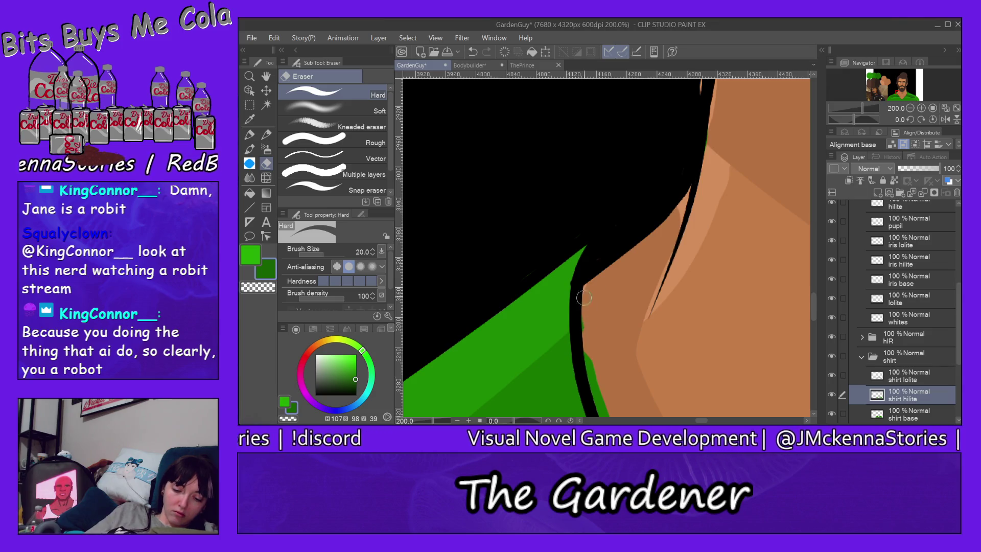
{"action": "left_click_drag", "start_coordinate": [589, 361], "coordinate": [587, 343]}
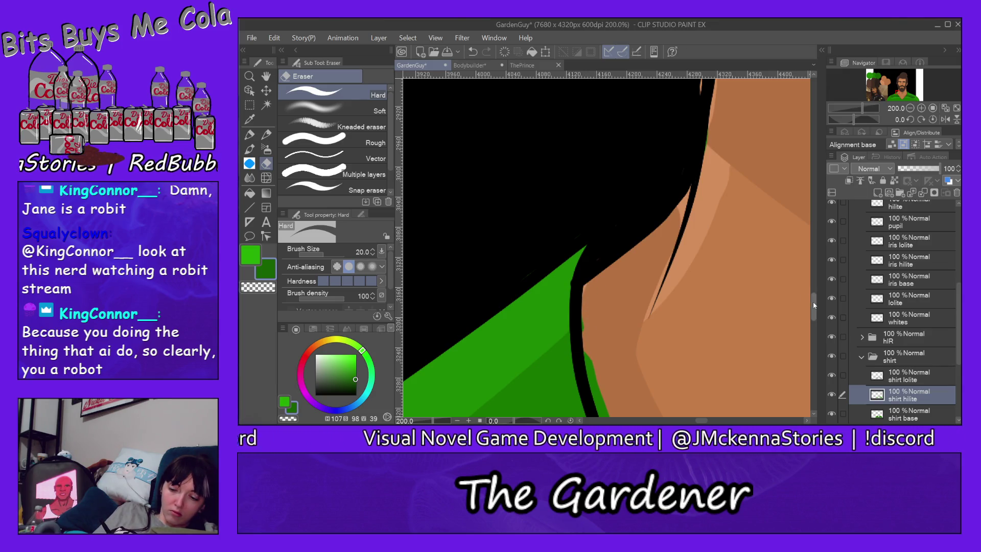
Back on the shirt base layer, erase the remaining green spill further down the outline
{"action": "scroll", "coordinate": [814, 305], "scroll_direction": "down", "scroll_amount": 5}
{"action": "left_click", "coordinate": [614, 271], "text": "ctrl+shift"}
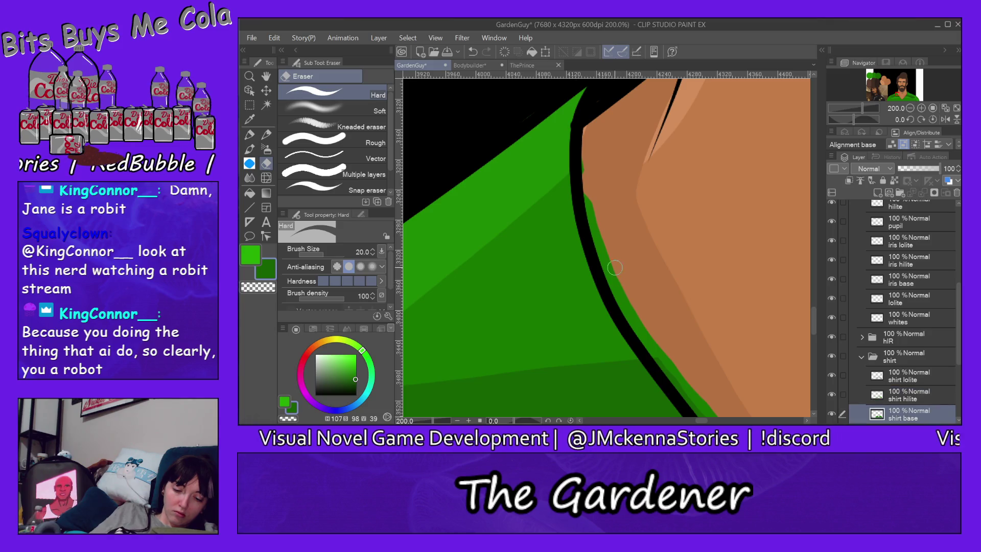
{"action": "left_click_drag", "start_coordinate": [584, 179], "coordinate": [605, 260]}
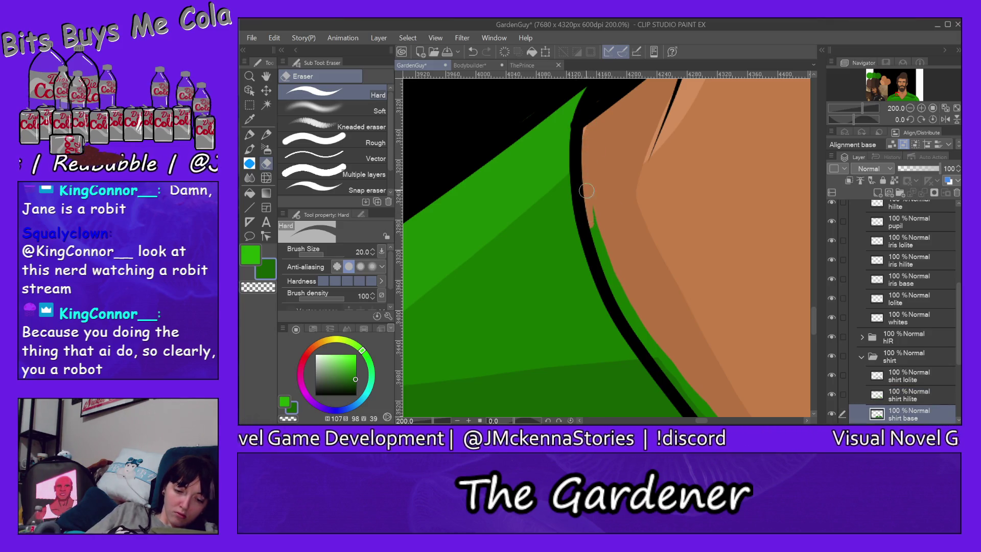
{"action": "mouse_move", "coordinate": [598, 192]}
{"action": "left_mouse_down"}
{"action": "mouse_move", "coordinate": [606, 262]}
{"action": "mouse_move", "coordinate": [672, 377]}
{"action": "mouse_move", "coordinate": [673, 356]}
{"action": "left_mouse_up"}
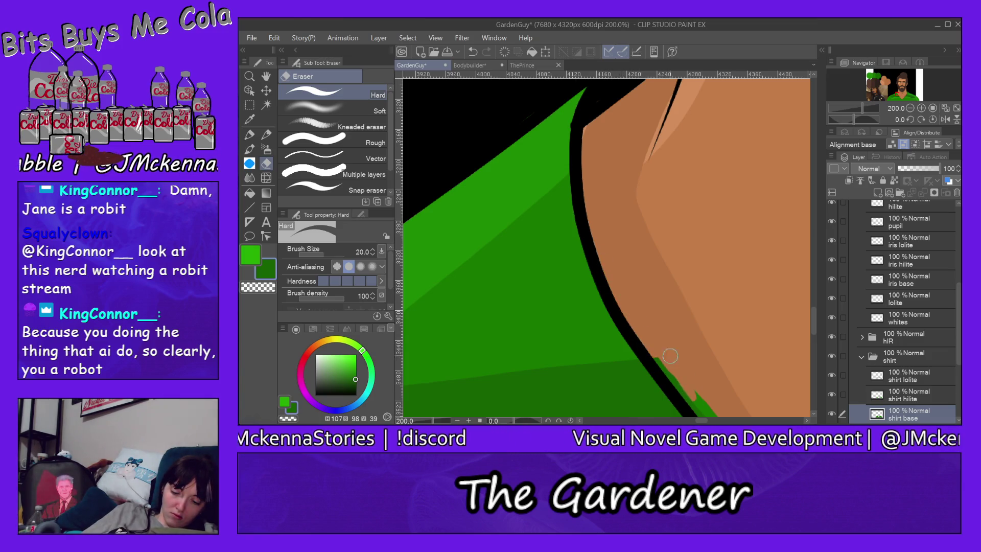
{"action": "left_click", "coordinate": [572, 128], "text": "ctrl+shift"}
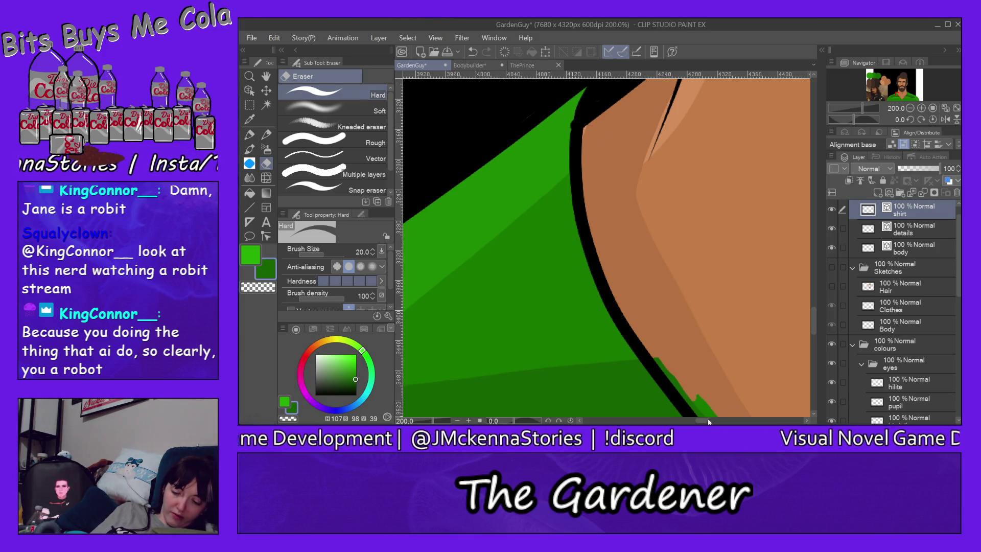
{"action": "left_click_drag", "start_coordinate": [709, 420], "coordinate": [704, 420]}
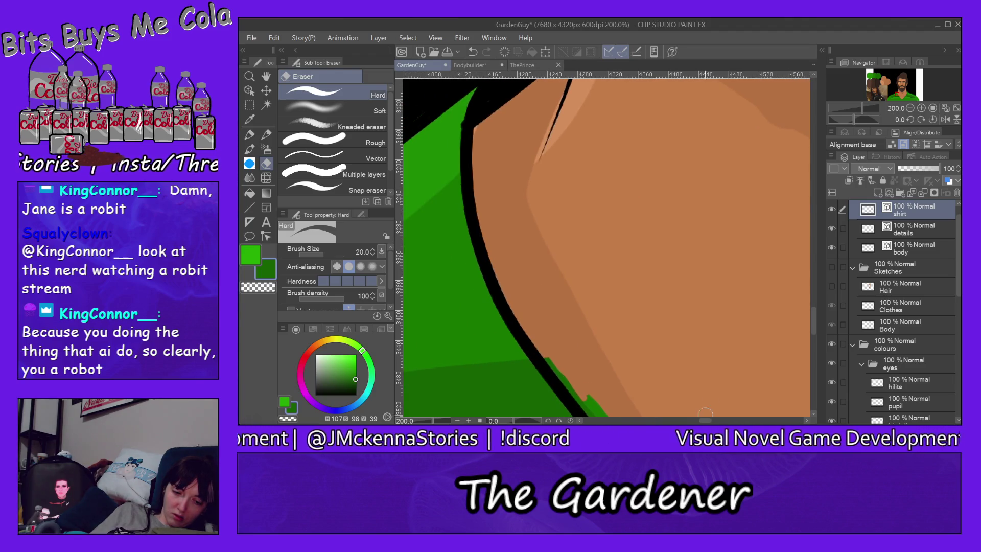
On the shirt base layer, erase the green sliver crossing the diagonal outline onto the skin
{"action": "left_click_drag", "start_coordinate": [814, 317], "coordinate": [814, 329]}
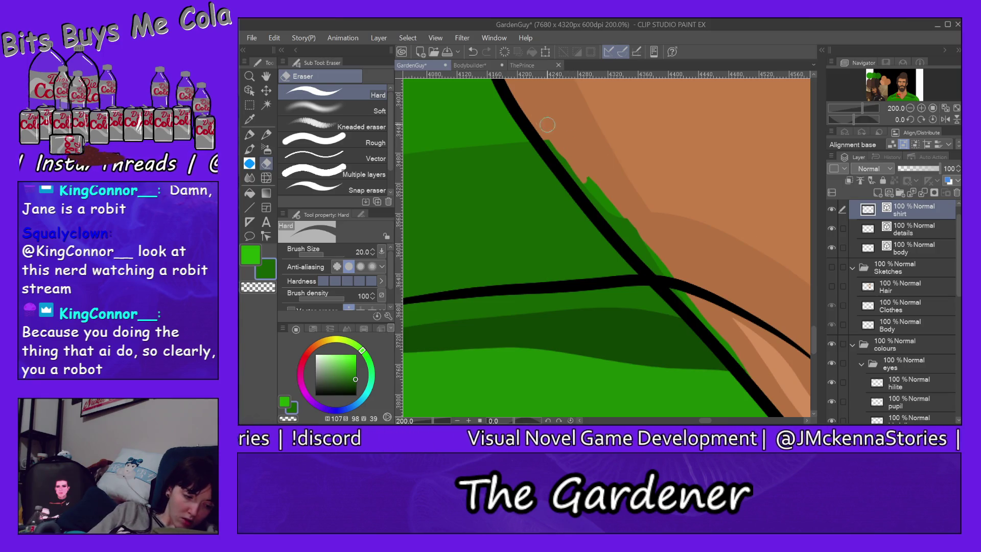
{"action": "left_click", "coordinate": [601, 199], "text": "ctrl+shift"}
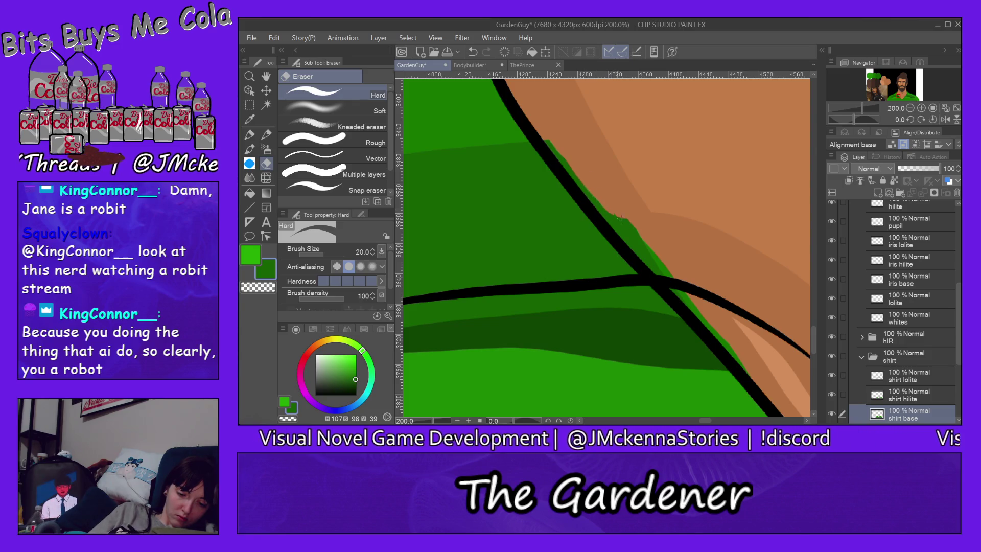
{"action": "left_click", "coordinate": [619, 214], "text": "ctrl+shift"}
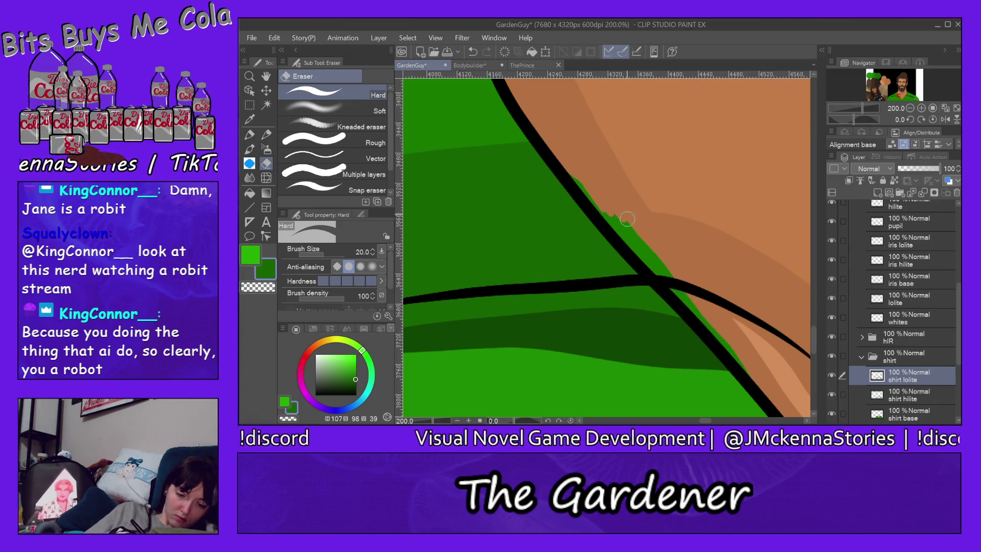
{"action": "left_click", "coordinate": [630, 234], "text": "ctrl+shift"}
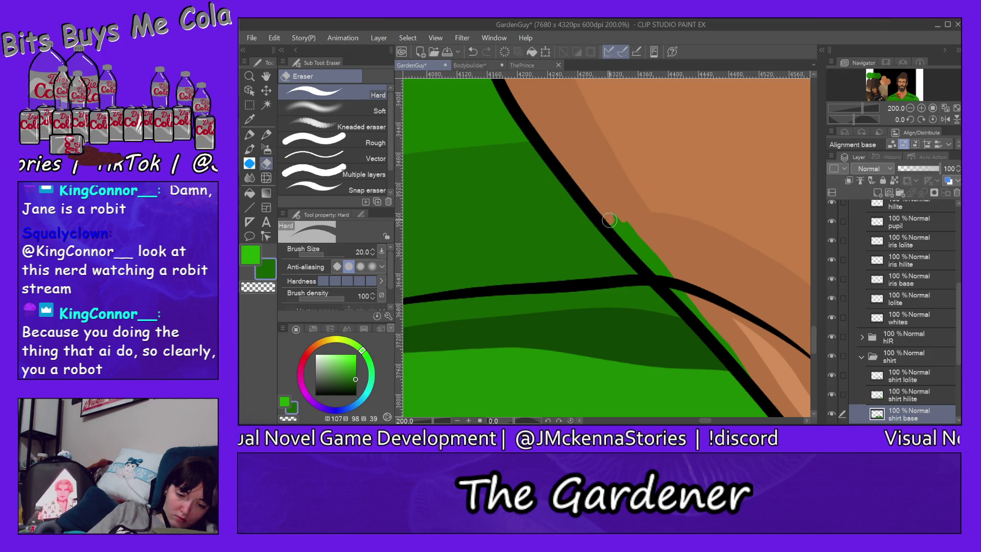
{"action": "left_click_drag", "start_coordinate": [621, 234], "coordinate": [689, 306]}
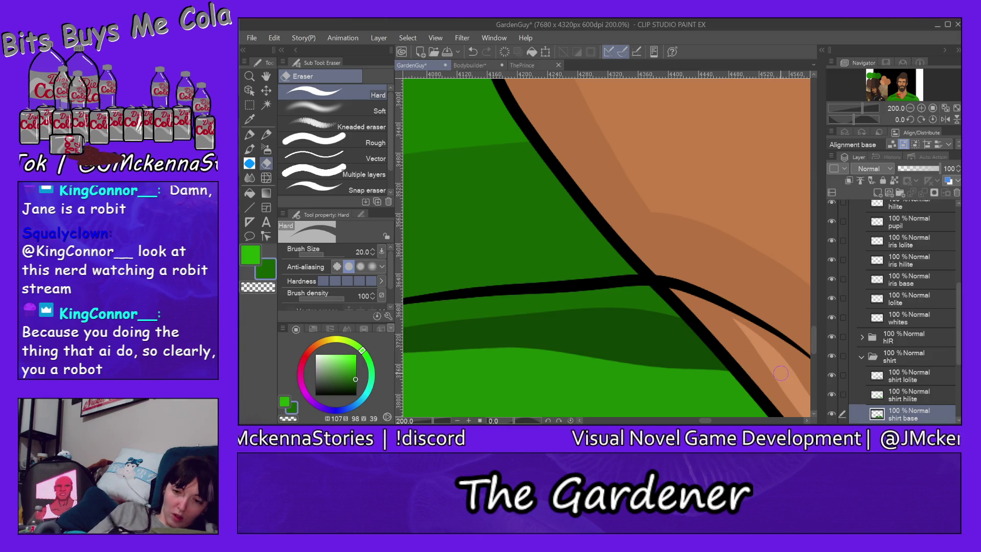
{"action": "left_click", "coordinate": [898, 101]}
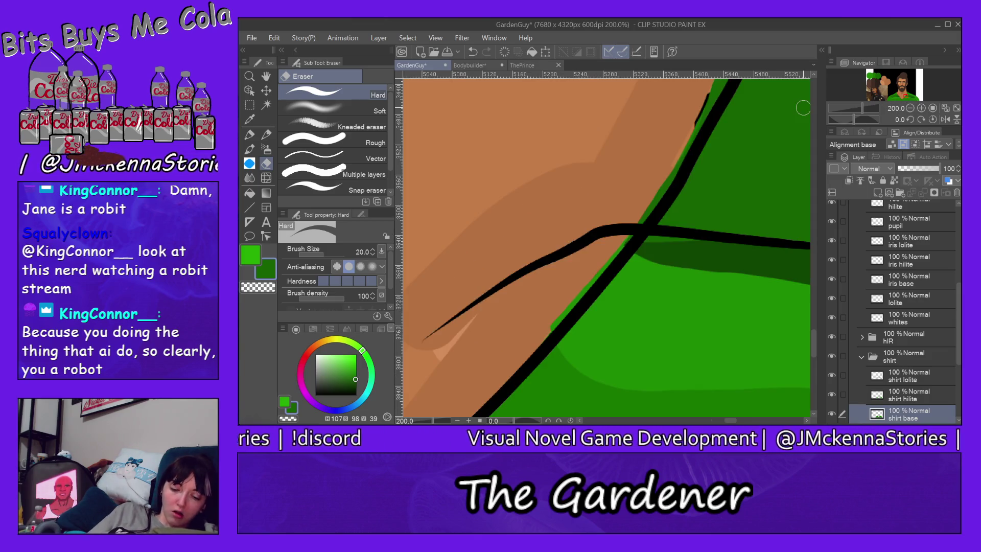
Erase green slivers beside the diagonal line on the shirt base, lolite and hilite layers
{"action": "left_click_drag", "start_coordinate": [637, 228], "coordinate": [697, 130]}
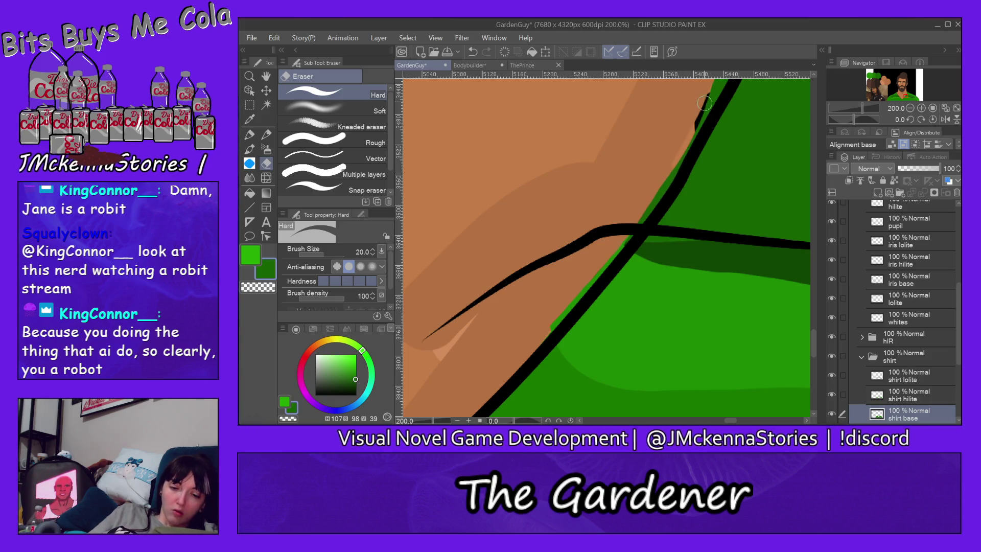
{"action": "left_click", "coordinate": [666, 188], "text": "ctrl+shift"}
{"action": "left_click_drag", "start_coordinate": [685, 146], "coordinate": [642, 214]}
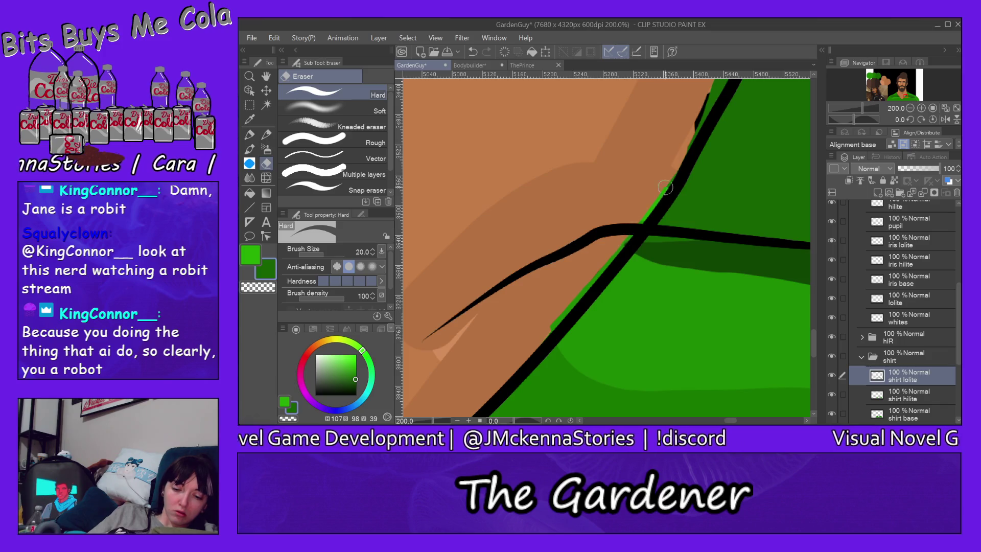
{"action": "left_click", "coordinate": [564, 310], "text": "ctrl+shift"}
{"action": "left_click_drag", "start_coordinate": [543, 333], "coordinate": [570, 306]}
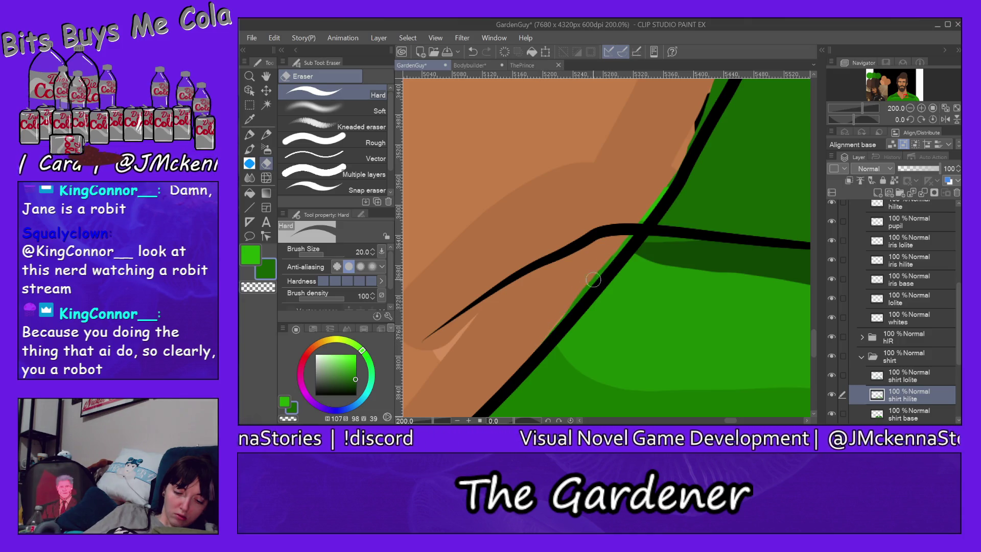
{"action": "left_click_drag", "start_coordinate": [642, 219], "coordinate": [672, 179]}
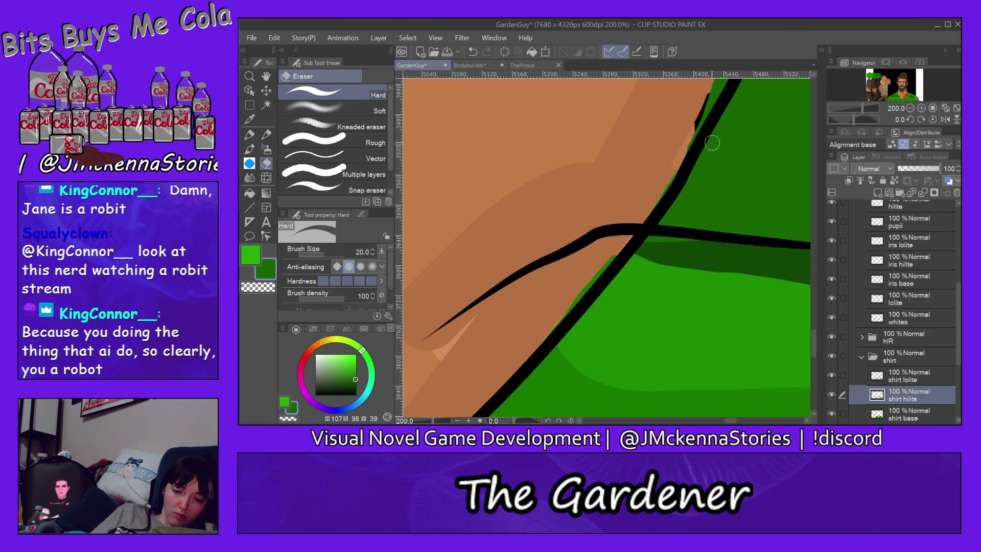
Back on the shirt base layer, erase the thin green fringe left of the black line
{"action": "key", "text": "alt+bracketright"}
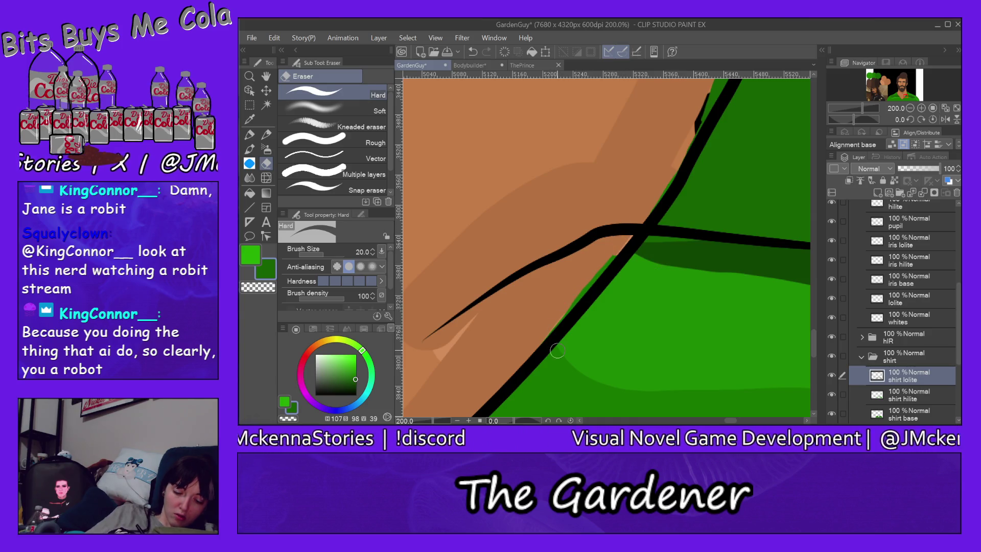
{"action": "key", "text": "alt+bracketleft"}
{"action": "key", "text": "alt+bracketleft"}
{"action": "mouse_move", "coordinate": [555, 322]}
{"action": "left_mouse_down"}
{"action": "mouse_move", "coordinate": [603, 264]}
{"action": "mouse_move", "coordinate": [573, 299]}
{"action": "left_mouse_up"}
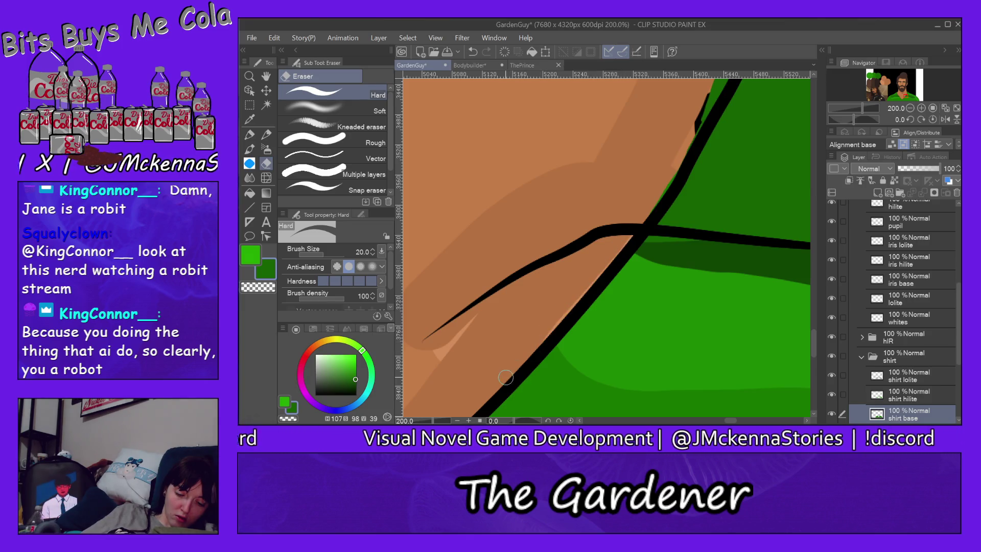
{"action": "left_click_drag", "start_coordinate": [607, 266], "coordinate": [688, 156]}
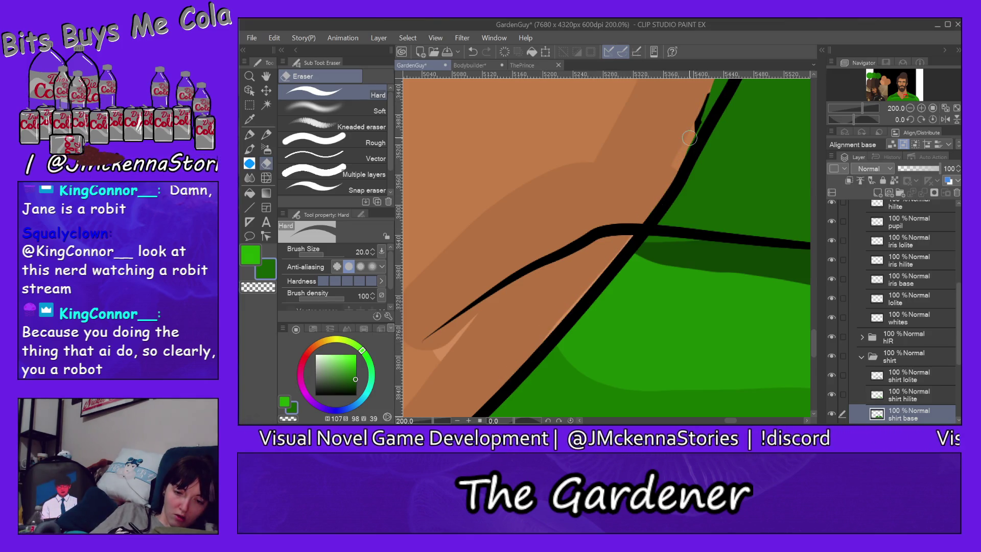
{"action": "left_click_drag", "start_coordinate": [816, 342], "coordinate": [815, 318]}
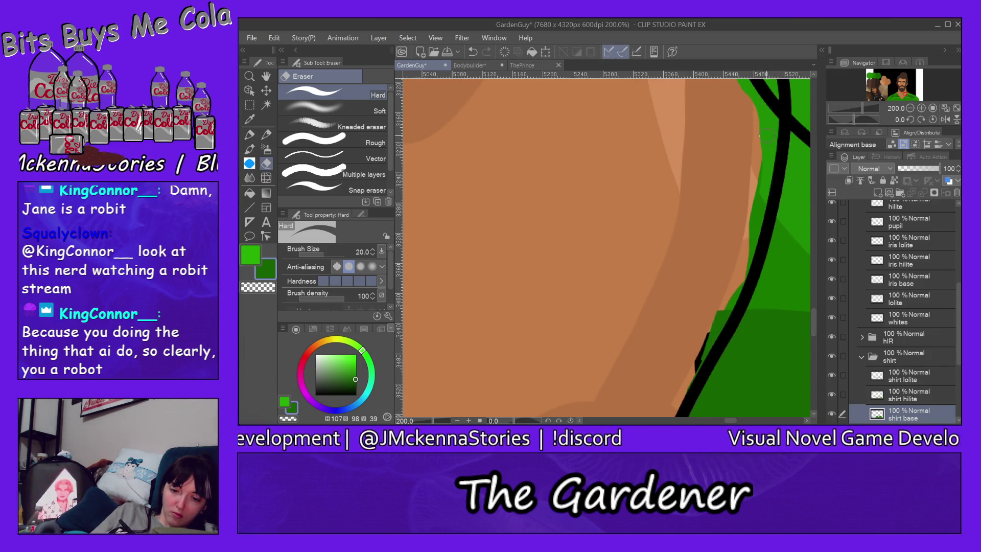
Erase green shirt spill onto the skin on the shirt base and lolite layers
{"action": "left_click_drag", "start_coordinate": [754, 208], "coordinate": [749, 193]}
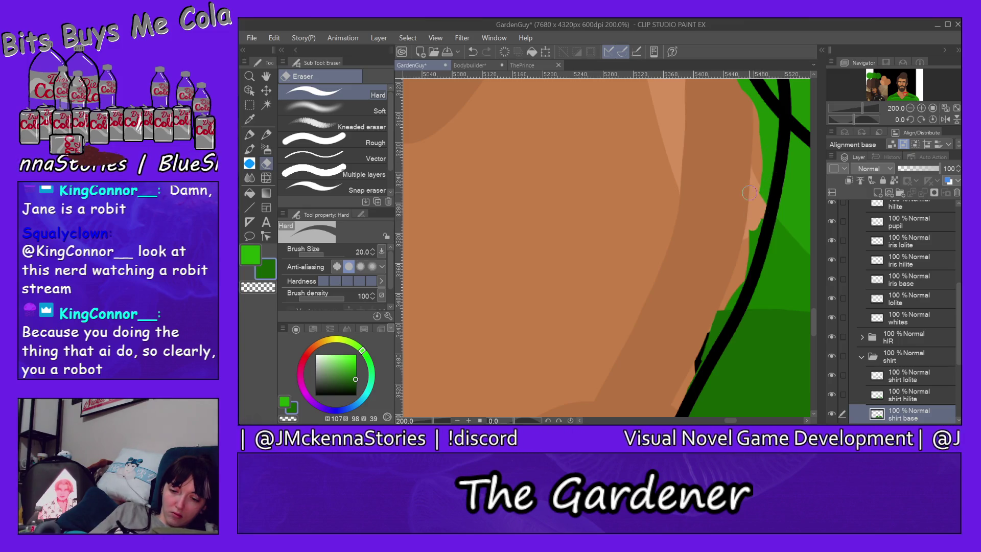
{"action": "left_click_drag", "start_coordinate": [744, 251], "coordinate": [711, 329]}
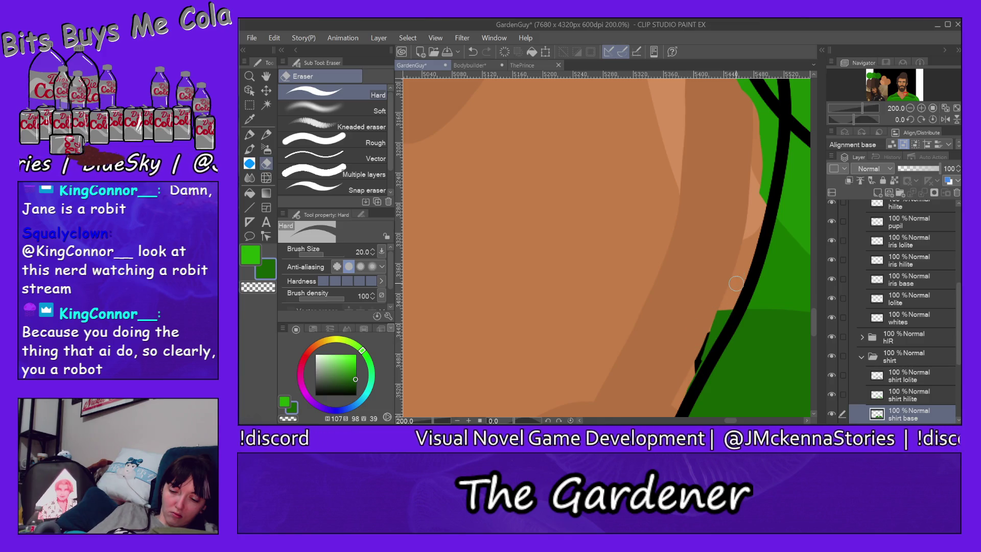
{"action": "key", "text": "alt+bracketright"}
{"action": "key", "text": "alt+bracketright"}
{"action": "left_click_drag", "start_coordinate": [721, 319], "coordinate": [693, 377]}
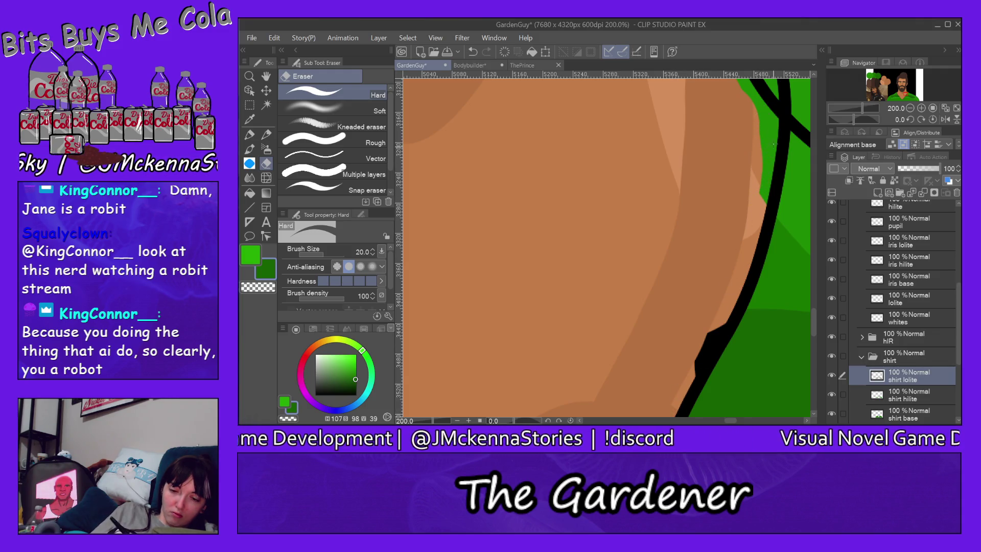
Erase the shirt hilite green spilling past the outline onto the skin
{"action": "key", "text": "alt+bracketleft"}
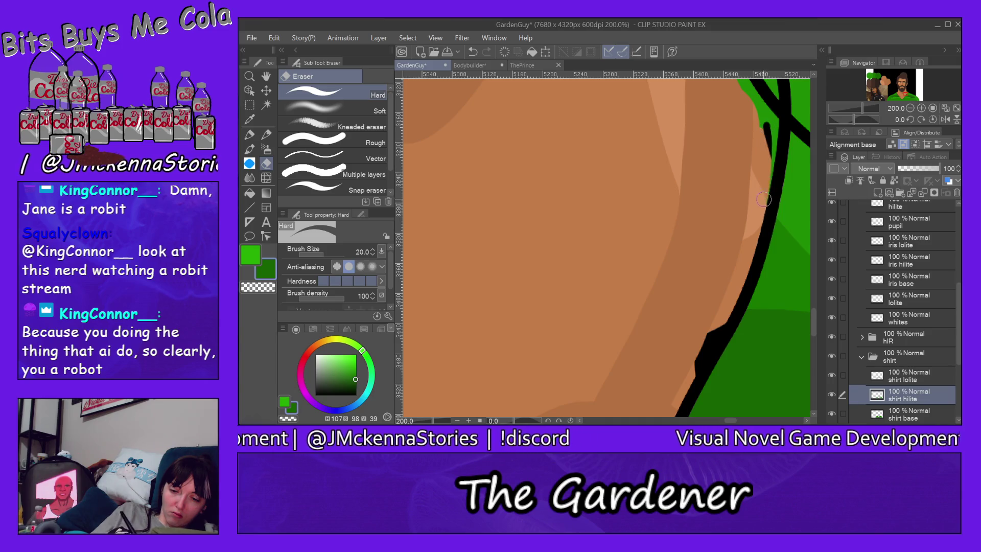
{"action": "left_click_drag", "start_coordinate": [777, 127], "coordinate": [757, 102]}
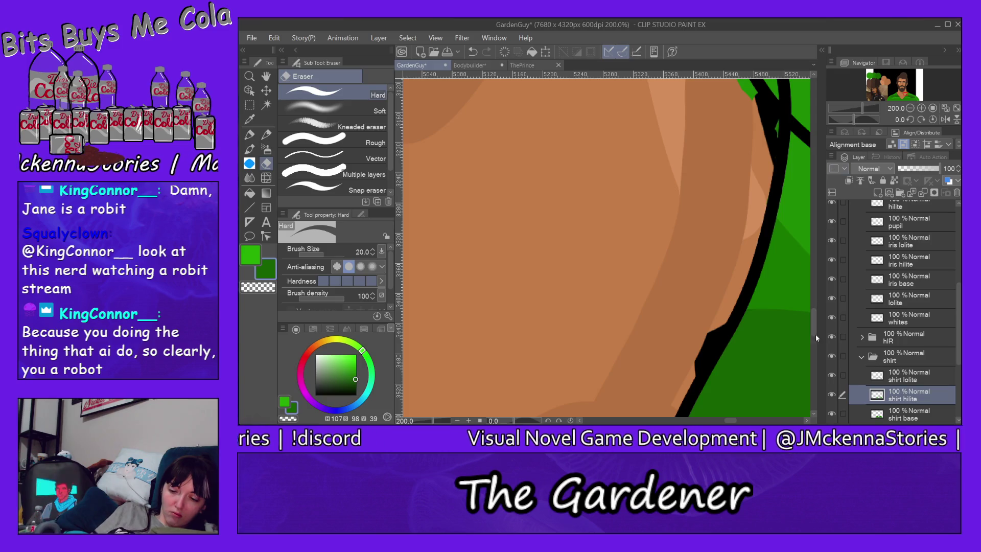
{"action": "left_click_drag", "start_coordinate": [816, 325], "coordinate": [816, 304]}
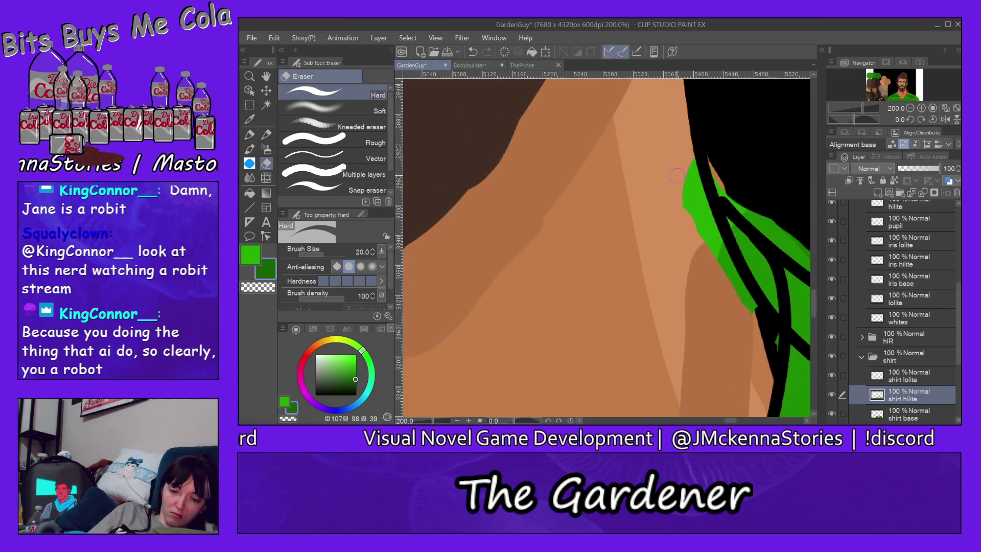
{"action": "left_click_drag", "start_coordinate": [681, 177], "coordinate": [694, 160]}
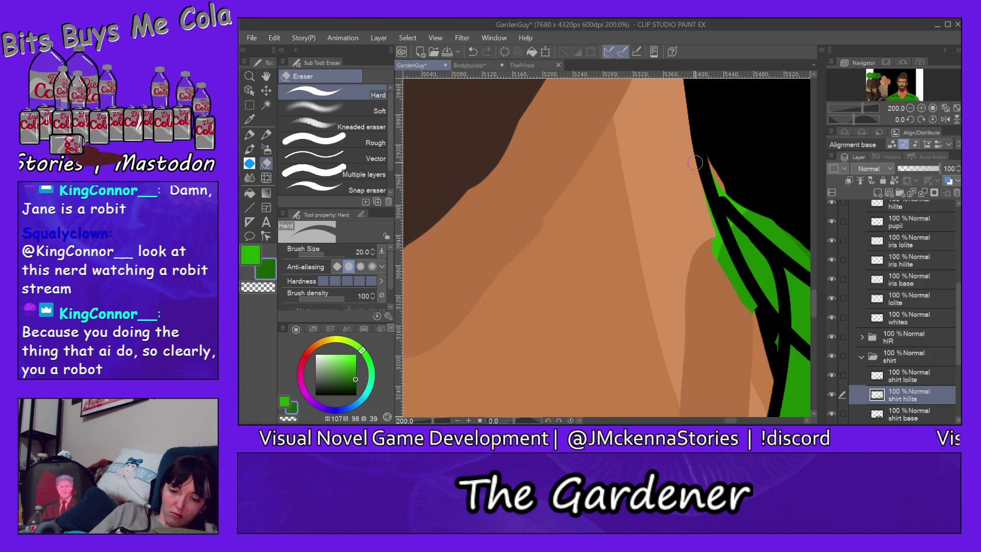
{"action": "left_click_drag", "start_coordinate": [711, 169], "coordinate": [786, 251]}
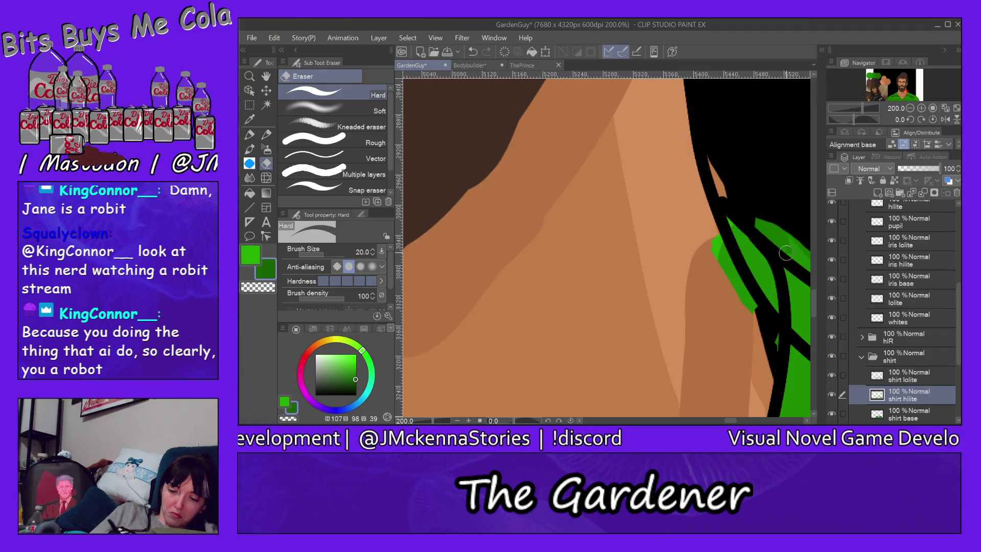
{"action": "left_click_drag", "start_coordinate": [724, 278], "coordinate": [747, 299]}
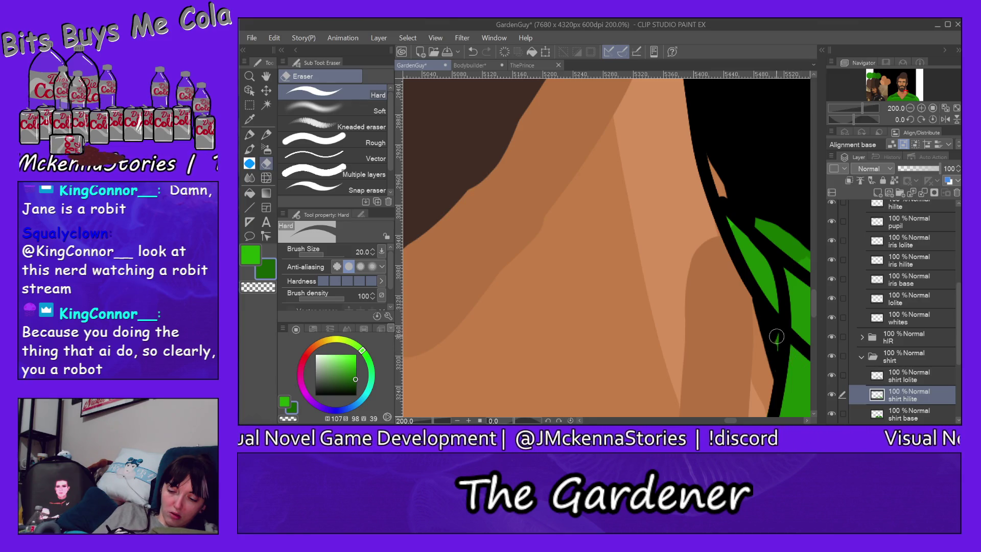
Trim shirt base and hilite green above the shirt's upper outline
{"action": "key", "text": "alt+bracketleft"}
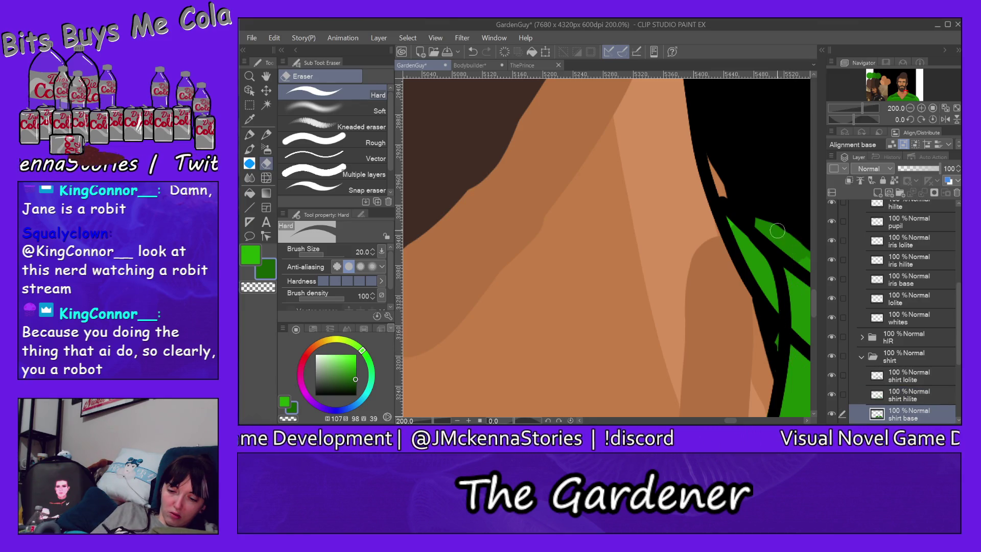
{"action": "left_click_drag", "start_coordinate": [755, 204], "coordinate": [803, 250]}
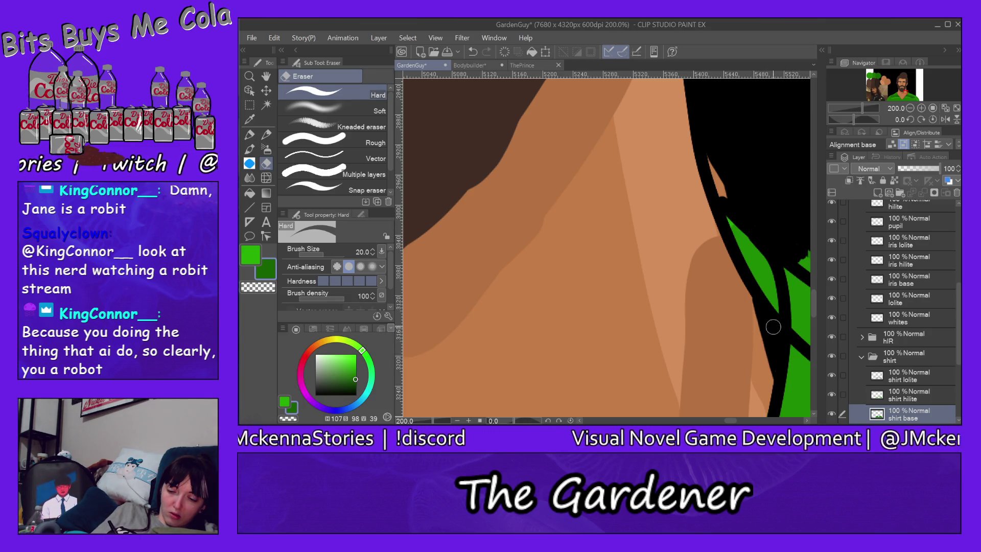
{"action": "left_click_drag", "start_coordinate": [729, 420], "coordinate": [738, 421]}
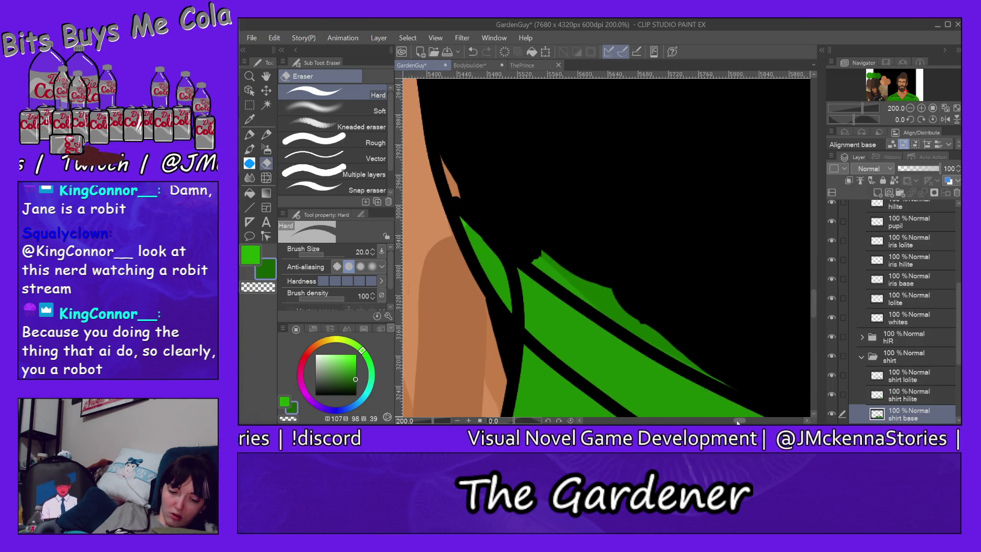
{"action": "left_click_drag", "start_coordinate": [549, 282], "coordinate": [669, 346]}
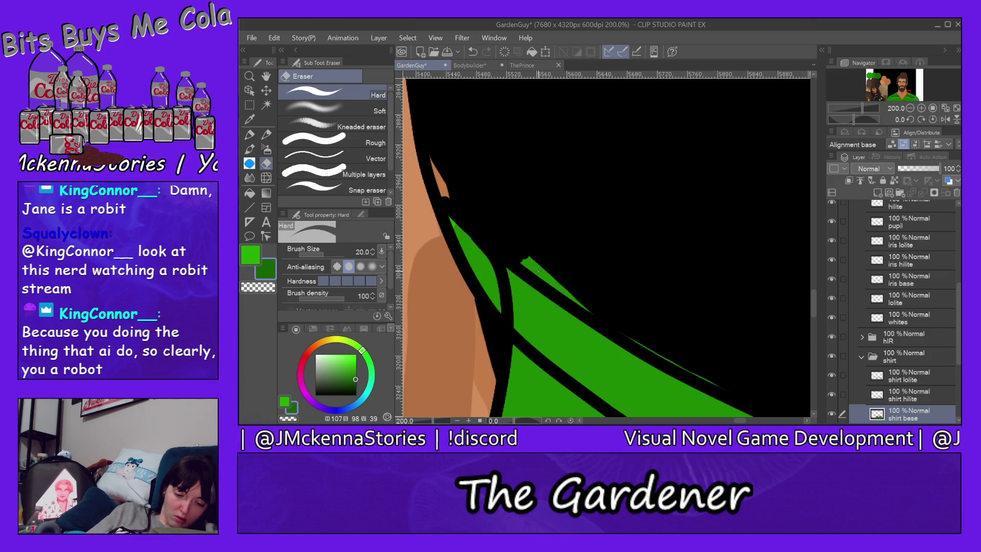
{"action": "key", "text": "alt+bracketright"}
{"action": "left_click_drag", "start_coordinate": [514, 254], "coordinate": [731, 390]}
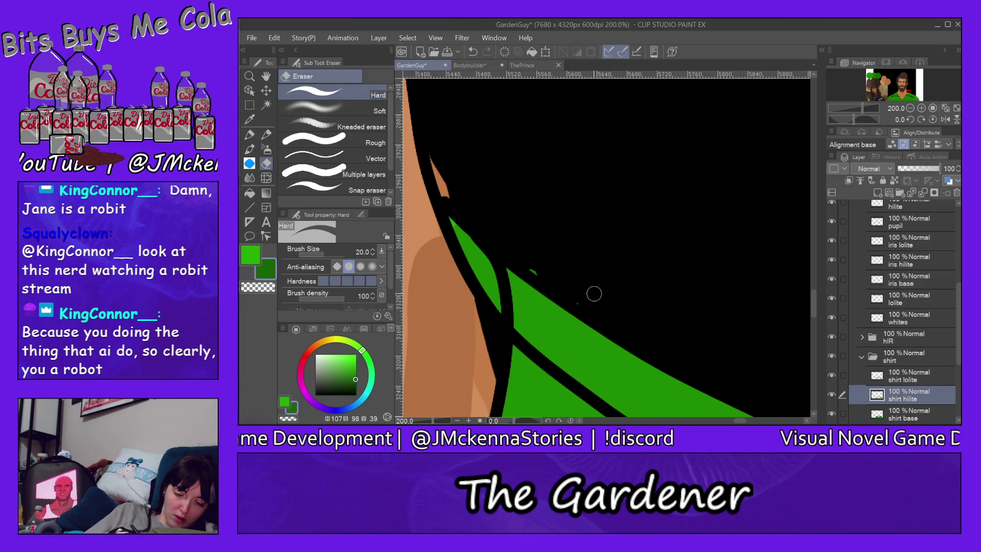
Erase the stray skin wedge inside the hair on the skin base layer
{"action": "left_click", "coordinate": [533, 271], "text": "ctrl+shift"}
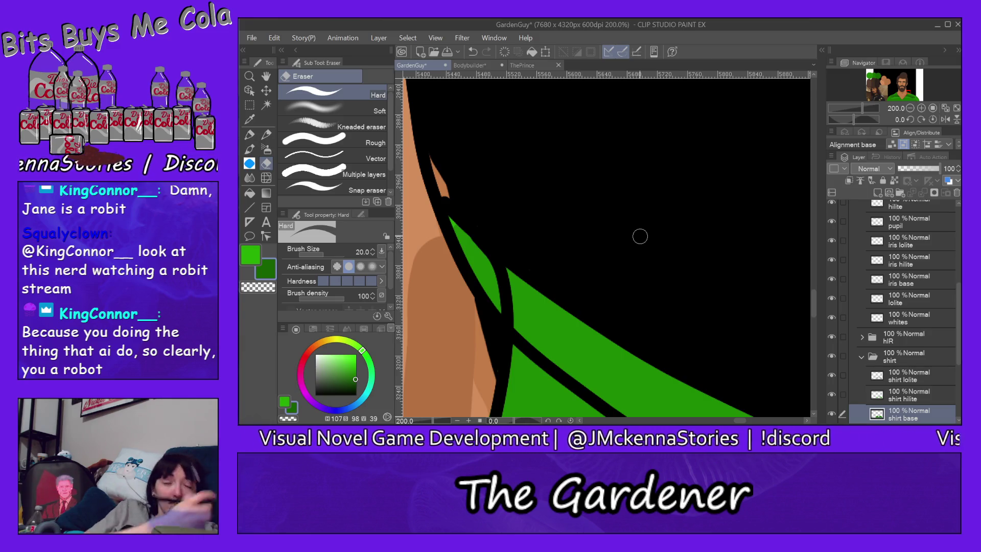
{"action": "left_click", "coordinate": [441, 174], "text": "ctrl+shift"}
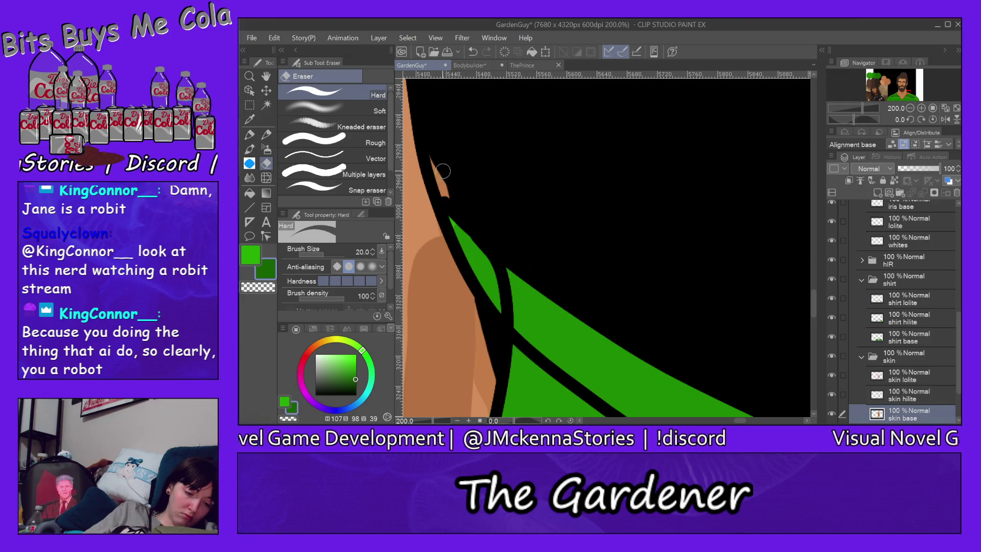
{"action": "left_click_drag", "start_coordinate": [432, 151], "coordinate": [446, 198]}
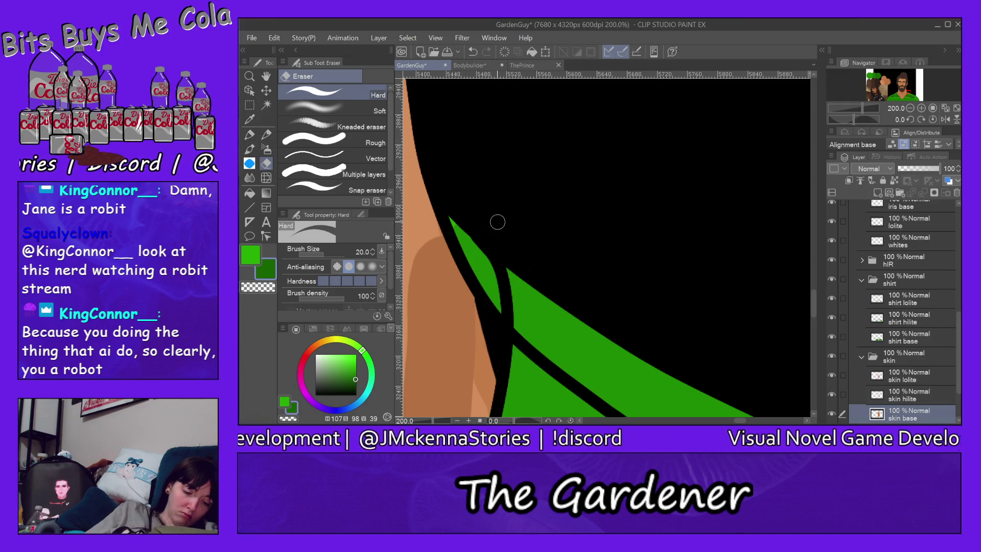
{"action": "left_click", "coordinate": [917, 102]}
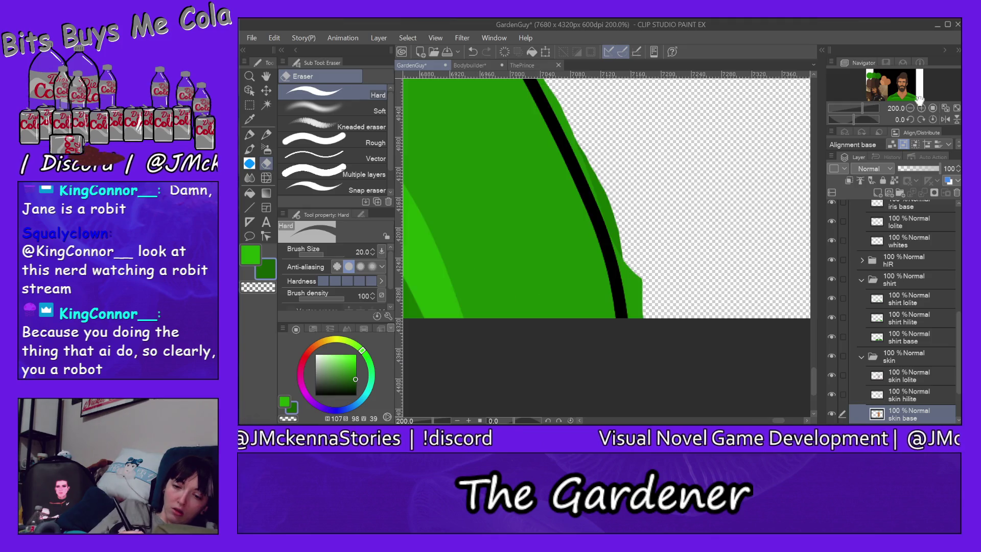
Erase the hilite green bump and the base-layer green fringe beside the right outline
{"action": "left_click", "coordinate": [628, 284], "text": "ctrl+shift"}
{"action": "mouse_move", "coordinate": [637, 225]}
{"action": "left_mouse_down"}
{"action": "mouse_move", "coordinate": [642, 317]}
{"action": "mouse_move", "coordinate": [545, 94]}
{"action": "left_mouse_up"}
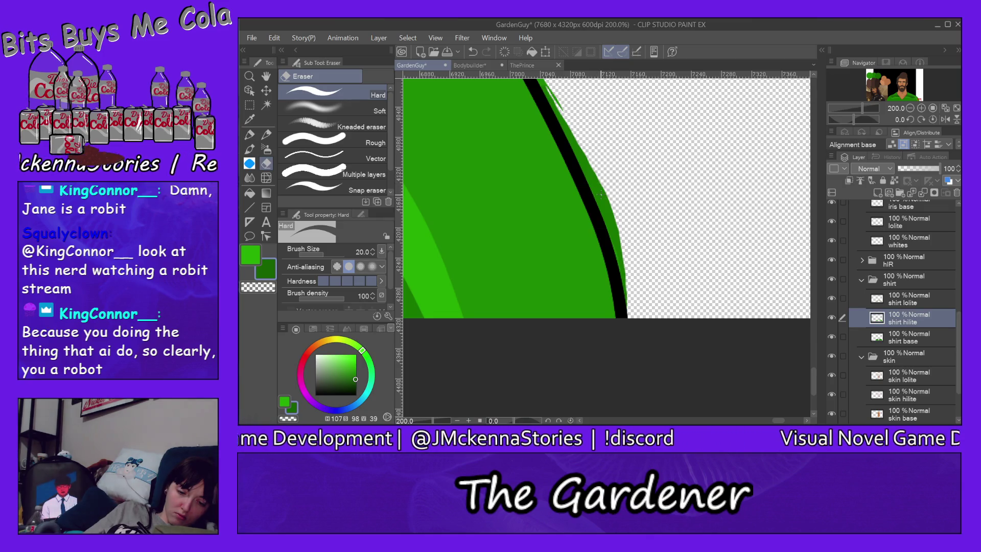
{"action": "key", "text": "alt+bracketleft"}
{"action": "mouse_move", "coordinate": [572, 123]}
{"action": "left_mouse_down"}
{"action": "mouse_move", "coordinate": [613, 221]}
{"action": "mouse_move", "coordinate": [628, 311]}
{"action": "left_mouse_up"}
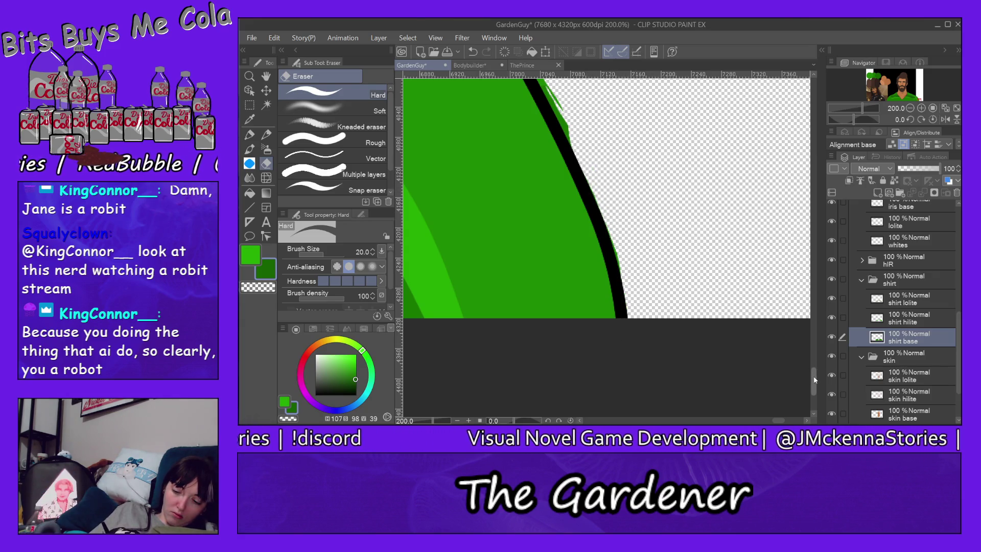
{"action": "scroll", "coordinate": [636, 352], "scroll_direction": "up", "scroll_amount": 3}
{"action": "scroll", "coordinate": [713, 332], "scroll_direction": "up", "scroll_amount": 2}
{"action": "left_click_drag", "start_coordinate": [582, 357], "coordinate": [544, 284]}
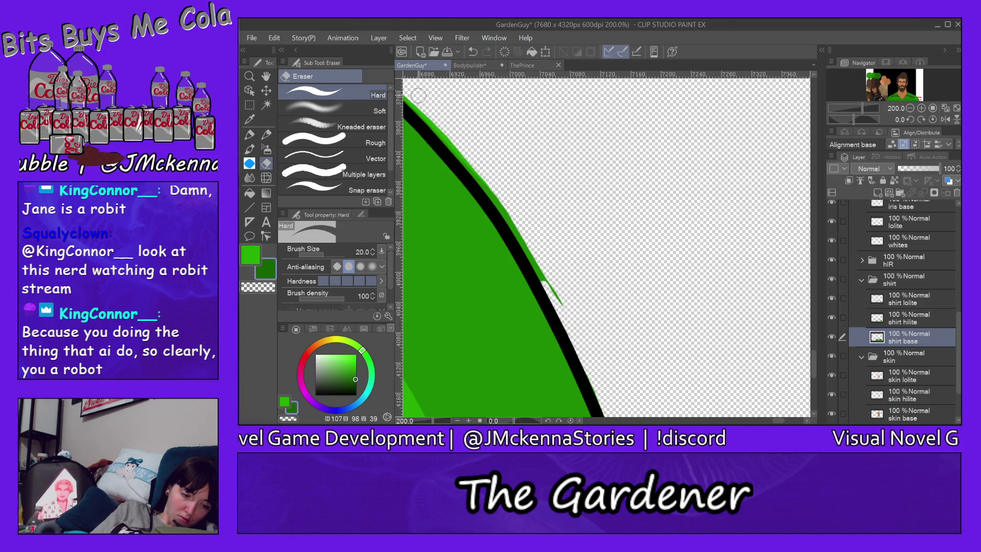
Erase the light-green hilite fringe further along the shirt's right outline
{"action": "left_click", "coordinate": [549, 270], "text": "ctrl+shift"}
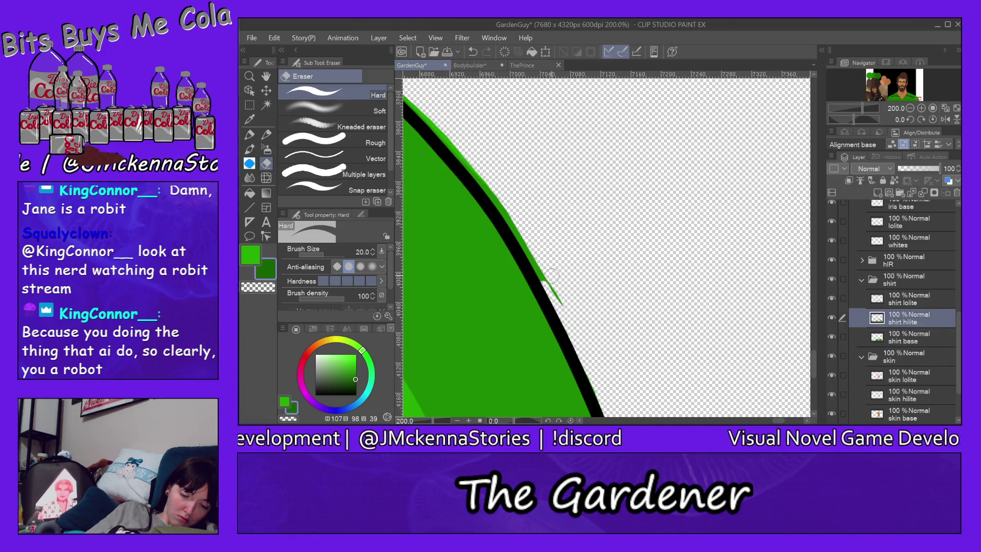
{"action": "left_click_drag", "start_coordinate": [545, 276], "coordinate": [561, 312]}
{"action": "left_click_drag", "start_coordinate": [534, 266], "coordinate": [414, 94]}
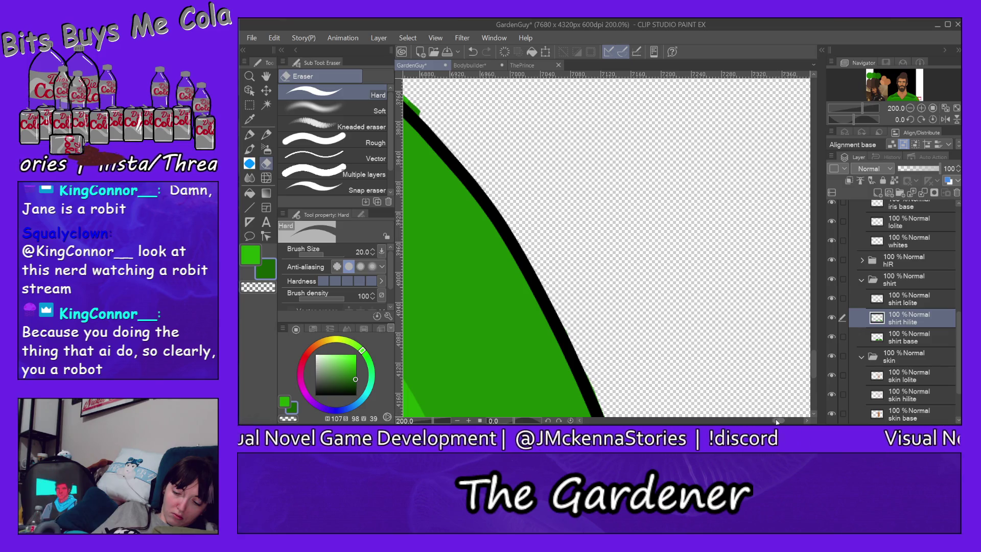
{"action": "scroll", "coordinate": [777, 422], "scroll_direction": "left", "scroll_amount": 5}
Erase hilite green spilling above the shoulder outline
{"action": "scroll", "coordinate": [777, 422], "scroll_direction": "left", "scroll_amount": 3}
{"action": "scroll", "coordinate": [777, 422], "scroll_direction": "left", "scroll_amount": 2}
{"action": "scroll", "coordinate": [777, 422], "scroll_direction": "left", "scroll_amount": 2}
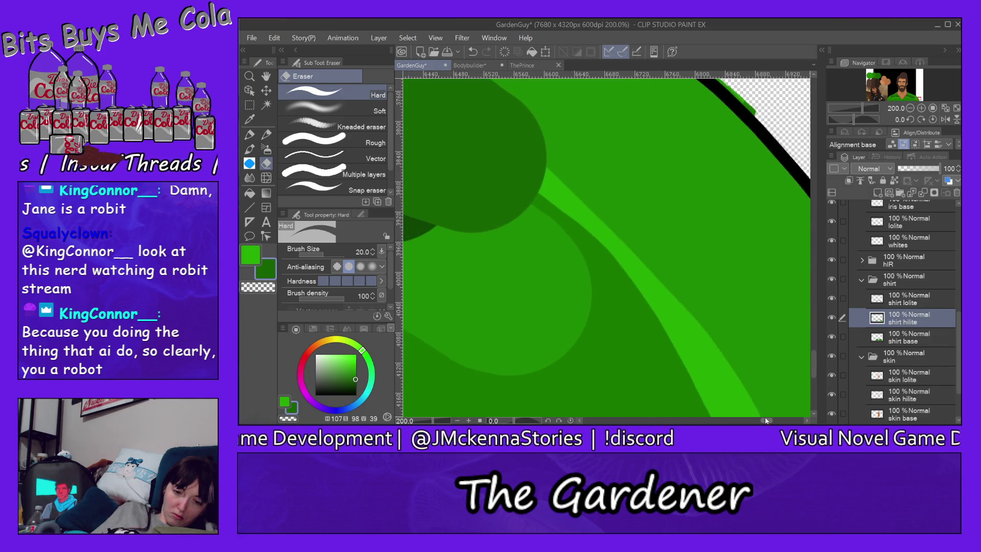
{"action": "scroll", "coordinate": [813, 354], "scroll_direction": "up", "scroll_amount": 5}
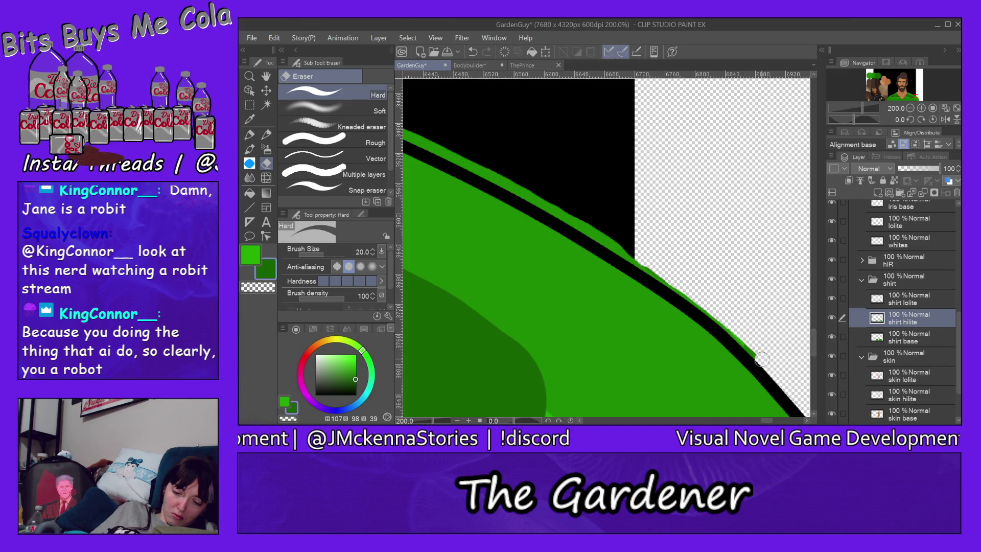
{"action": "left_click_drag", "start_coordinate": [728, 329], "coordinate": [525, 178]}
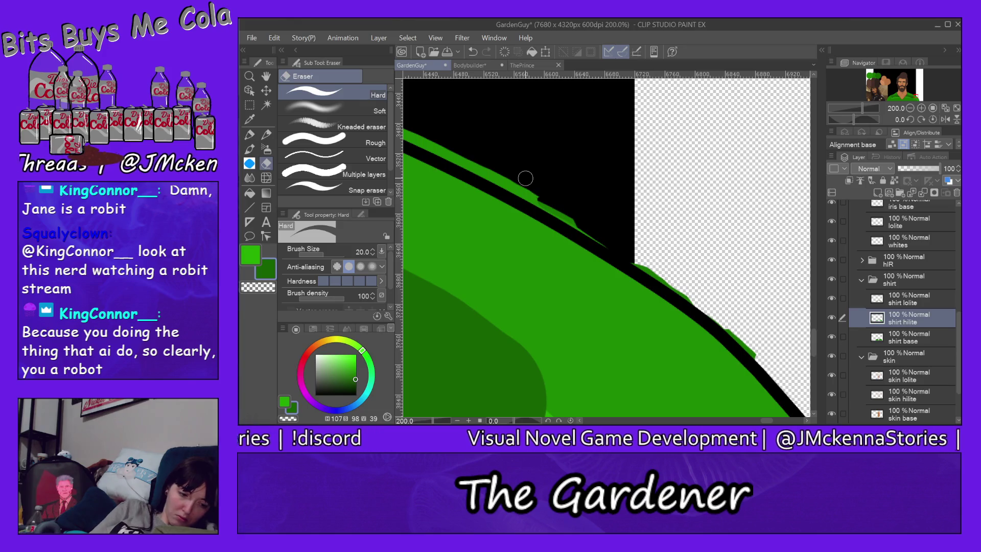
{"action": "mouse_move", "coordinate": [419, 141]}
{"action": "left_mouse_down"}
{"action": "mouse_move", "coordinate": [436, 135]}
{"action": "mouse_move", "coordinate": [501, 173]}
{"action": "mouse_move", "coordinate": [763, 354]}
{"action": "mouse_move", "coordinate": [752, 341]}
{"action": "left_mouse_up"}
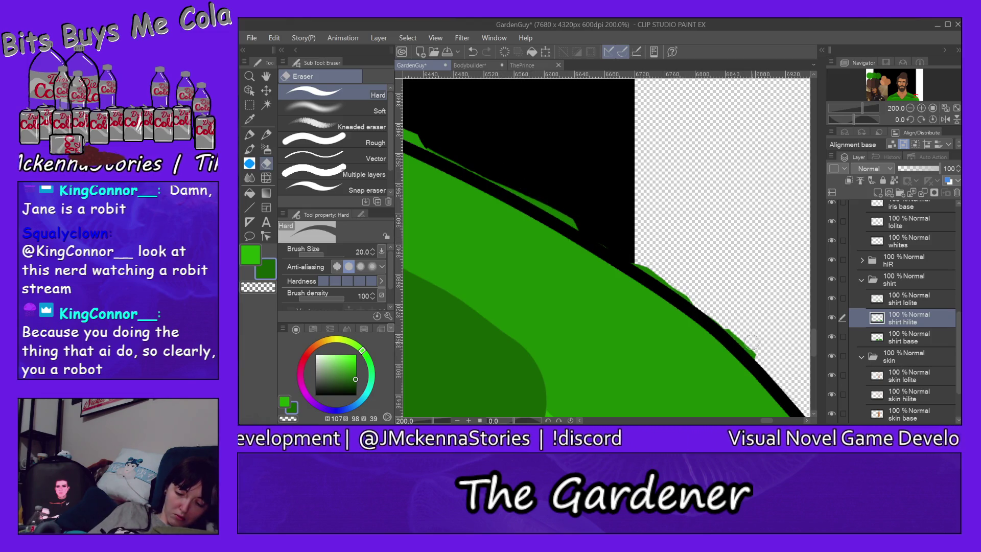
Erase the shirt base green spill and thin sliver above the shoulder outline
{"action": "left_click", "coordinate": [754, 345], "text": "ctrl+shift"}
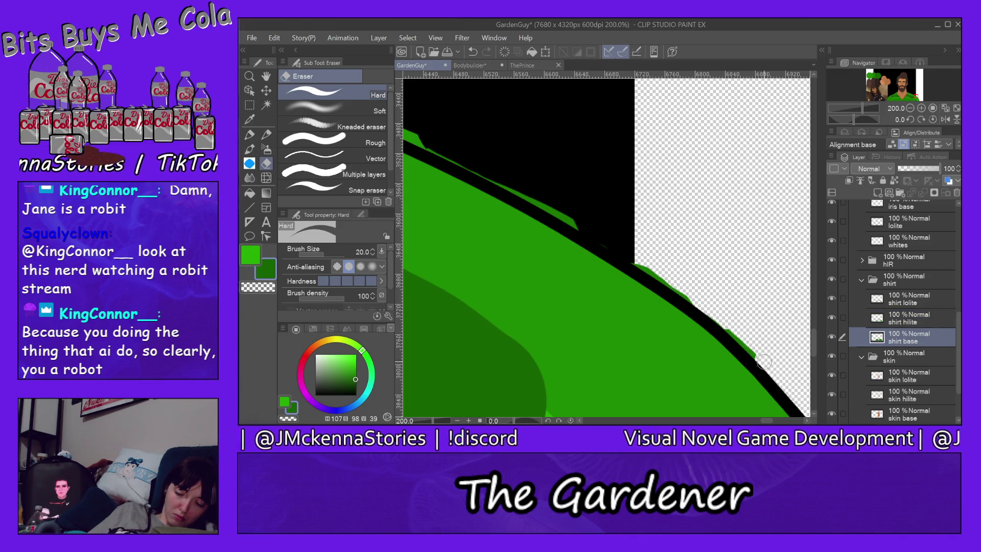
{"action": "left_click_drag", "start_coordinate": [687, 298], "coordinate": [615, 252]}
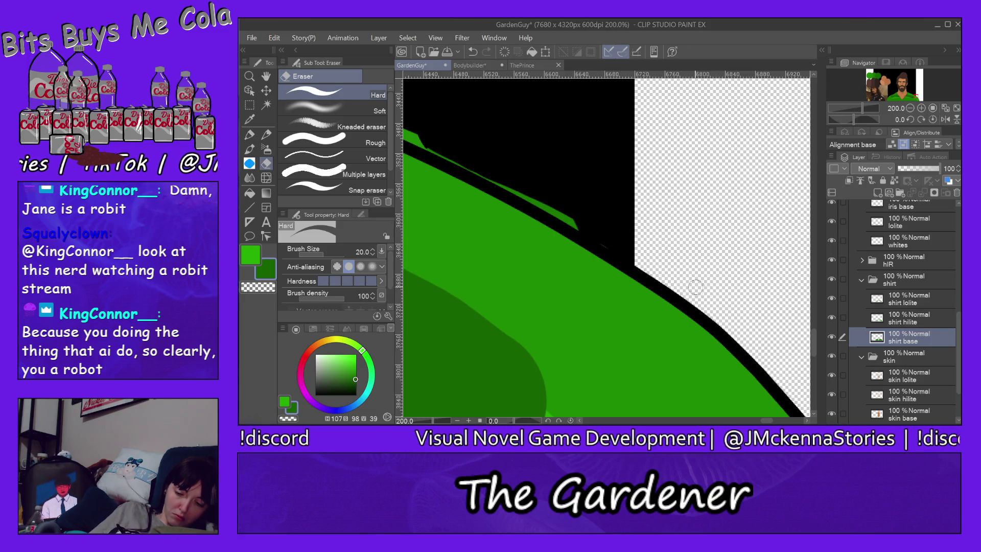
{"action": "left_click_drag", "start_coordinate": [587, 230], "coordinate": [417, 121]}
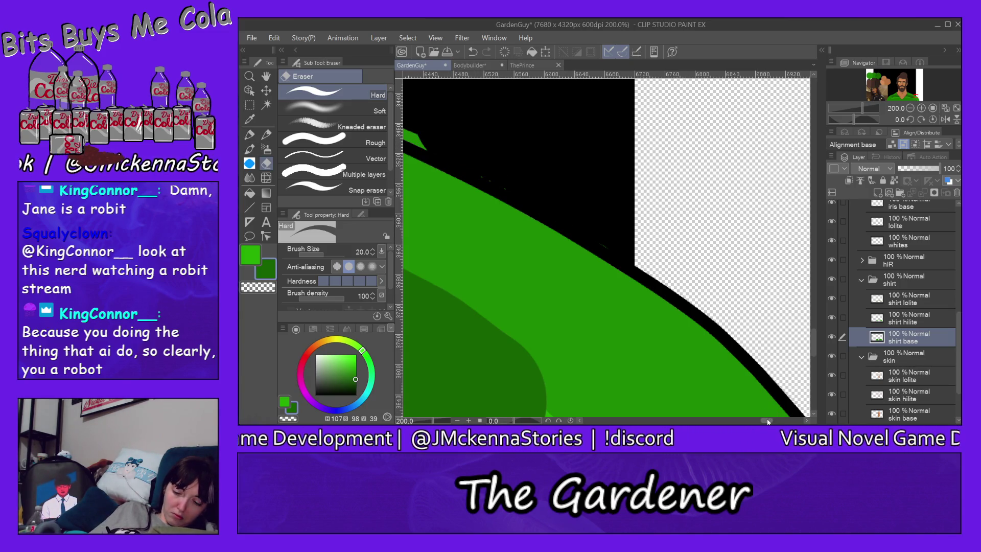
{"action": "left_click_drag", "start_coordinate": [765, 421], "coordinate": [753, 421]}
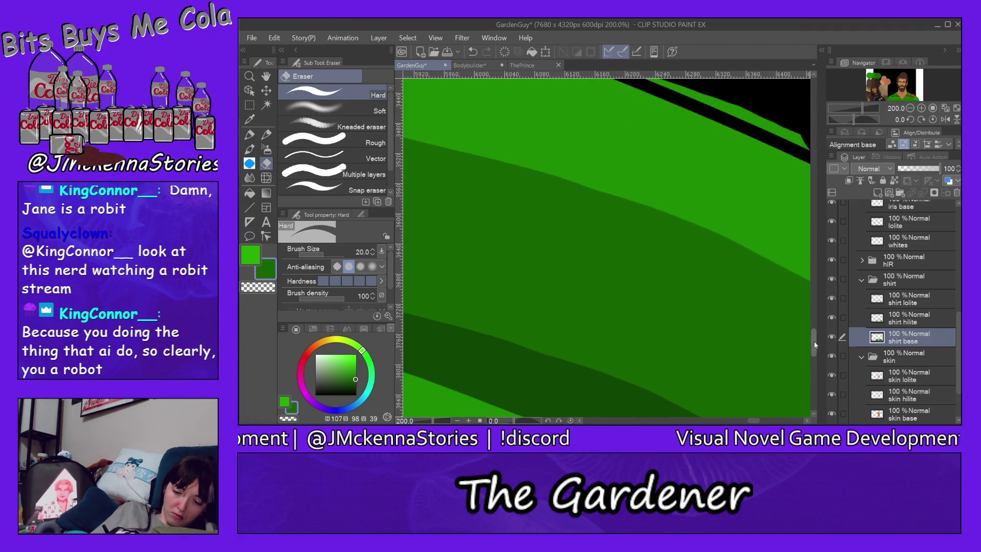
Erase the hilite stripe's pointed tip and green above the black shoulder line
{"action": "left_click_drag", "start_coordinate": [813, 341], "coordinate": [816, 323]}
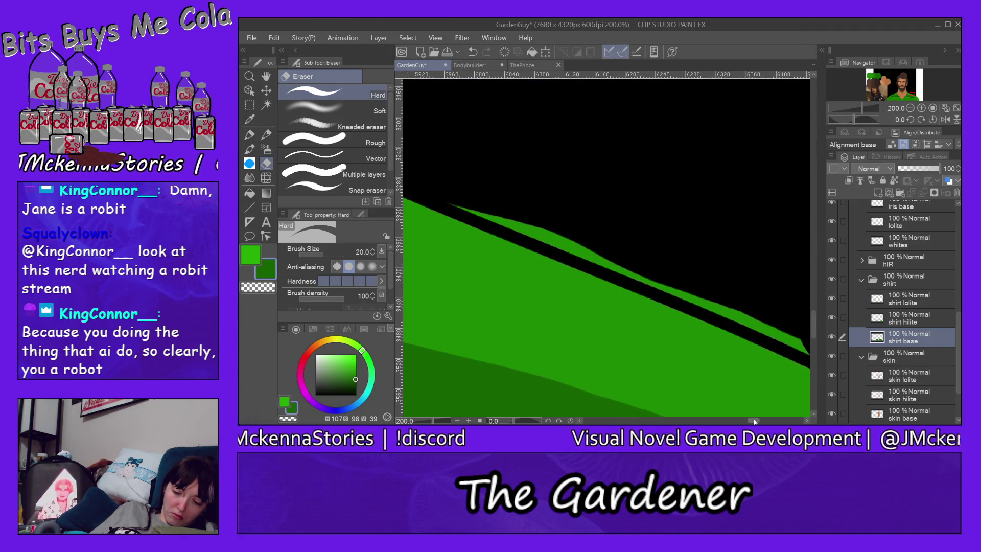
{"action": "left_click_drag", "start_coordinate": [754, 420], "coordinate": [755, 421]}
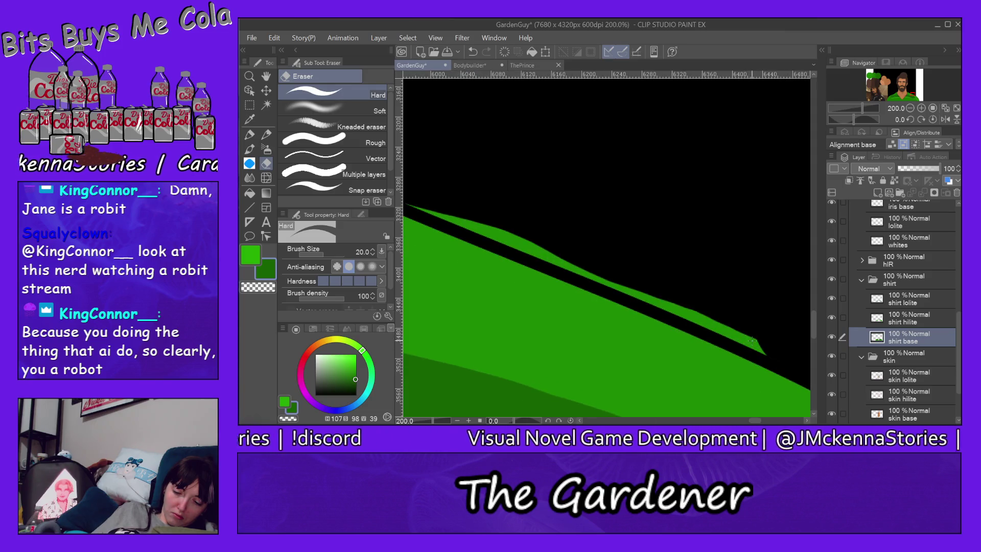
{"action": "key", "text": "alt+bracketright"}
{"action": "left_click_drag", "start_coordinate": [766, 349], "coordinate": [674, 308]}
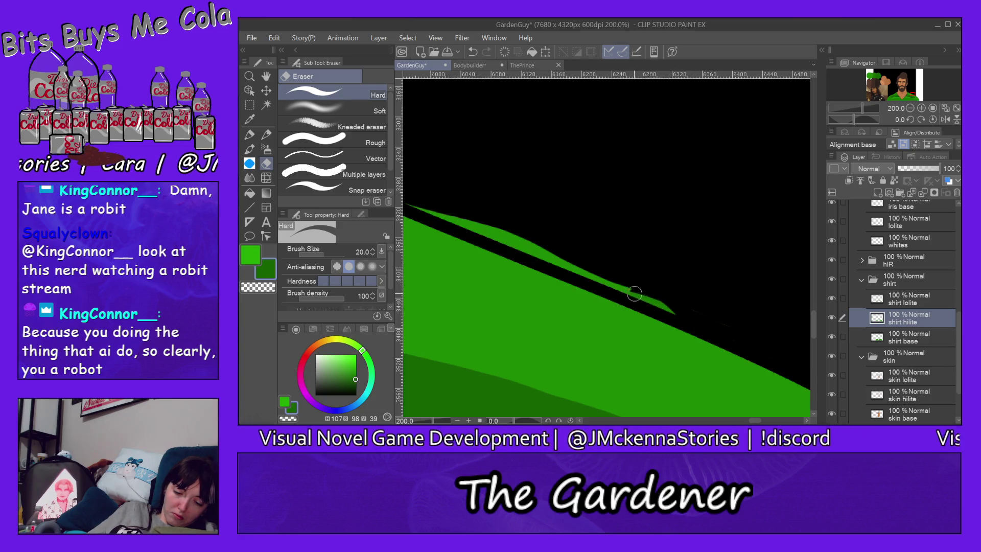
{"action": "mouse_move", "coordinate": [588, 272]}
{"action": "left_mouse_down"}
{"action": "mouse_move", "coordinate": [492, 235]}
{"action": "mouse_move", "coordinate": [650, 302]}
{"action": "left_mouse_up"}
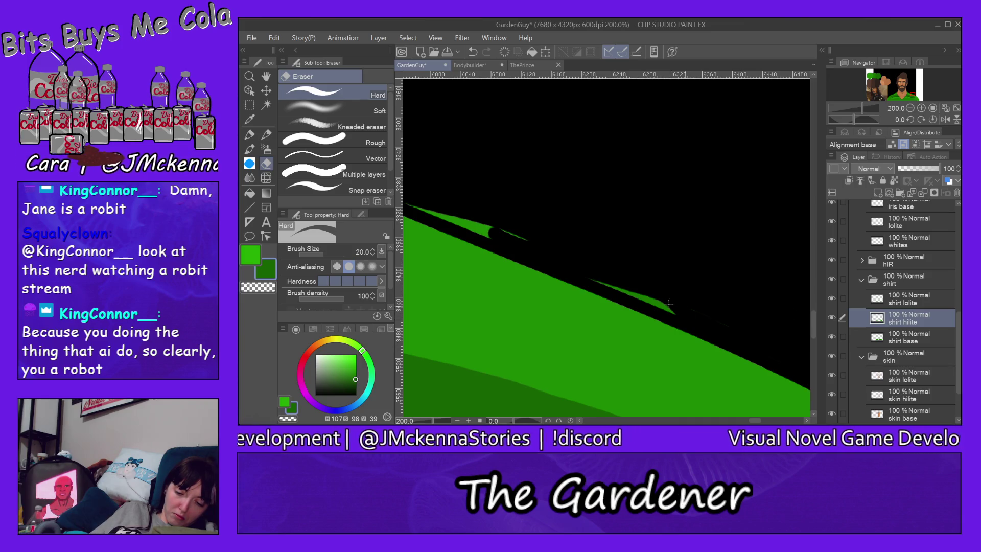
Erase the thin green strips above the shoulder line on base and hilite layers
{"action": "key", "text": "alt+bracketleft"}
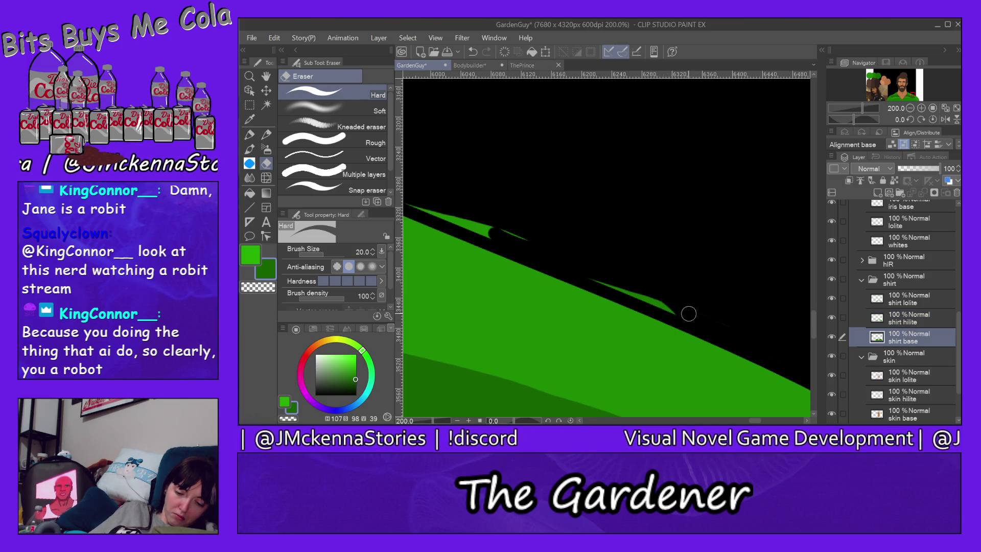
{"action": "left_click_drag", "start_coordinate": [683, 314], "coordinate": [547, 258]}
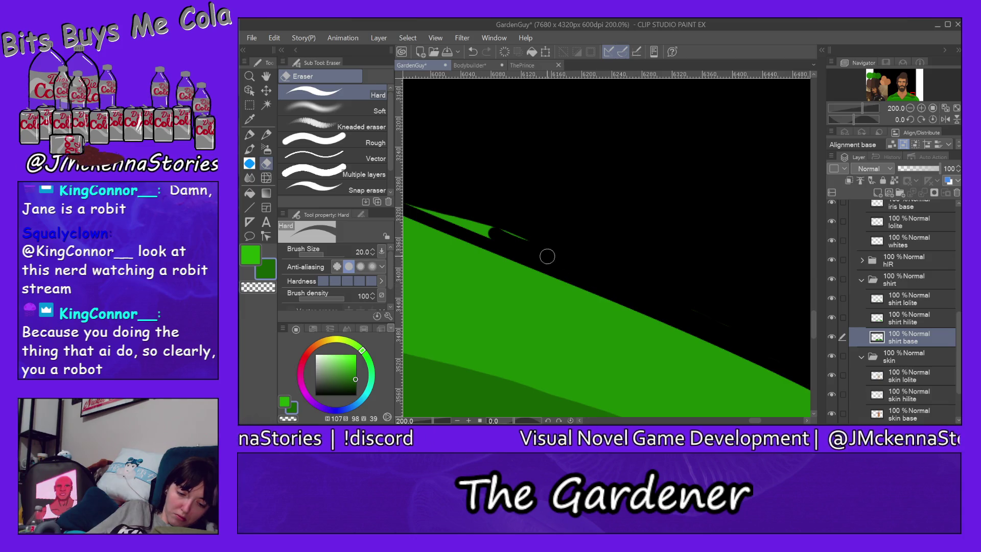
{"action": "key", "text": "alt+bracketright"}
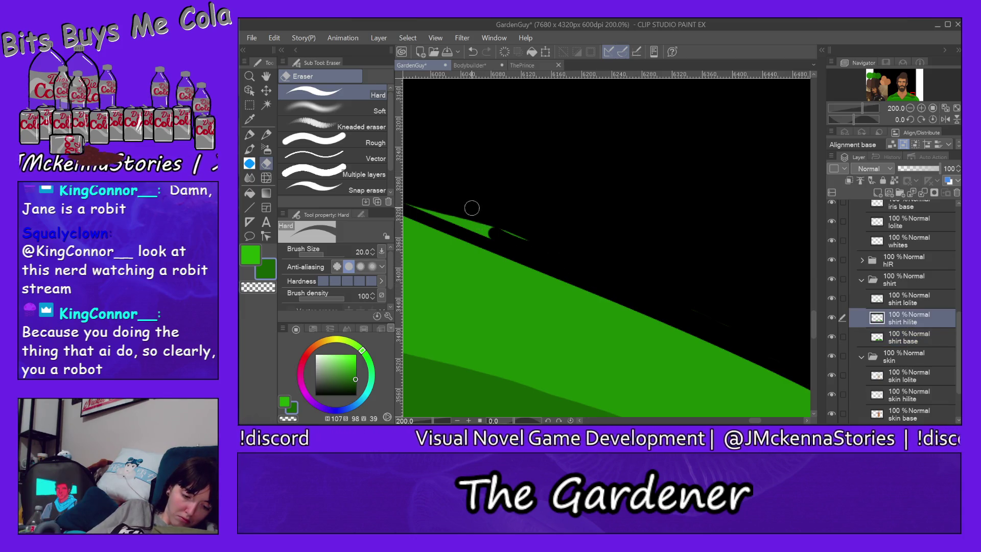
{"action": "mouse_move", "coordinate": [454, 222]}
{"action": "left_mouse_down"}
{"action": "mouse_move", "coordinate": [512, 244]}
{"action": "mouse_move", "coordinate": [436, 210]}
{"action": "left_mouse_up"}
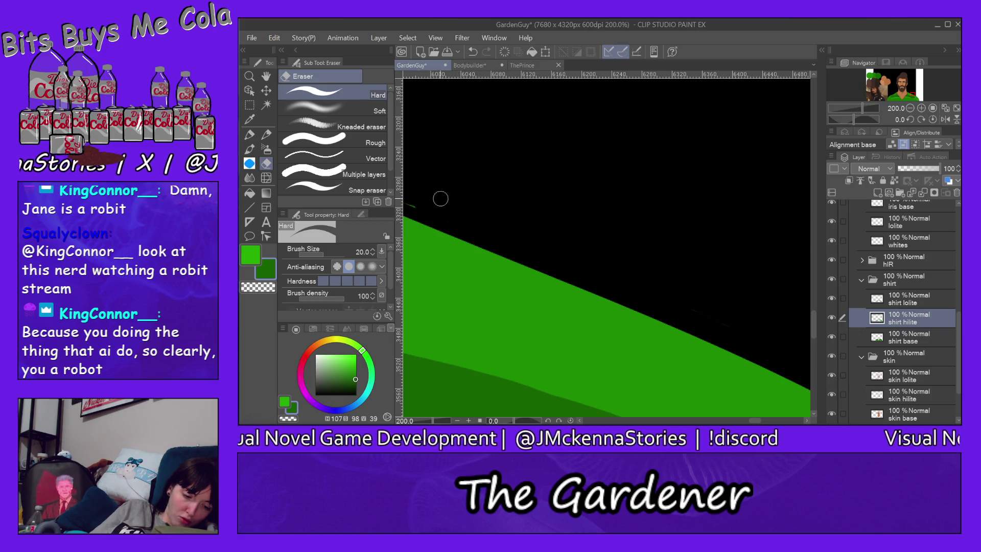
{"action": "scroll", "coordinate": [673, 242], "scroll_direction": "left", "scroll_amount": 5}
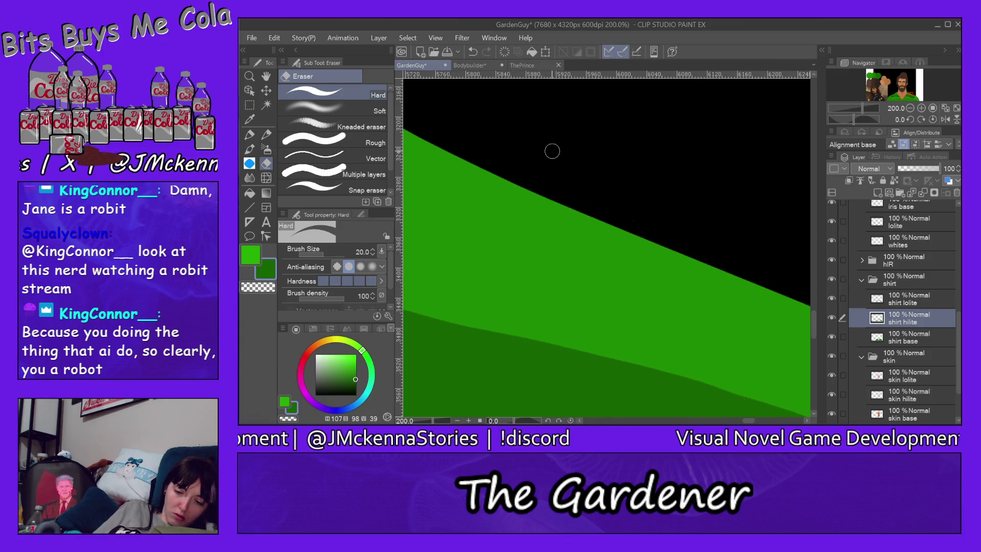
{"action": "left_click", "coordinate": [894, 92]}
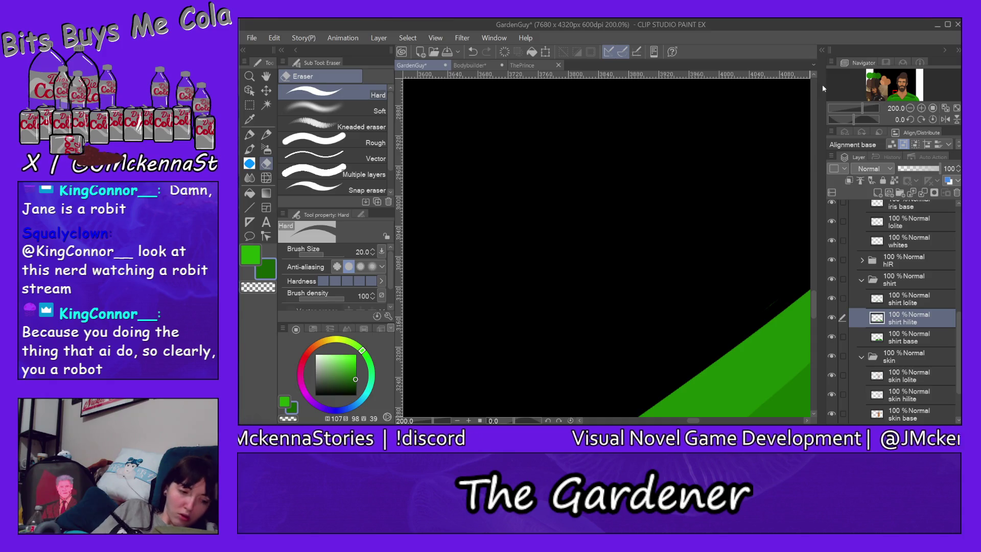
{"action": "key", "text": "ctrl+0"}
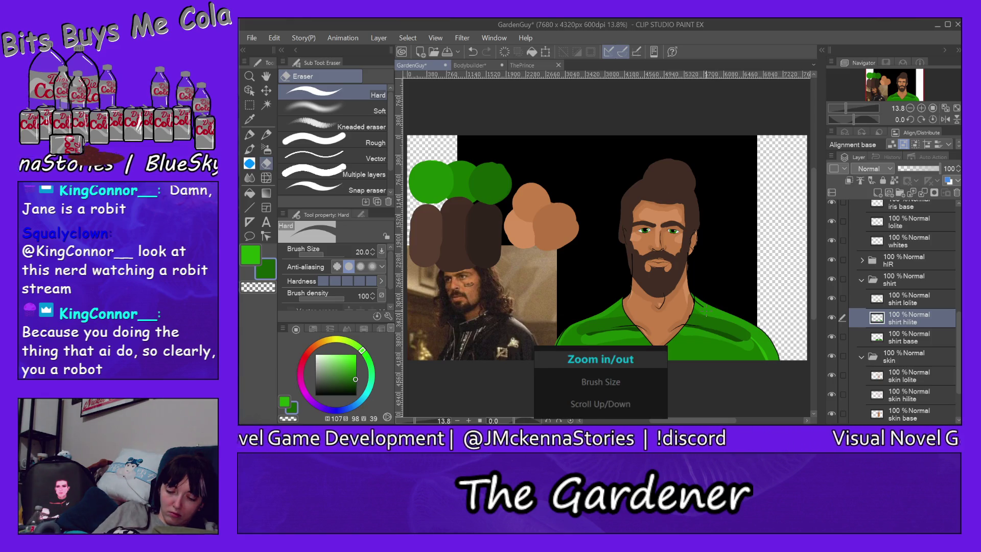
On the body line-art layer, trim the collar line's overshooting tip and a small outline bump
{"action": "scroll", "coordinate": [704, 306], "scroll_direction": "up", "scroll_amount": 5}
{"action": "scroll", "coordinate": [703, 308], "scroll_direction": "up", "scroll_amount": 3}
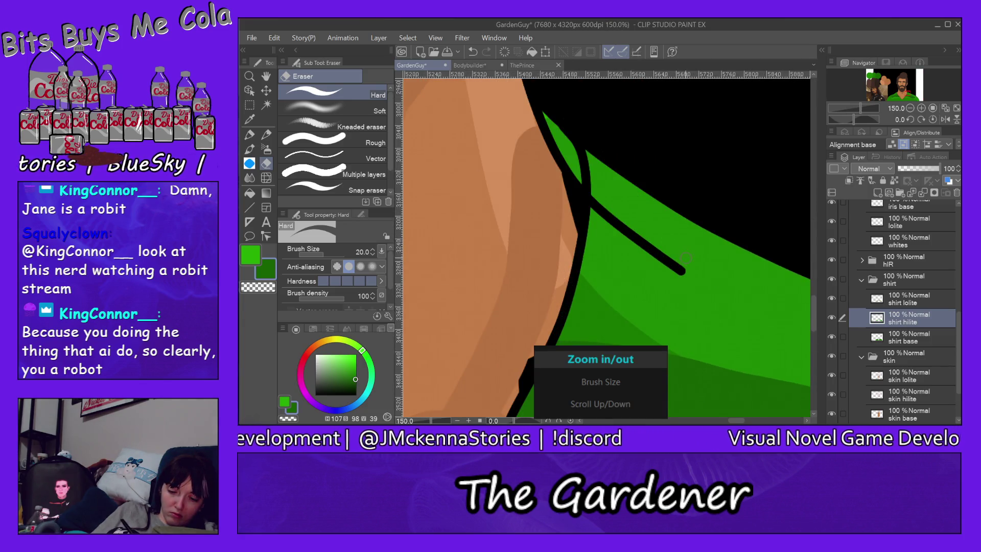
{"action": "left_click", "coordinate": [679, 270], "text": "ctrl+shift"}
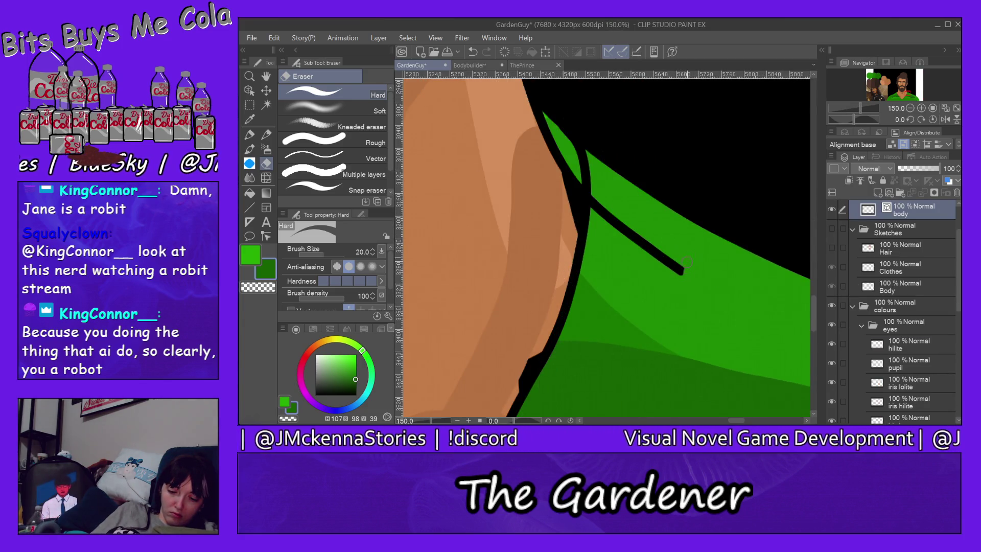
{"action": "left_click_drag", "start_coordinate": [649, 250], "coordinate": [631, 236]}
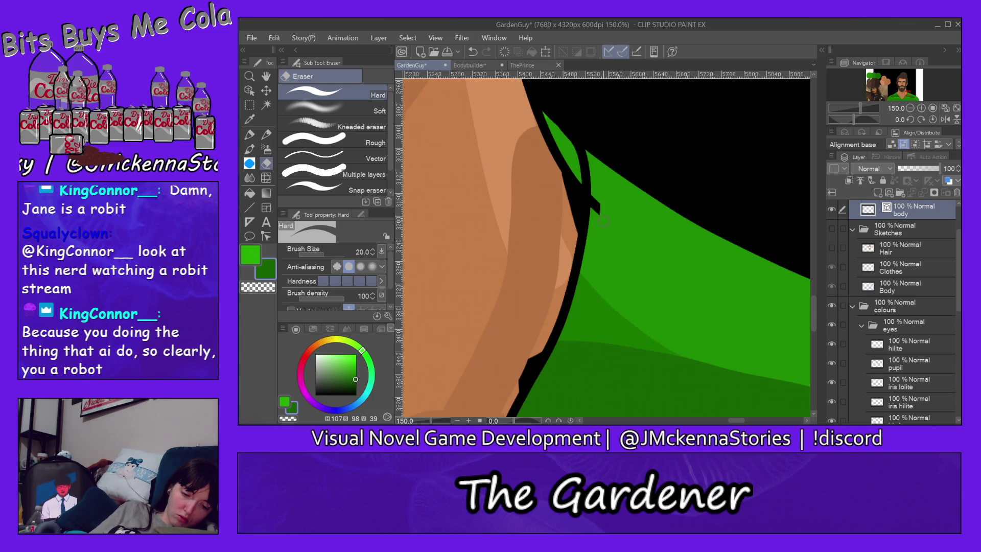
{"action": "left_click_drag", "start_coordinate": [598, 204], "coordinate": [598, 193]}
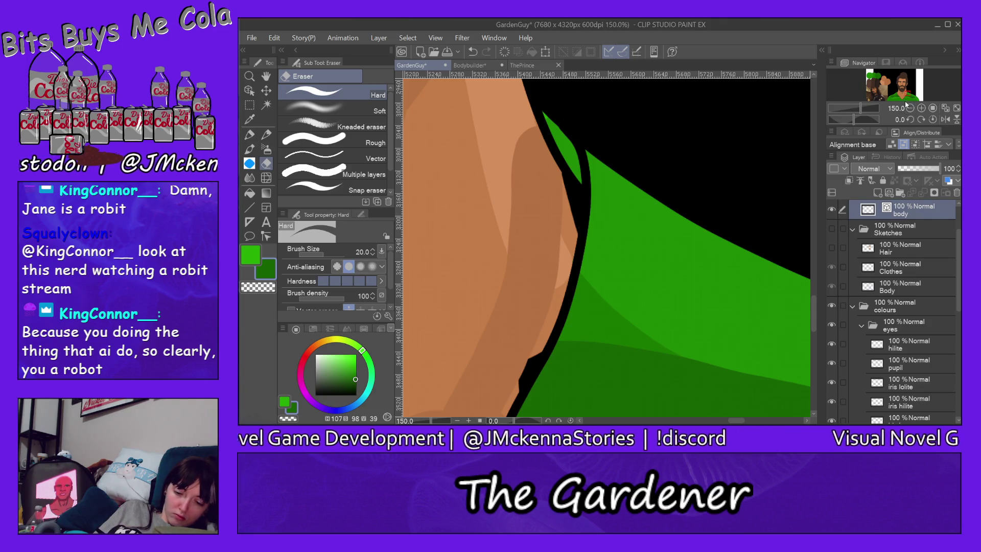
{"action": "key", "text": "ctrl+0"}
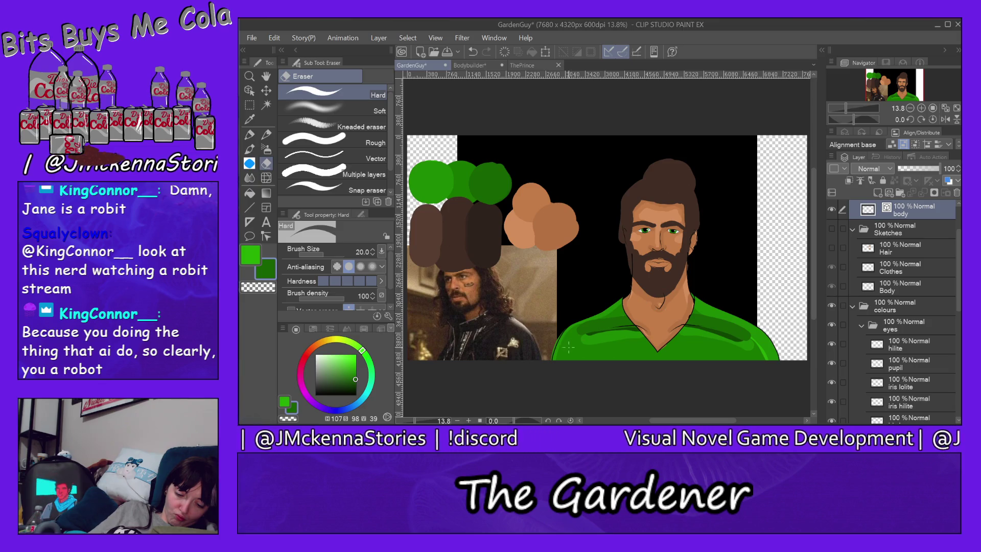
Erase the green hilite sliver past the shirt's left outline near the neck
{"action": "scroll", "coordinate": [572, 322], "scroll_direction": "up", "scroll_amount": 8}
{"action": "left_click", "coordinate": [579, 300], "text": "ctrl+shift"}
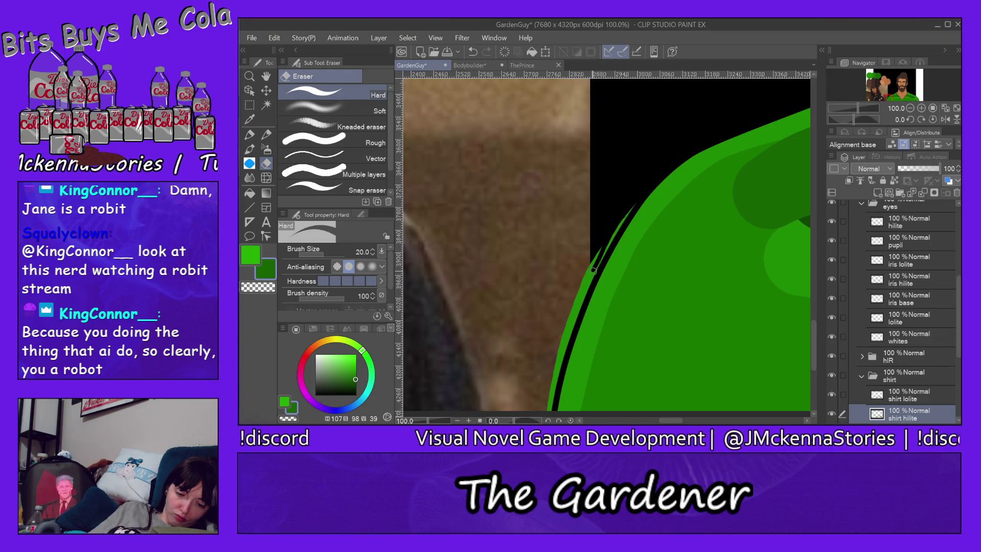
{"action": "left_click_drag", "start_coordinate": [631, 210], "coordinate": [596, 265]}
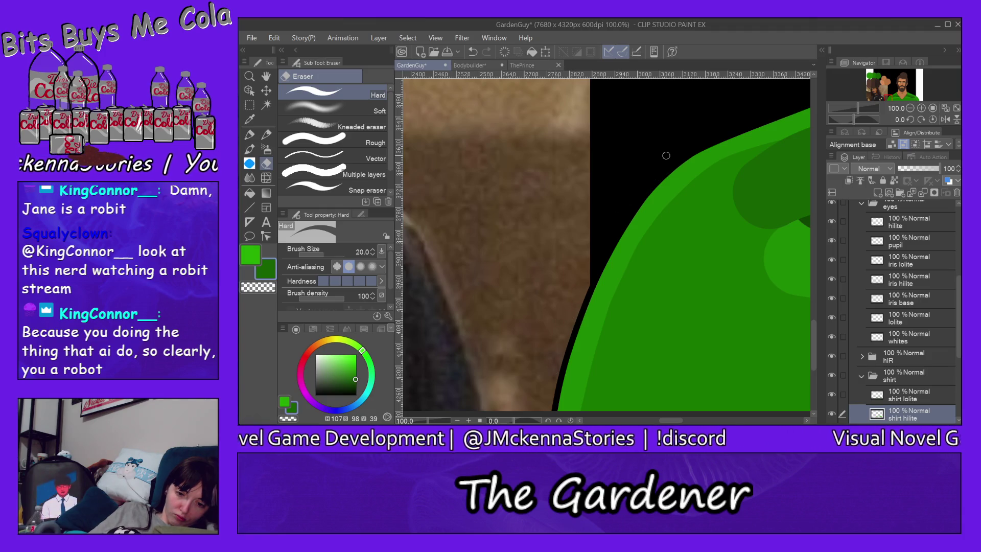
{"action": "key", "text": "ctrl+0"}
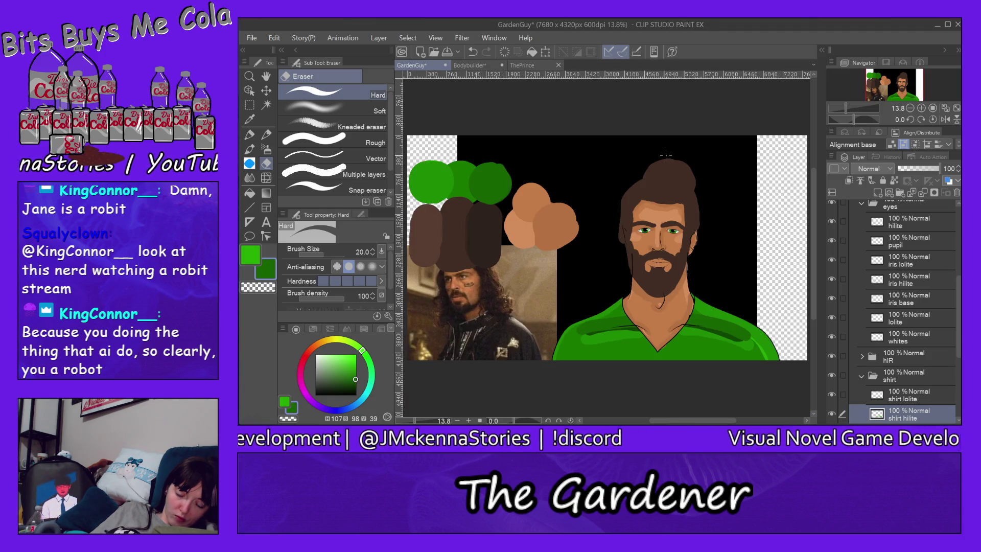
Erase the black notch at the beard's left edge on the body layer
{"action": "scroll", "coordinate": [629, 263], "scroll_direction": "up", "scroll_amount": 5}
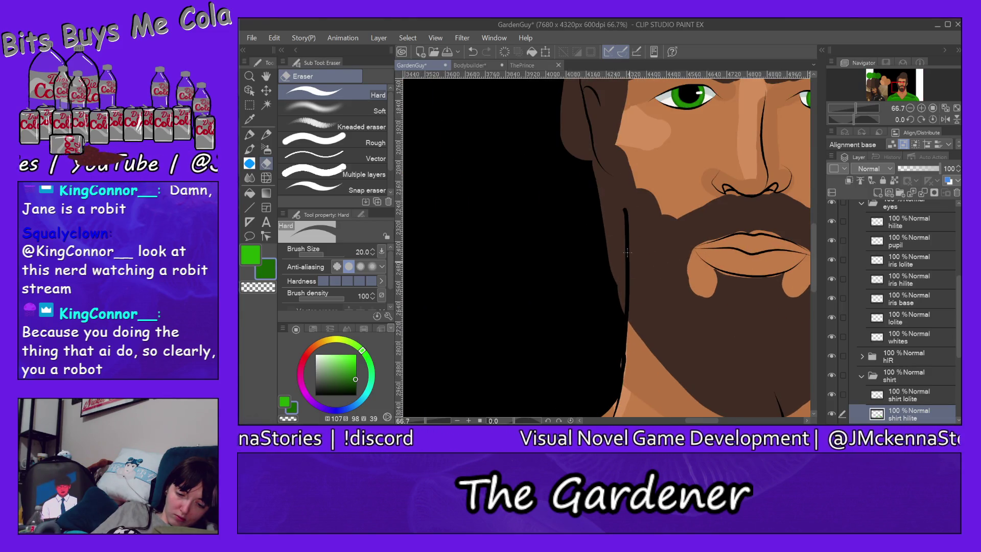
{"action": "left_click", "coordinate": [628, 251], "text": "ctrl"}
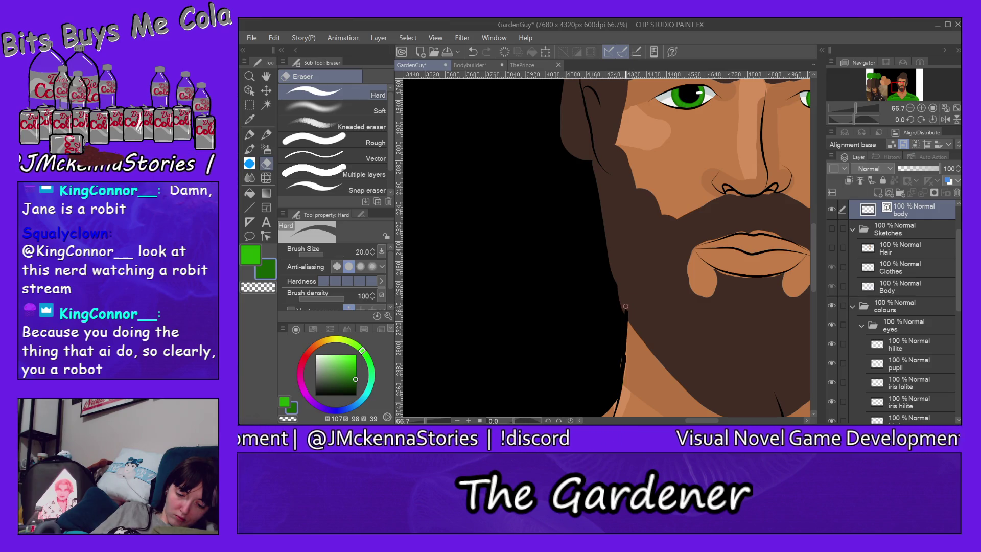
{"action": "scroll", "coordinate": [630, 322], "scroll_direction": "up", "scroll_amount": 4}
{"action": "scroll", "coordinate": [622, 283], "scroll_direction": "up", "scroll_amount": 2}
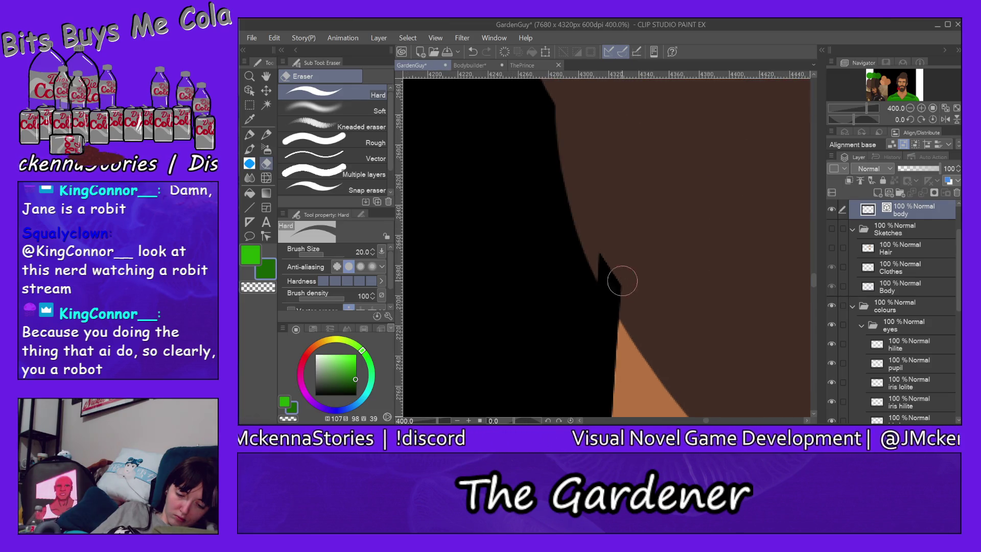
{"action": "left_click_drag", "start_coordinate": [605, 240], "coordinate": [631, 297]}
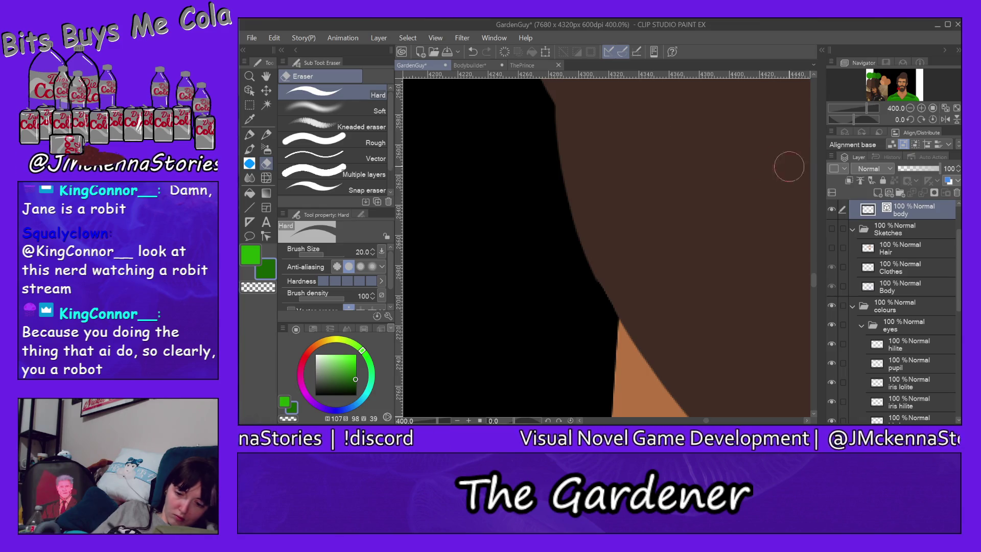
{"action": "left_click_drag", "start_coordinate": [814, 281], "coordinate": [819, 229]}
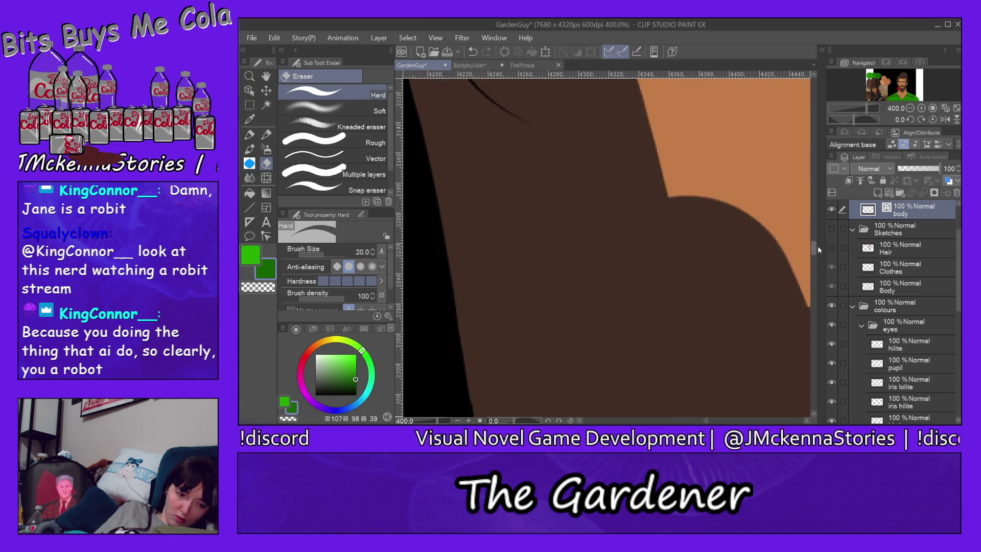
{"action": "key", "text": "ctrl+0"}
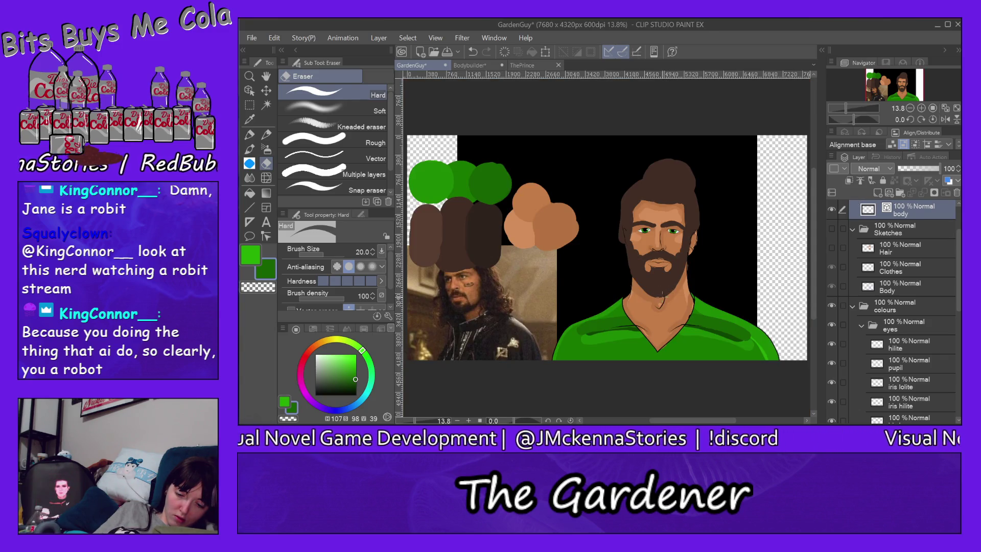
{"action": "scroll", "coordinate": [662, 296], "scroll_direction": "up", "scroll_amount": 5}
{"action": "scroll", "coordinate": [654, 242], "scroll_direction": "up", "scroll_amount": 4}
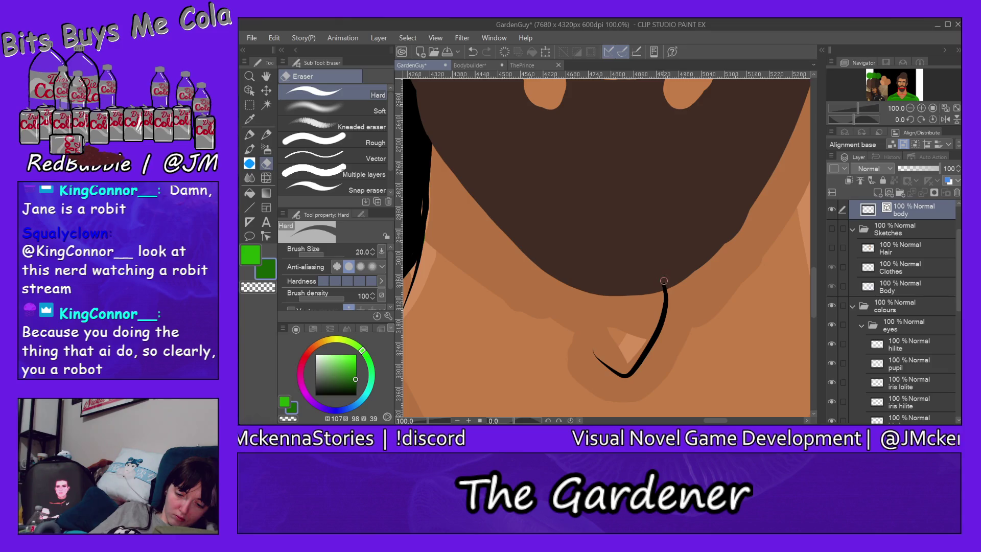
{"action": "key", "text": "ctrl+0"}
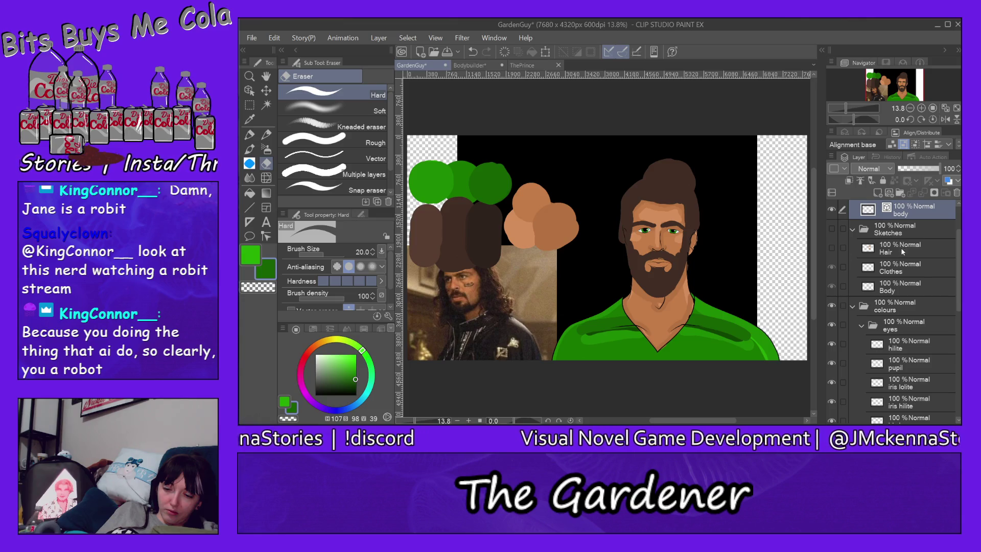
Show the Sketches folder and Hair layer, then erase hair base fill overlapping the beard outline
{"action": "left_click", "coordinate": [832, 228]}
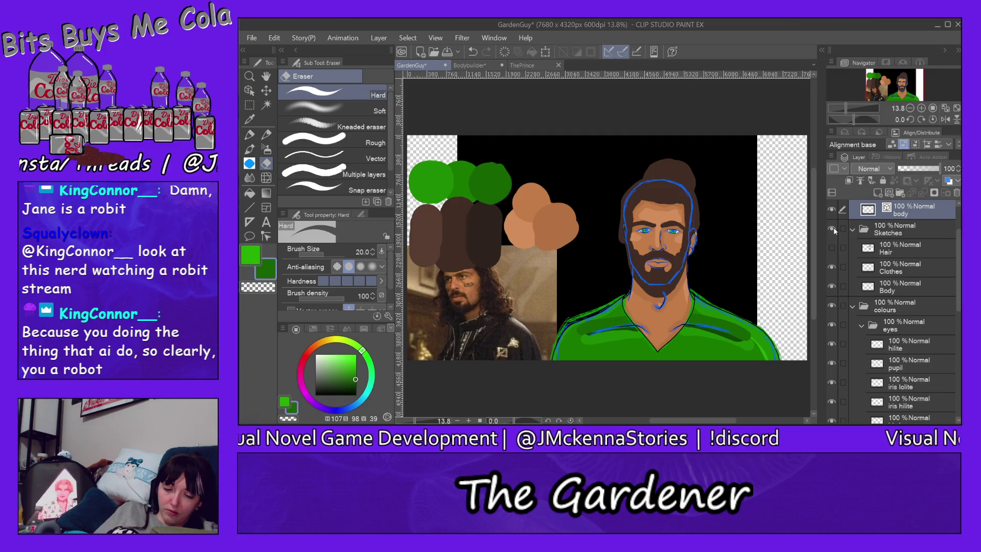
{"action": "left_click", "coordinate": [831, 248]}
{"action": "scroll", "coordinate": [699, 250], "scroll_direction": "up", "scroll_amount": 5}
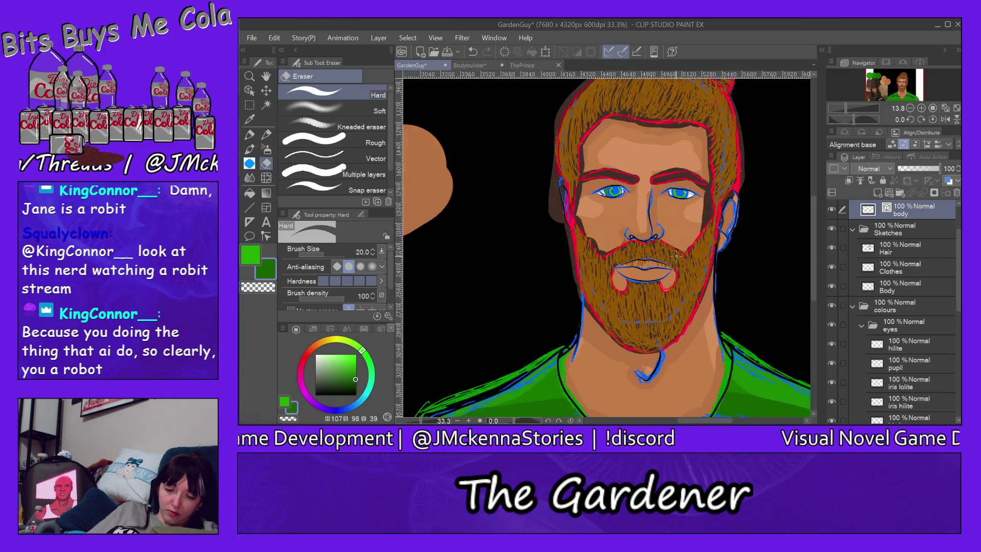
{"action": "scroll", "coordinate": [699, 250], "scroll_direction": "up", "scroll_amount": 3}
{"action": "scroll", "coordinate": [713, 204], "scroll_direction": "up", "scroll_amount": 2}
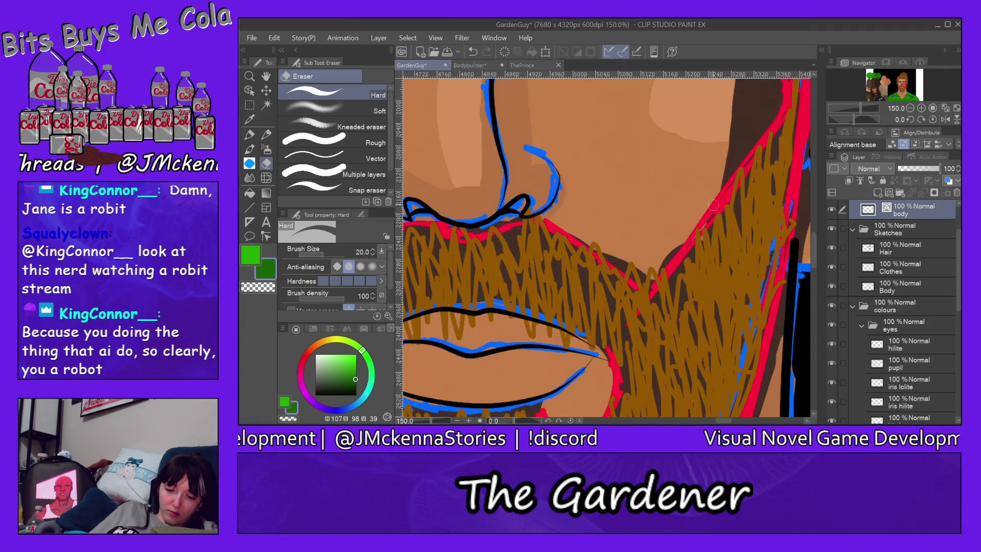
{"action": "left_click", "coordinate": [740, 153], "text": "ctrl+shift"}
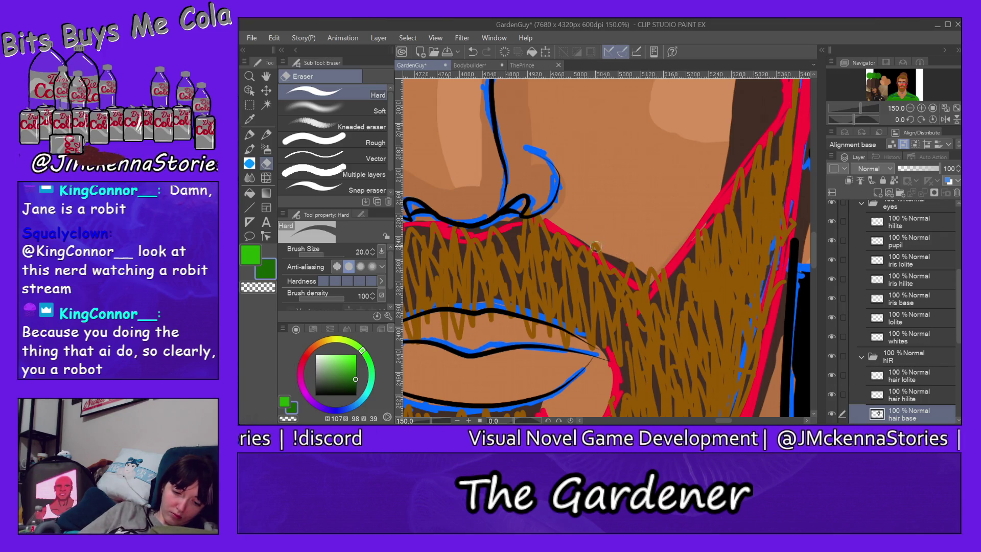
{"action": "left_click_drag", "start_coordinate": [564, 231], "coordinate": [645, 285]}
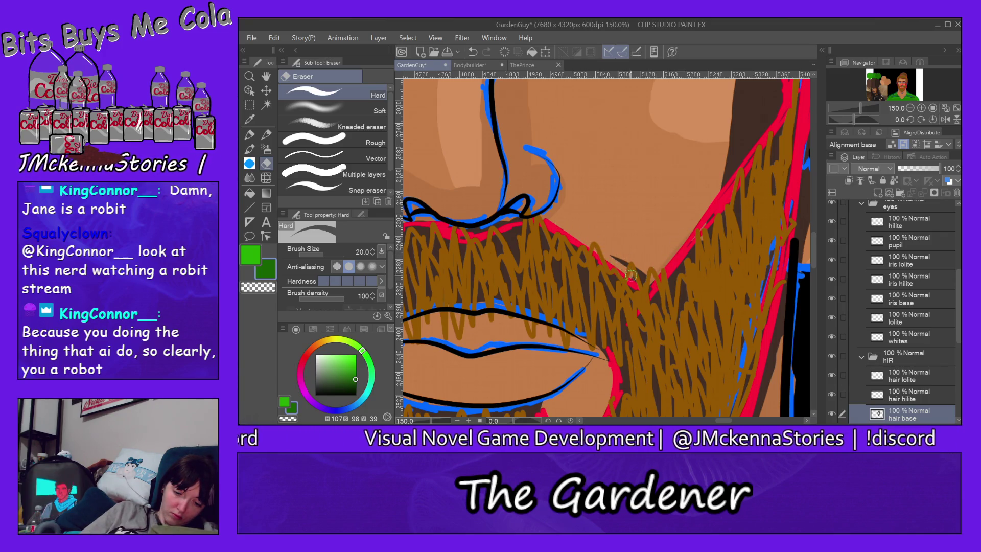
{"action": "left_click_drag", "start_coordinate": [650, 290], "coordinate": [649, 281]}
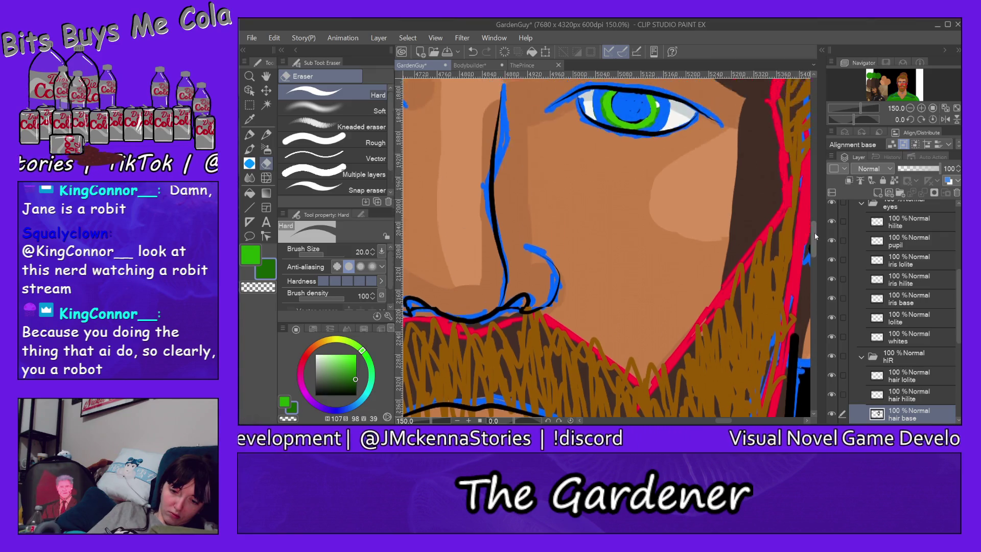
Erase the dark hair fill beside the cheek near the ear
{"action": "left_click_drag", "start_coordinate": [812, 243], "coordinate": [813, 226]}
{"action": "scroll", "coordinate": [753, 153], "scroll_direction": "up", "scroll_amount": 3}
{"action": "scroll", "coordinate": [753, 162], "scroll_direction": "down", "scroll_amount": 3}
{"action": "scroll", "coordinate": [753, 164], "scroll_direction": "up", "scroll_amount": 5}
{"action": "mouse_move", "coordinate": [748, 164]}
{"action": "left_mouse_down"}
{"action": "mouse_move", "coordinate": [772, 256]}
{"action": "mouse_move", "coordinate": [700, 350]}
{"action": "left_mouse_up"}
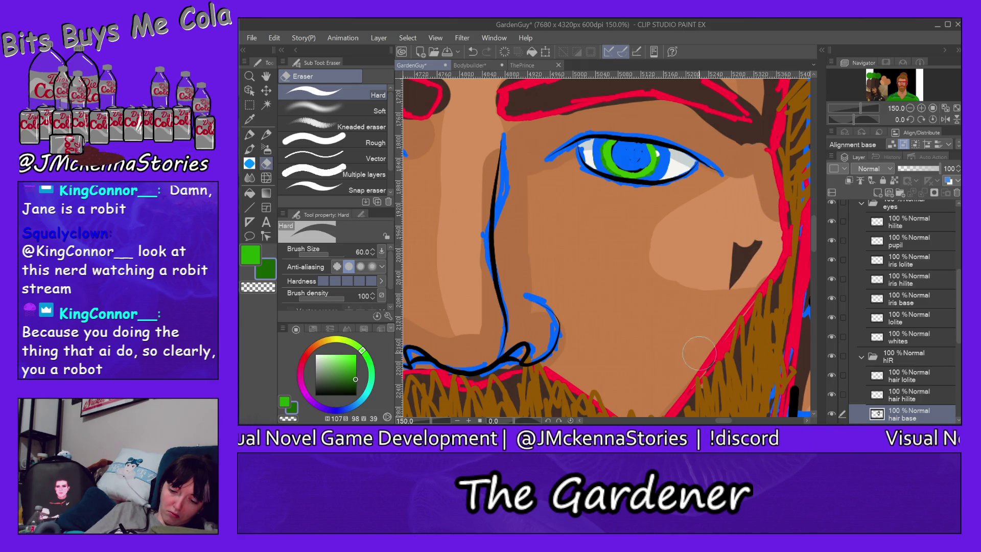
{"action": "left_click_drag", "start_coordinate": [757, 234], "coordinate": [736, 279]}
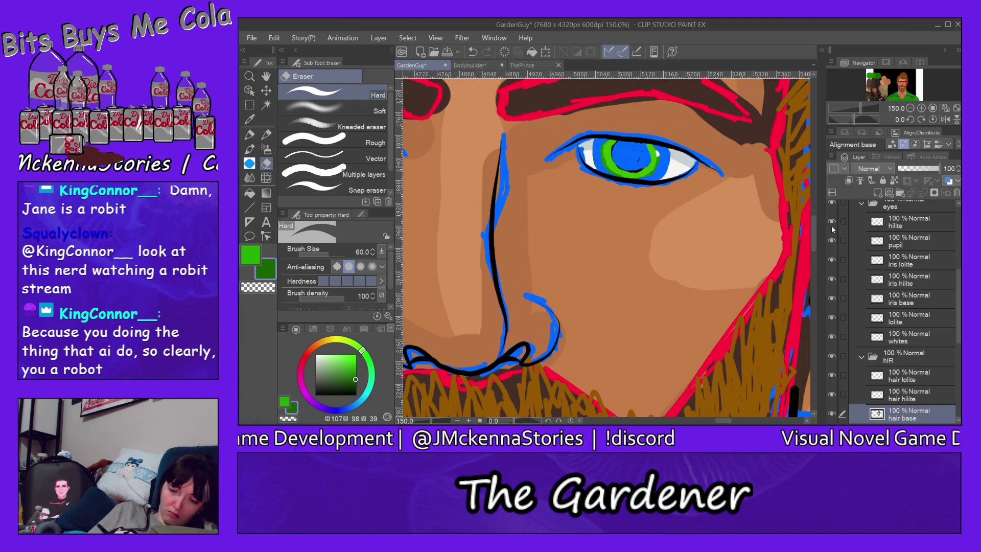
Trim the dark fill along the hairline, eyebrow tail and above the eyebrow
{"action": "scroll", "coordinate": [817, 231], "scroll_direction": "up", "scroll_amount": 5}
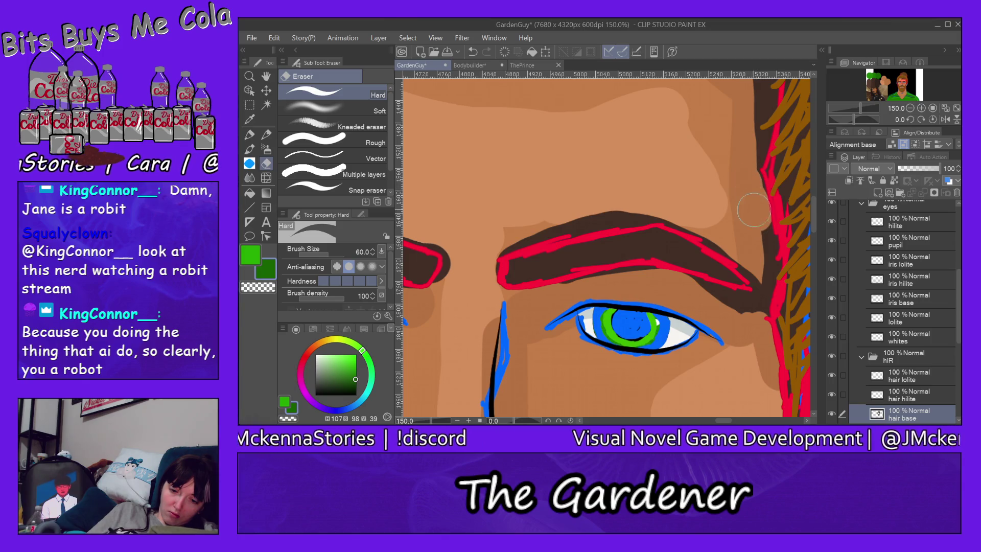
{"action": "mouse_move", "coordinate": [751, 179]}
{"action": "left_mouse_down"}
{"action": "mouse_move", "coordinate": [749, 309]}
{"action": "mouse_move", "coordinate": [692, 289]}
{"action": "left_mouse_up"}
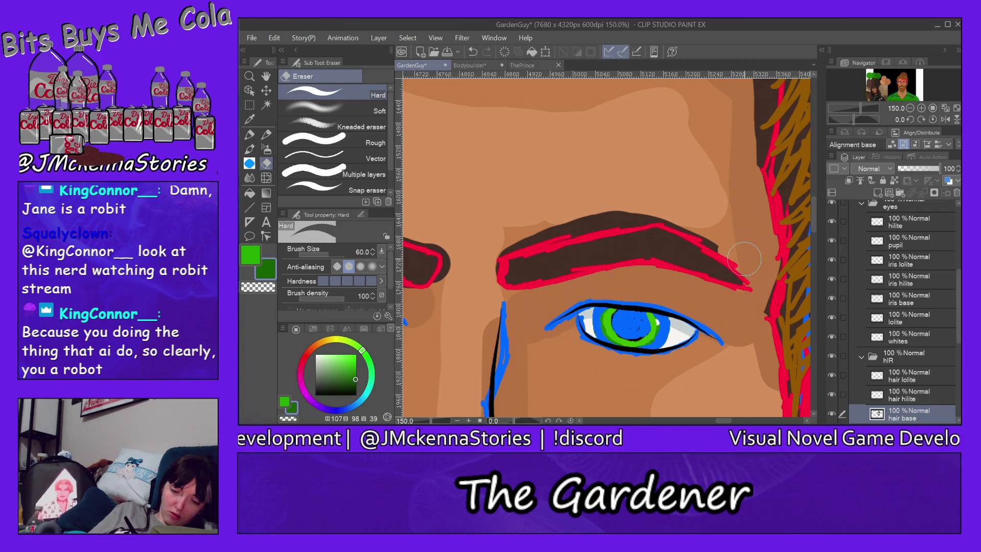
{"action": "mouse_move", "coordinate": [723, 241]}
{"action": "left_mouse_down"}
{"action": "mouse_move", "coordinate": [618, 213]}
{"action": "mouse_move", "coordinate": [487, 249]}
{"action": "left_mouse_up"}
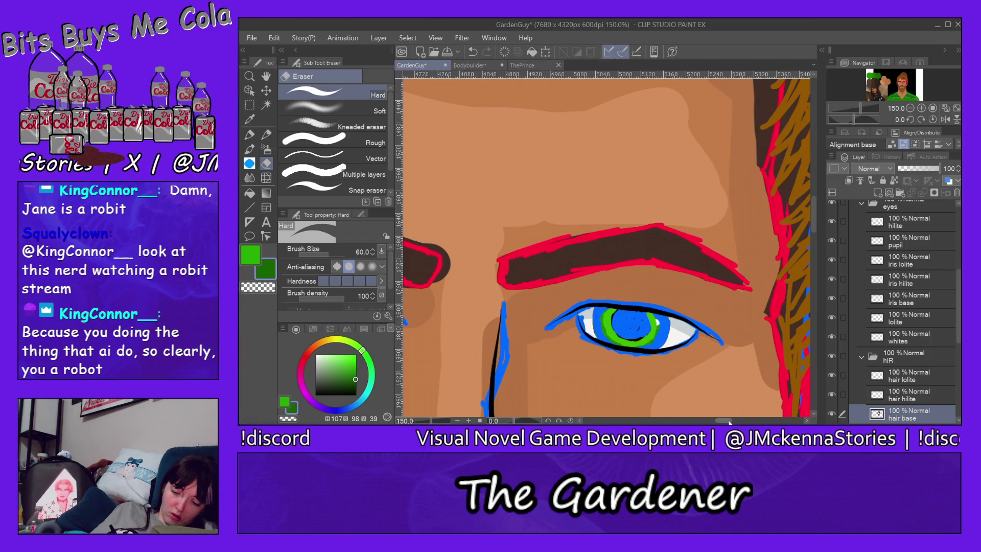
{"action": "left_click_drag", "start_coordinate": [724, 422], "coordinate": [711, 420]}
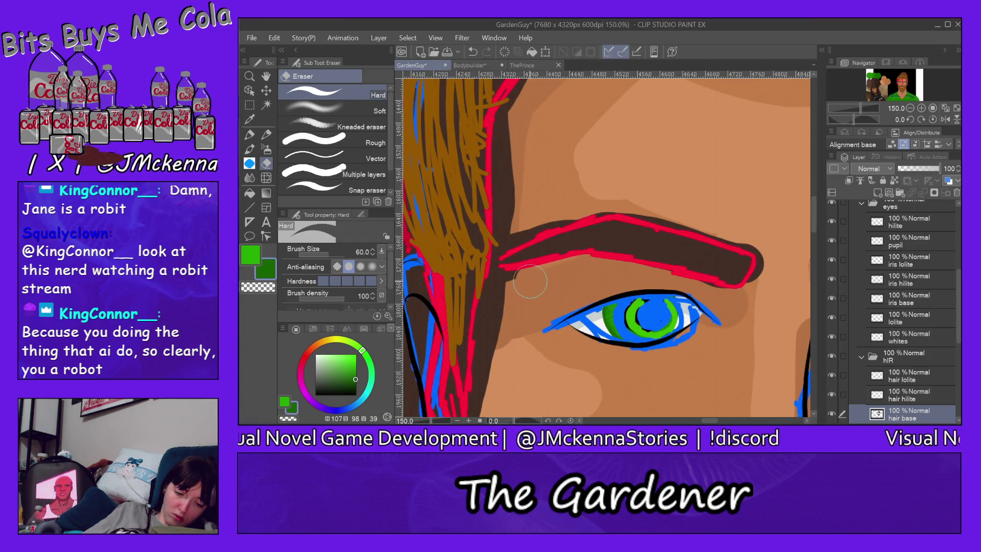
Erase dark hair fill along the hair edge and above the inner eyebrow
{"action": "left_click_drag", "start_coordinate": [501, 290], "coordinate": [481, 393]}
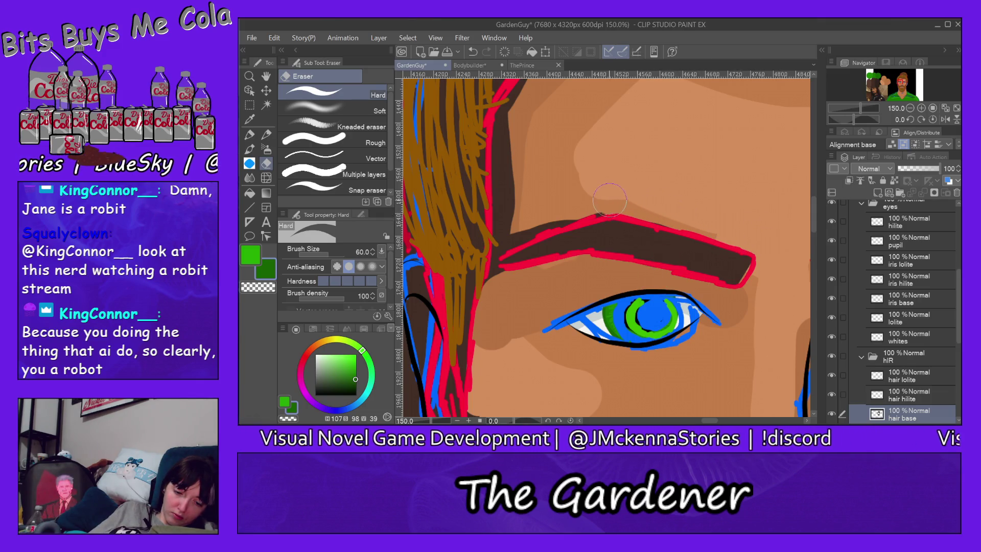
{"action": "left_click_drag", "start_coordinate": [581, 203], "coordinate": [571, 199]}
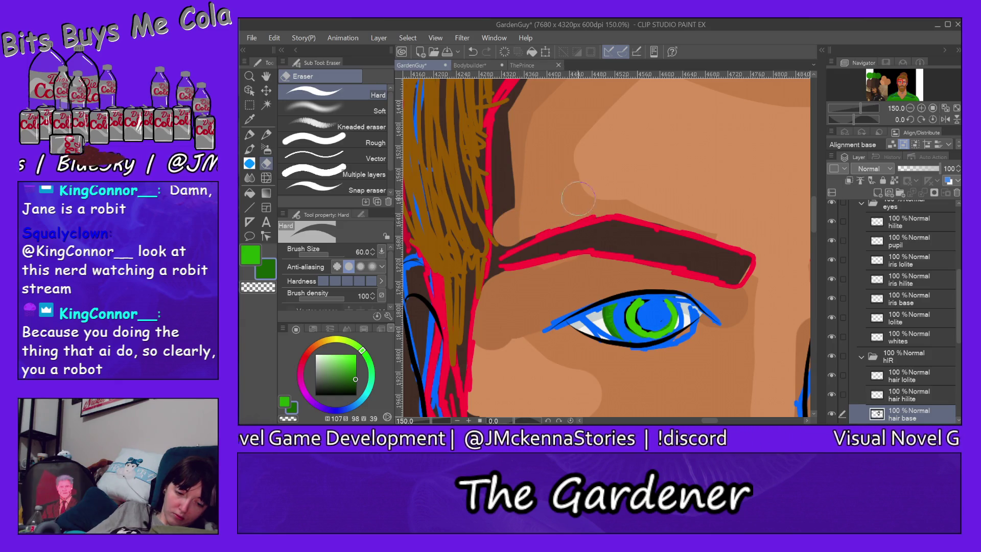
{"action": "mouse_move", "coordinate": [509, 231]}
{"action": "left_mouse_down"}
{"action": "mouse_move", "coordinate": [504, 195]}
{"action": "mouse_move", "coordinate": [503, 236]}
{"action": "left_mouse_up"}
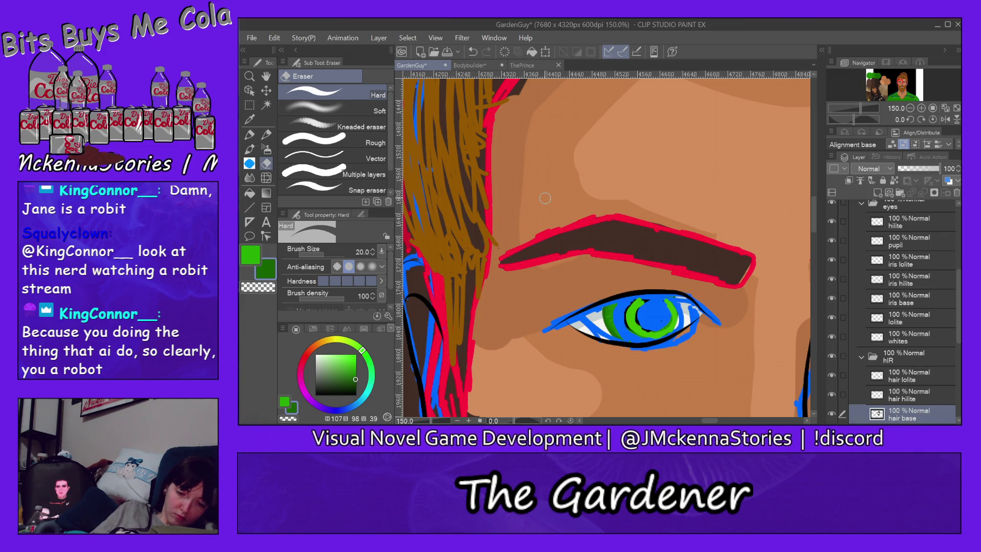
{"action": "left_click_drag", "start_coordinate": [815, 226], "coordinate": [814, 207]}
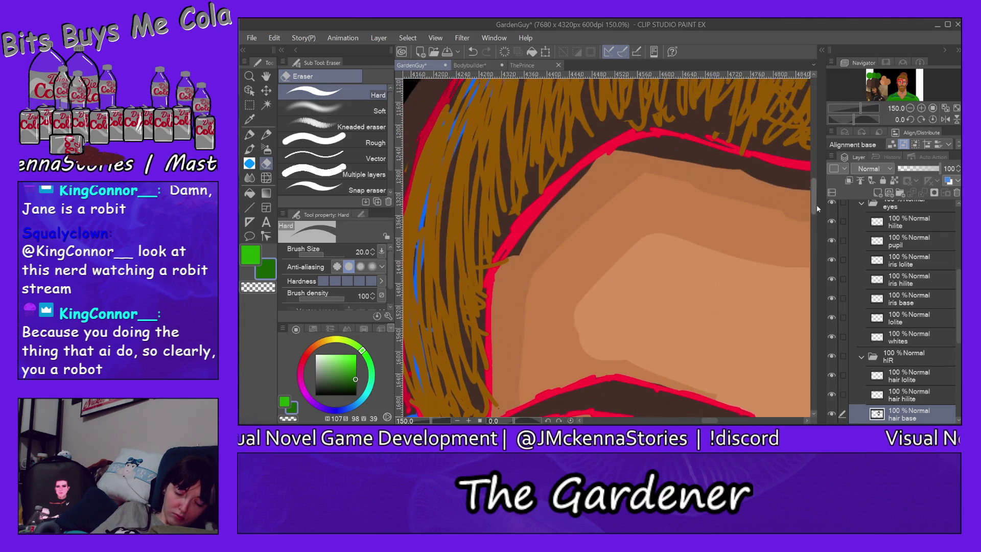
Enlarge the eraser to size 60 and clear the dark band under the red hairline and temple
{"action": "key", "text": "bracketright"}
{"action": "key", "text": "bracketright"}
{"action": "mouse_move", "coordinate": [503, 290]}
{"action": "left_mouse_down"}
{"action": "mouse_move", "coordinate": [537, 225]}
{"action": "mouse_move", "coordinate": [602, 168]}
{"action": "mouse_move", "coordinate": [582, 194]}
{"action": "mouse_move", "coordinate": [649, 156]}
{"action": "mouse_move", "coordinate": [714, 180]}
{"action": "left_mouse_up"}
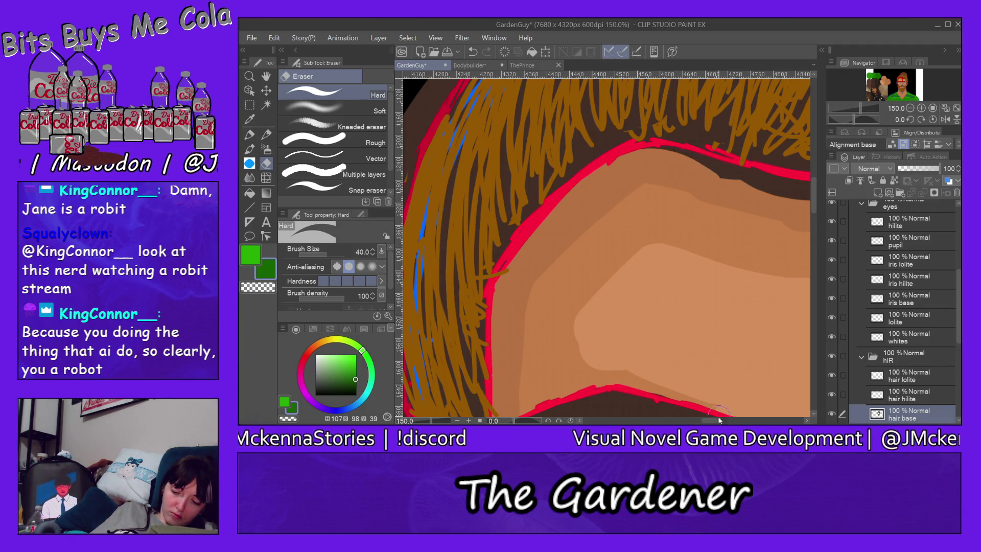
{"action": "left_click_drag", "start_coordinate": [715, 422], "coordinate": [722, 422]}
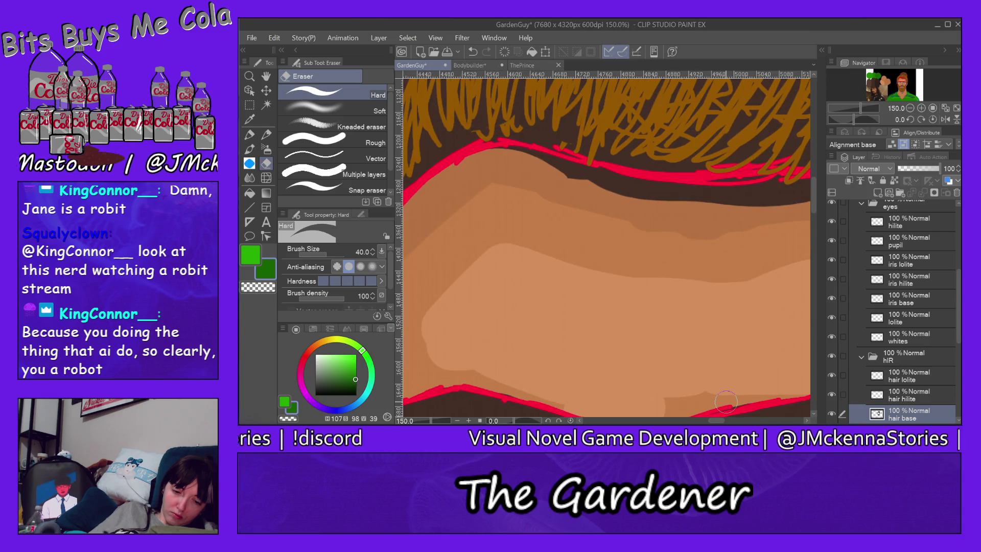
{"action": "key", "text": "bracketright"}
{"action": "key", "text": "bracketright"}
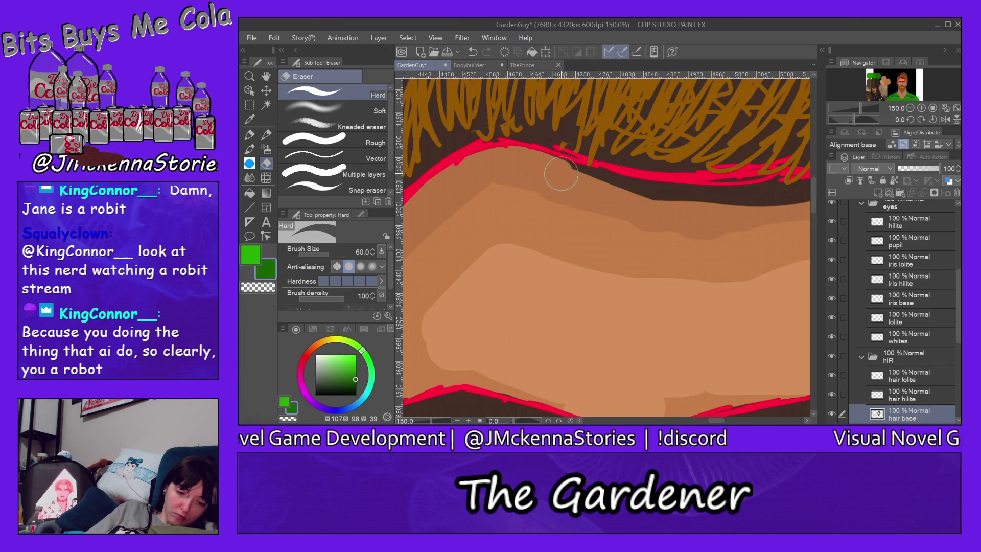
{"action": "left_click_drag", "start_coordinate": [568, 173], "coordinate": [772, 208]}
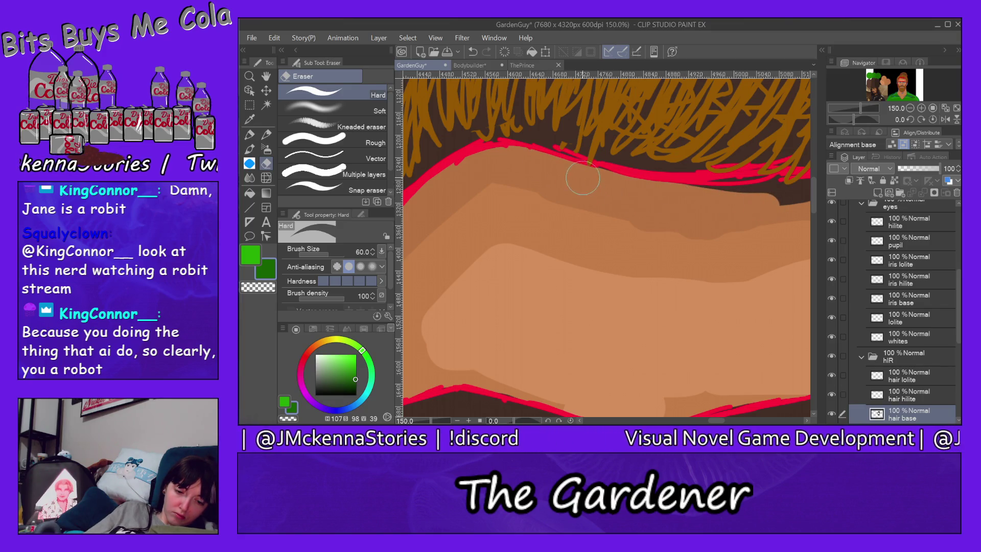
{"action": "left_click_drag", "start_coordinate": [625, 182], "coordinate": [768, 218]}
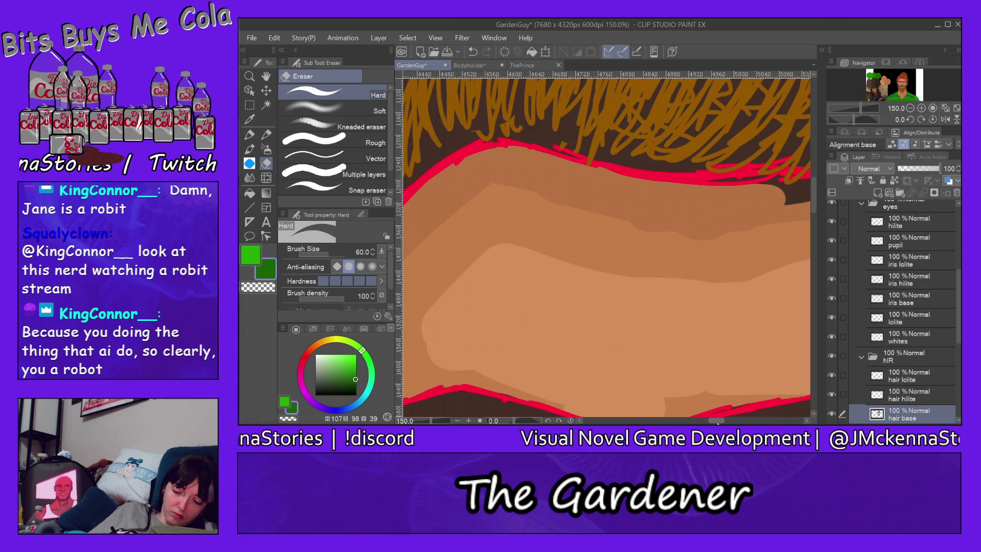
{"action": "left_click_drag", "start_coordinate": [717, 422], "coordinate": [724, 420]}
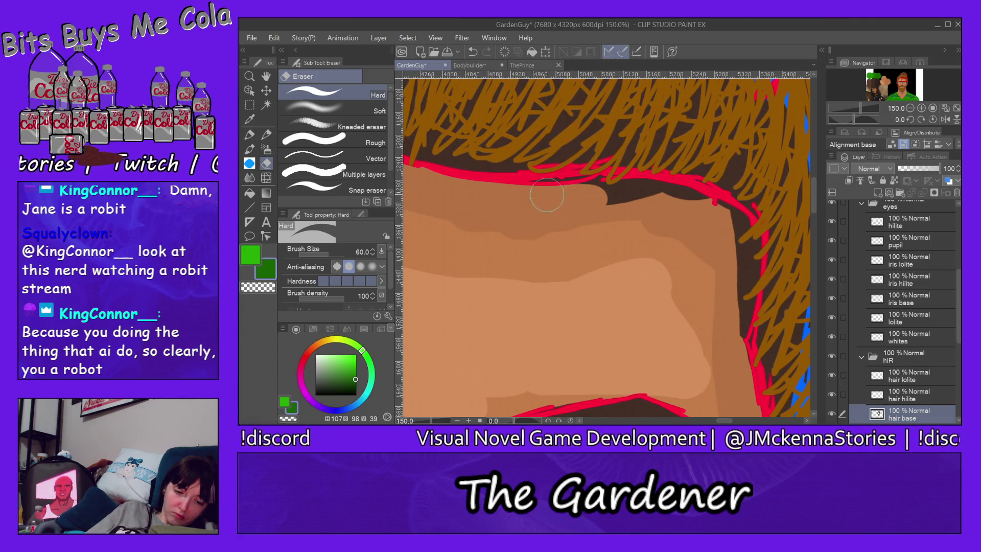
{"action": "left_click_drag", "start_coordinate": [607, 189], "coordinate": [714, 215]}
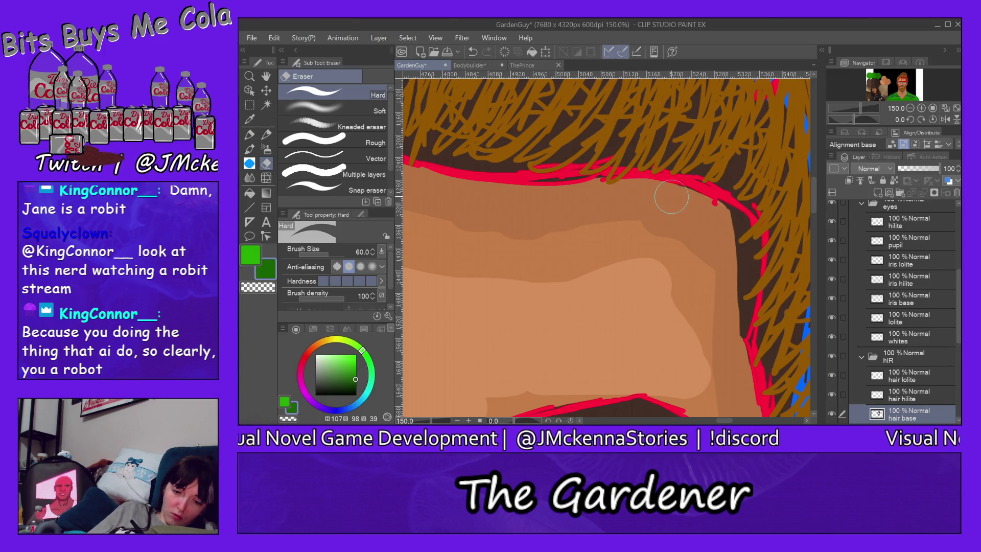
{"action": "left_click_drag", "start_coordinate": [700, 206], "coordinate": [725, 214]}
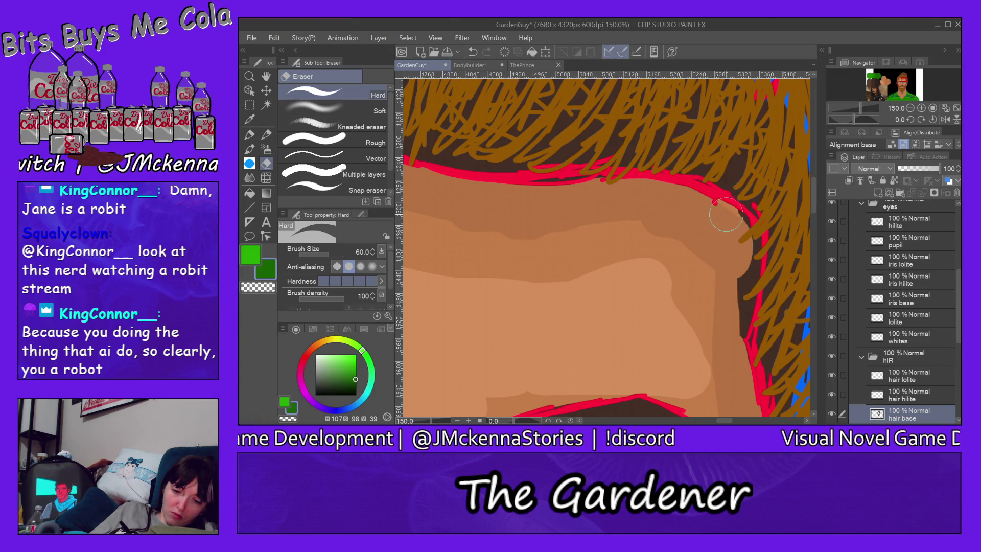
{"action": "left_click_drag", "start_coordinate": [749, 250], "coordinate": [721, 365]}
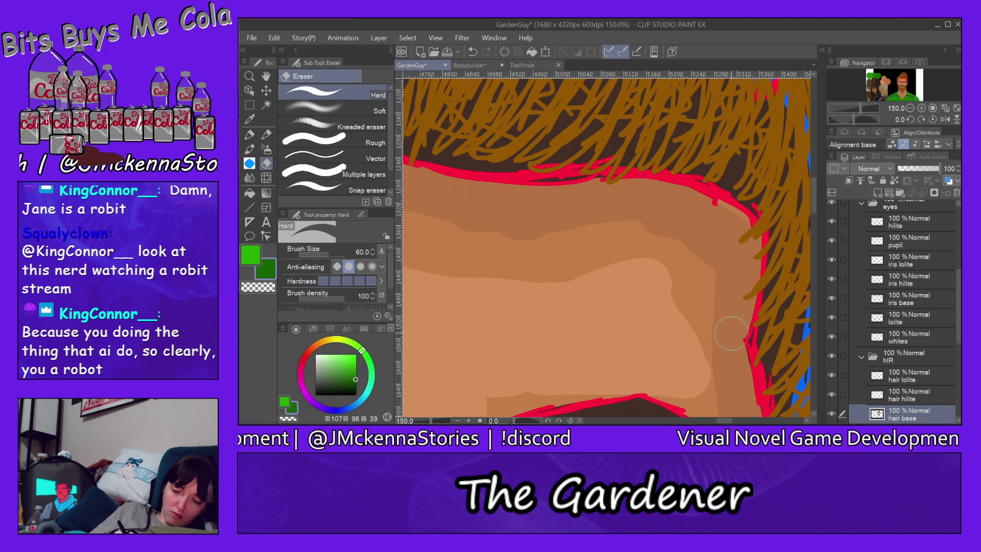
{"action": "scroll", "coordinate": [764, 198], "scroll_direction": "down", "scroll_amount": 5}
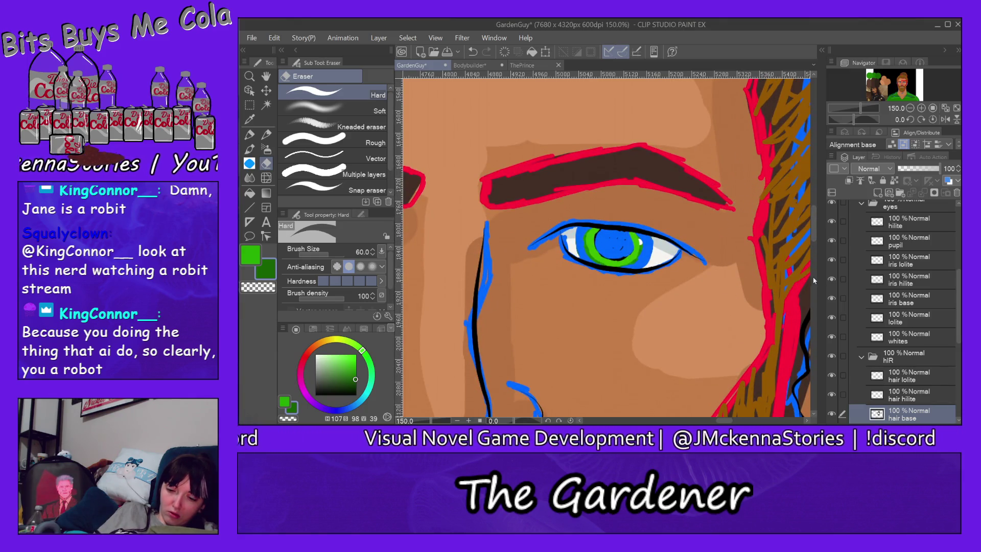
Scroll down to the mouth and erase the dark shadow and stray hair strokes along the jawline
{"action": "scroll", "coordinate": [812, 228], "scroll_direction": "down", "scroll_amount": 2}
{"action": "scroll", "coordinate": [802, 232], "scroll_direction": "down", "scroll_amount": 3}
{"action": "scroll", "coordinate": [791, 235], "scroll_direction": "down", "scroll_amount": 3}
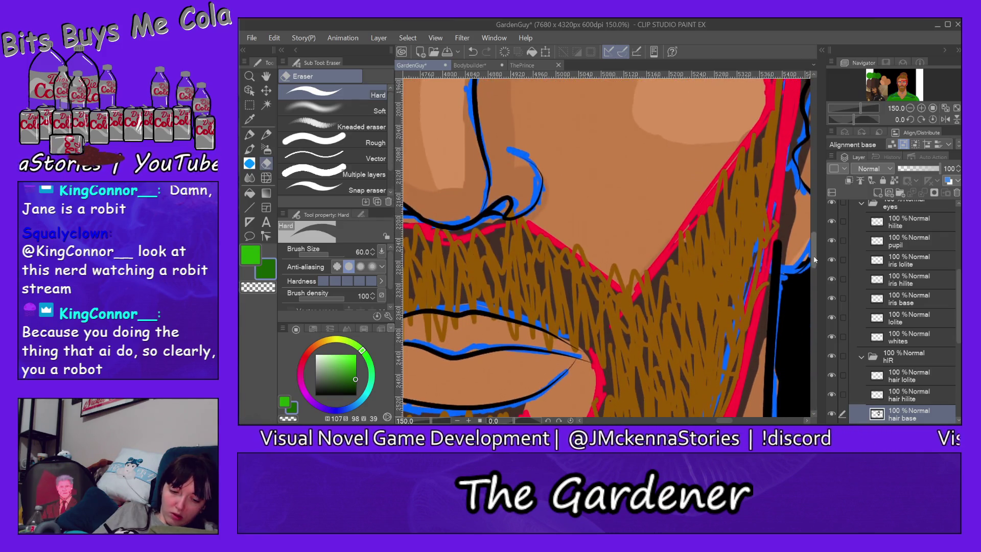
{"action": "scroll", "coordinate": [774, 240], "scroll_direction": "down", "scroll_amount": 2}
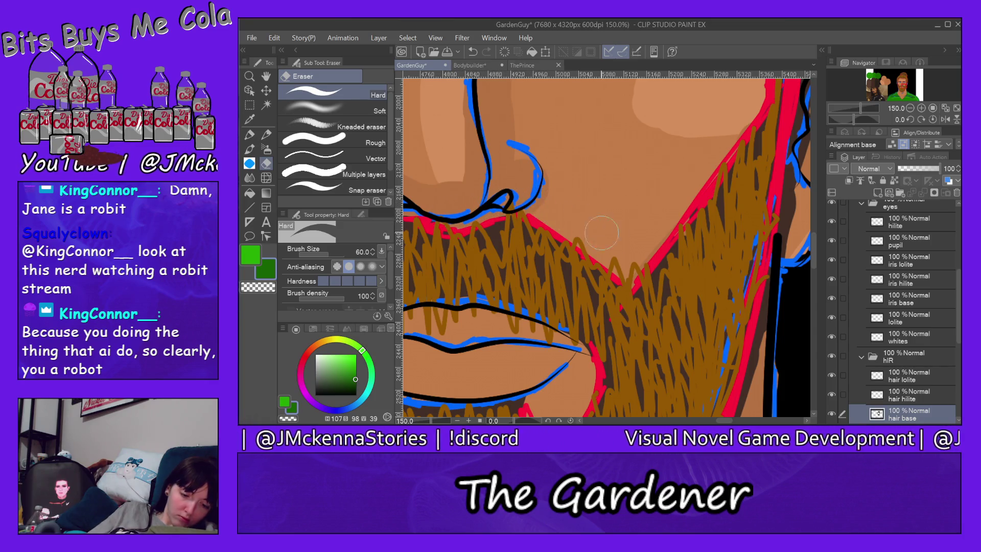
{"action": "left_click_drag", "start_coordinate": [731, 421], "coordinate": [713, 420]}
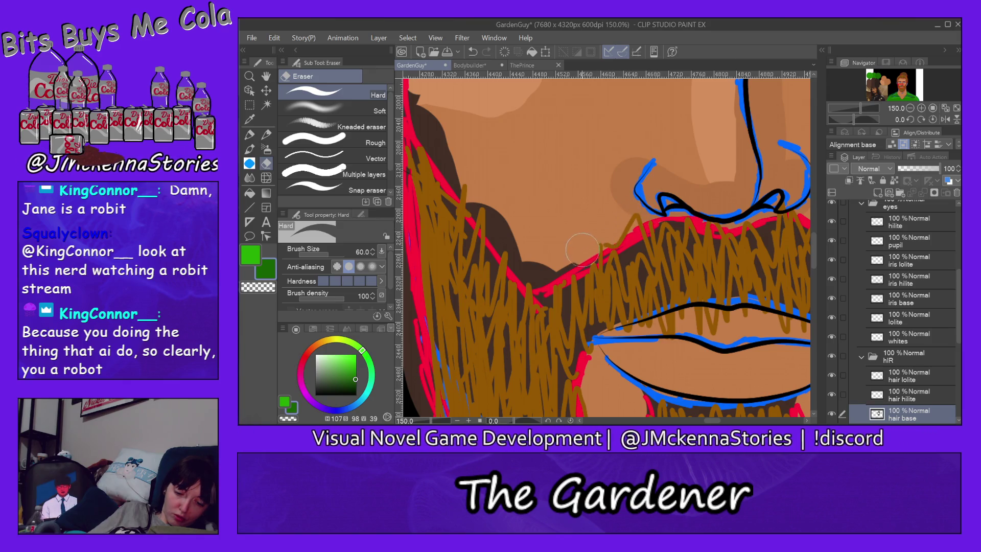
{"action": "left_click_drag", "start_coordinate": [583, 249], "coordinate": [497, 221]}
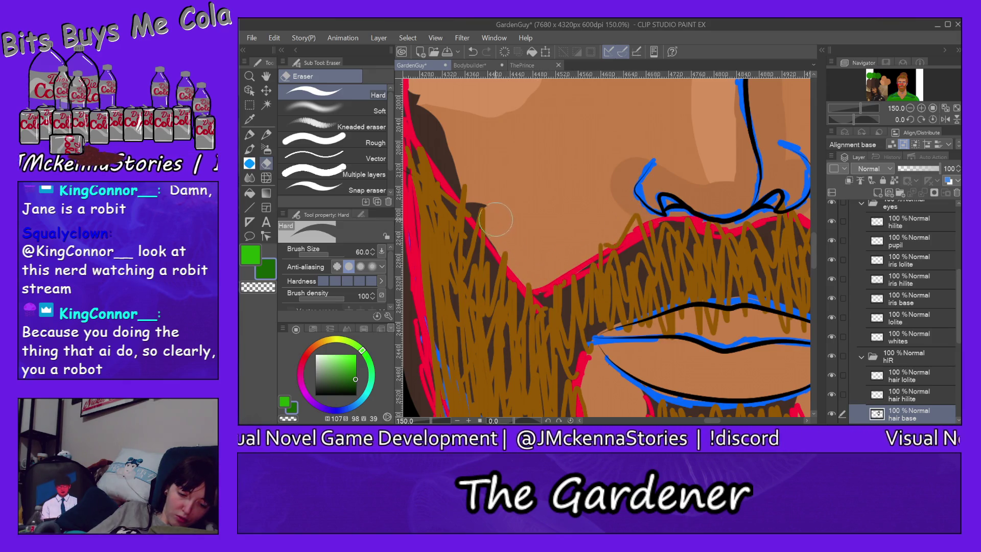
{"action": "left_click_drag", "start_coordinate": [421, 98], "coordinate": [461, 177]}
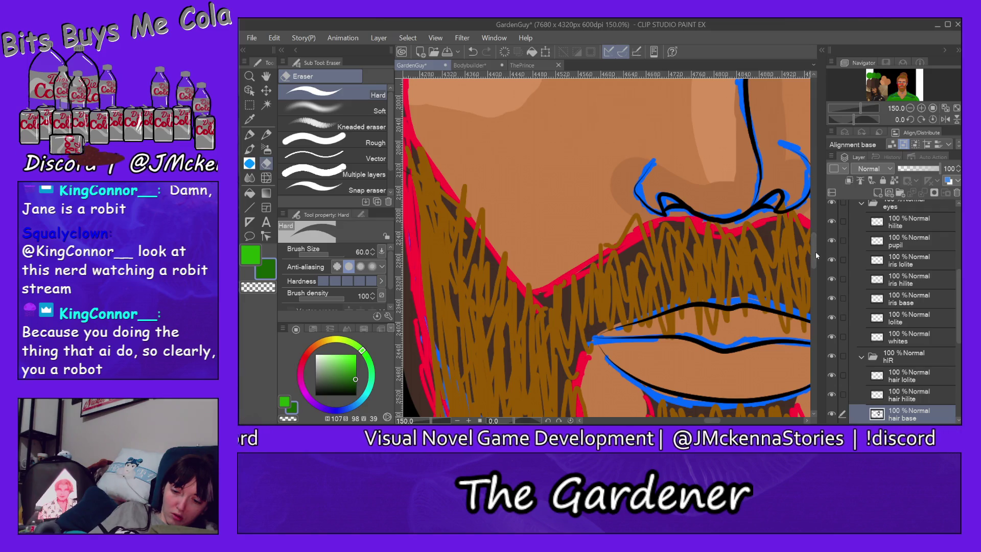
{"action": "mouse_move", "coordinate": [816, 251]}
{"action": "left_mouse_down"}
{"action": "mouse_move", "coordinate": [815, 207]}
{"action": "mouse_move", "coordinate": [801, 203]}
{"action": "left_mouse_up"}
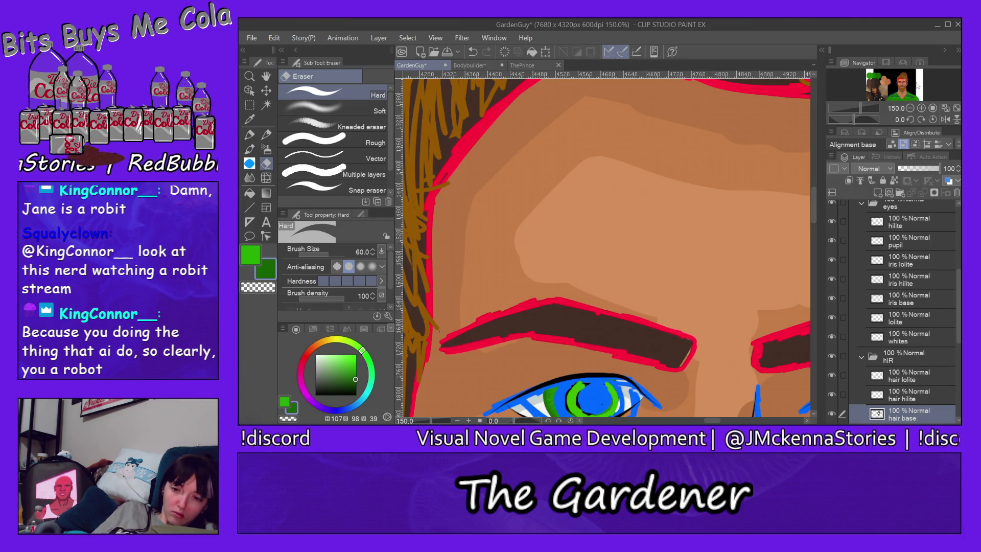
Move the view to the face's left side and erase the skin overspill with a size-120 eraser
{"action": "left_click", "coordinate": [900, 89]}
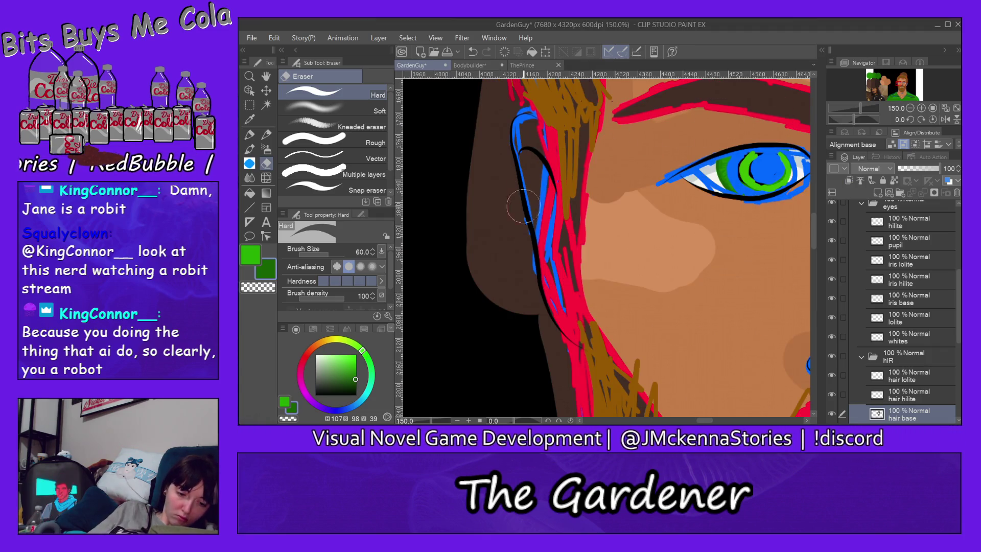
{"action": "left_click_drag", "start_coordinate": [450, 192], "coordinate": [479, 255]}
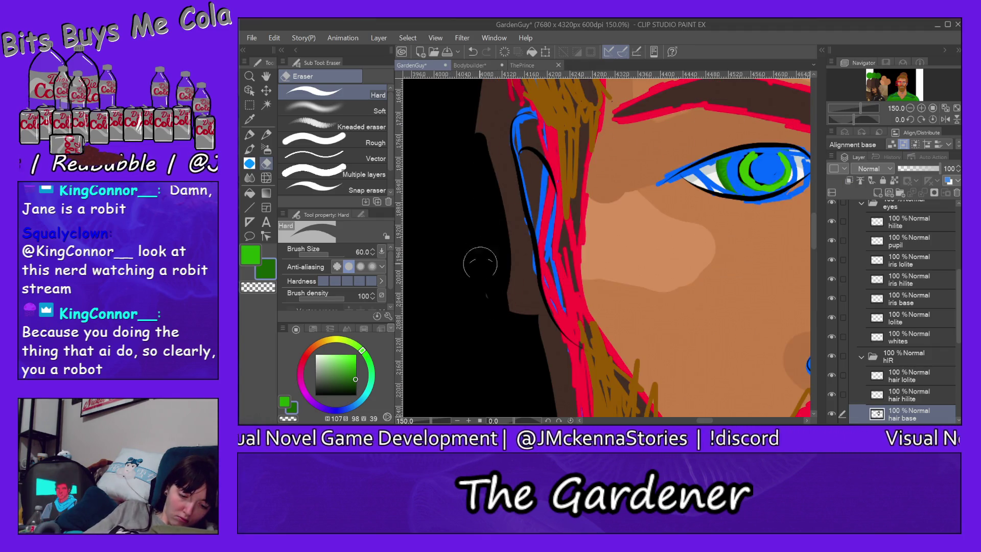
{"action": "key", "text": "bracketright"}
{"action": "key", "text": "bracketright"}
{"action": "key", "text": "bracketright"}
{"action": "mouse_move", "coordinate": [499, 302]}
{"action": "left_mouse_down"}
{"action": "mouse_move", "coordinate": [501, 141]}
{"action": "mouse_move", "coordinate": [519, 144]}
{"action": "mouse_move", "coordinate": [544, 363]}
{"action": "left_mouse_up"}
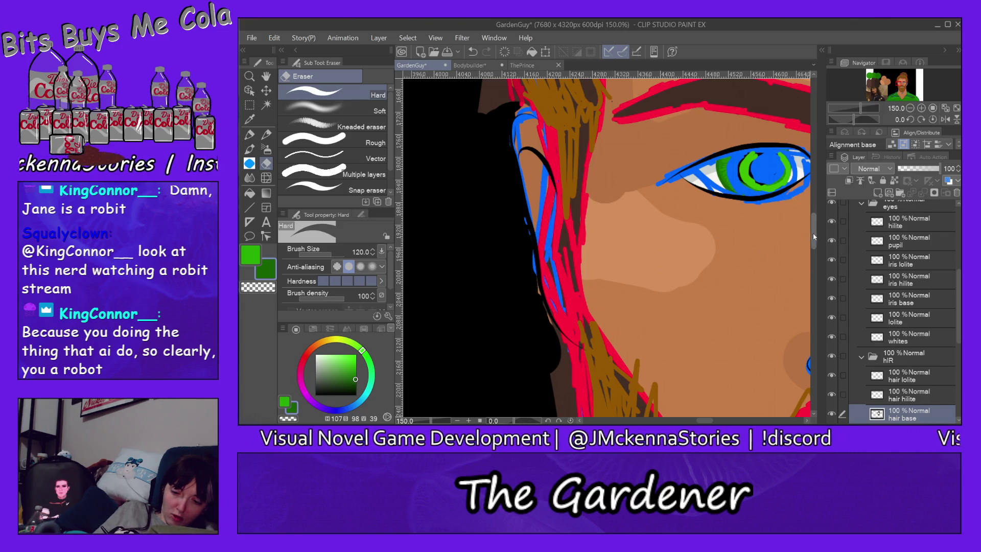
{"action": "left_click_drag", "start_coordinate": [814, 237], "coordinate": [815, 261]}
Return the eraser to size 70 and clear the dark strips along the hair and beard outlines
{"action": "key", "text": "bracketleft"}
{"action": "key", "text": "bracketleft"}
{"action": "key", "text": "bracketleft"}
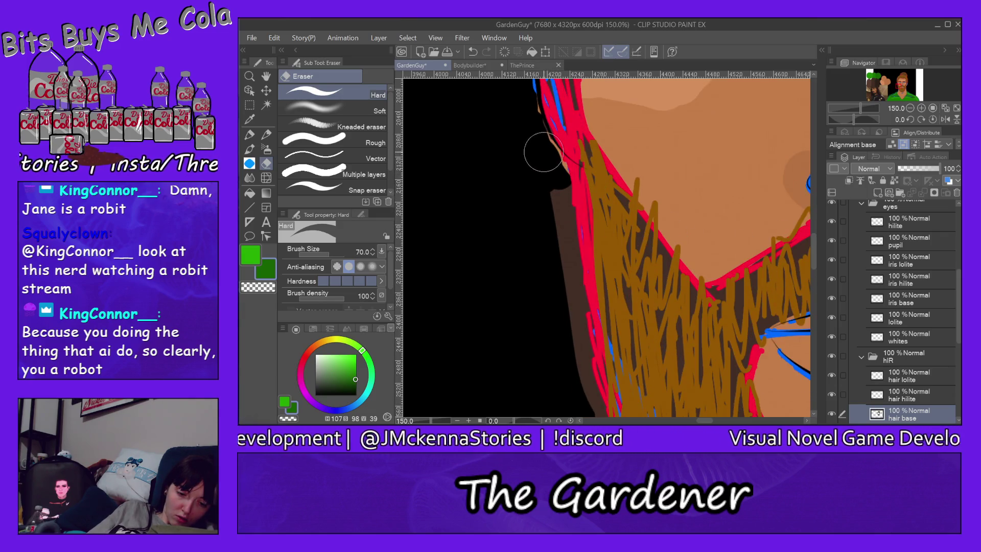
{"action": "left_click_drag", "start_coordinate": [565, 169], "coordinate": [596, 408]}
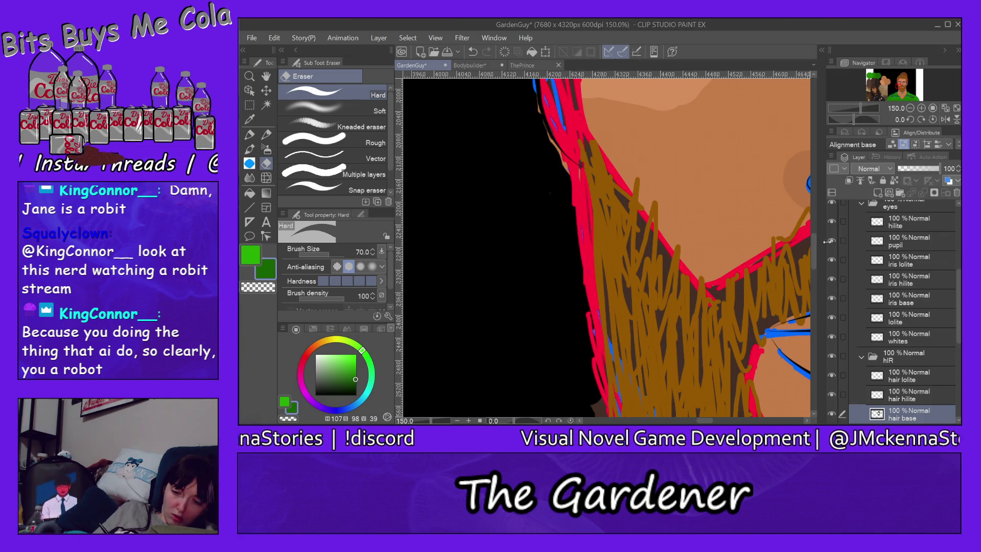
{"action": "left_click_drag", "start_coordinate": [813, 251], "coordinate": [813, 284]}
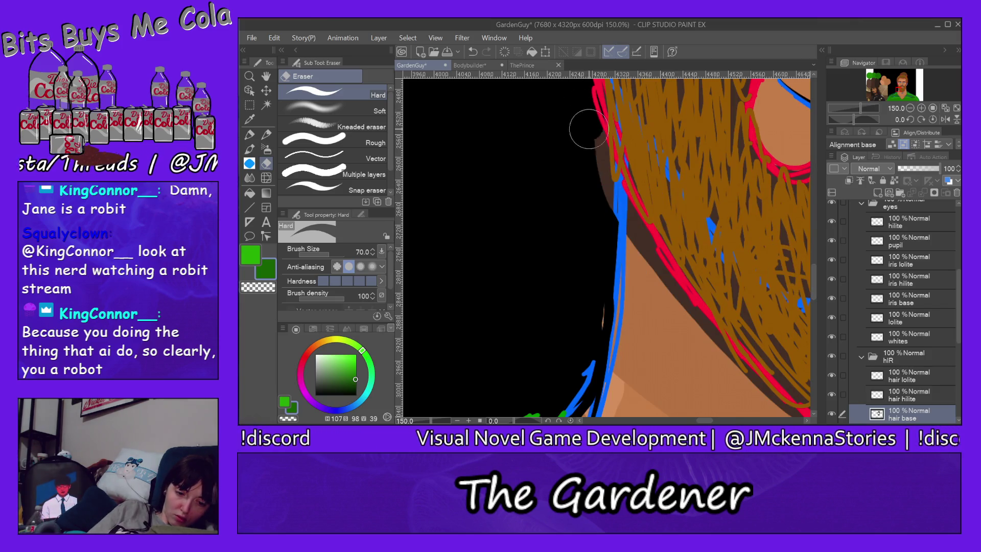
{"action": "left_click_drag", "start_coordinate": [605, 179], "coordinate": [744, 383]}
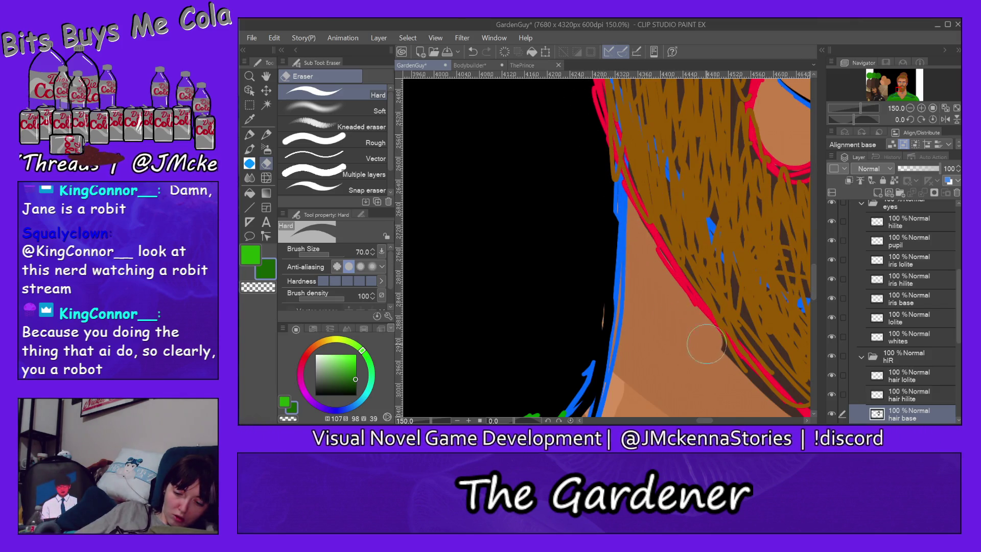
{"action": "left_click_drag", "start_coordinate": [704, 420], "coordinate": [715, 420]}
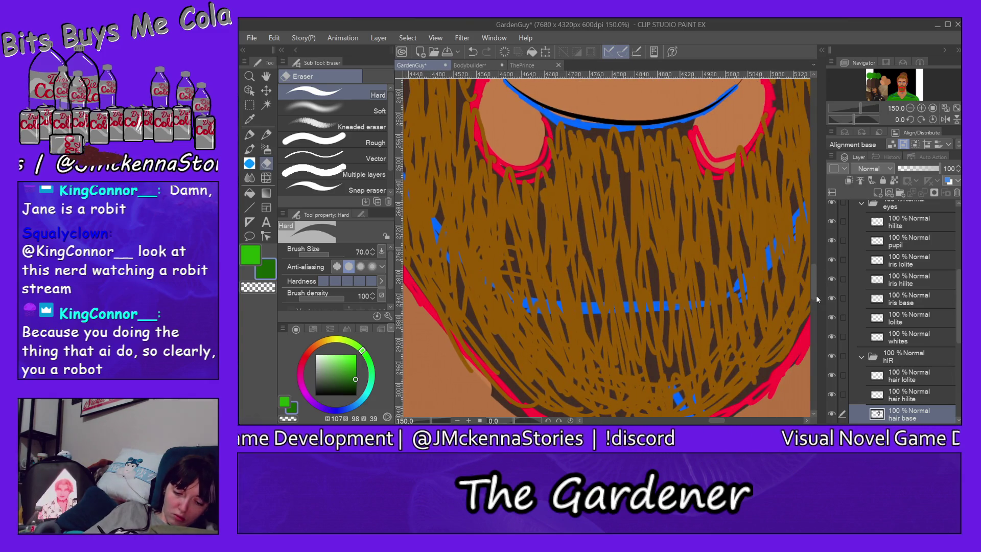
{"action": "left_click_drag", "start_coordinate": [815, 277], "coordinate": [814, 293]}
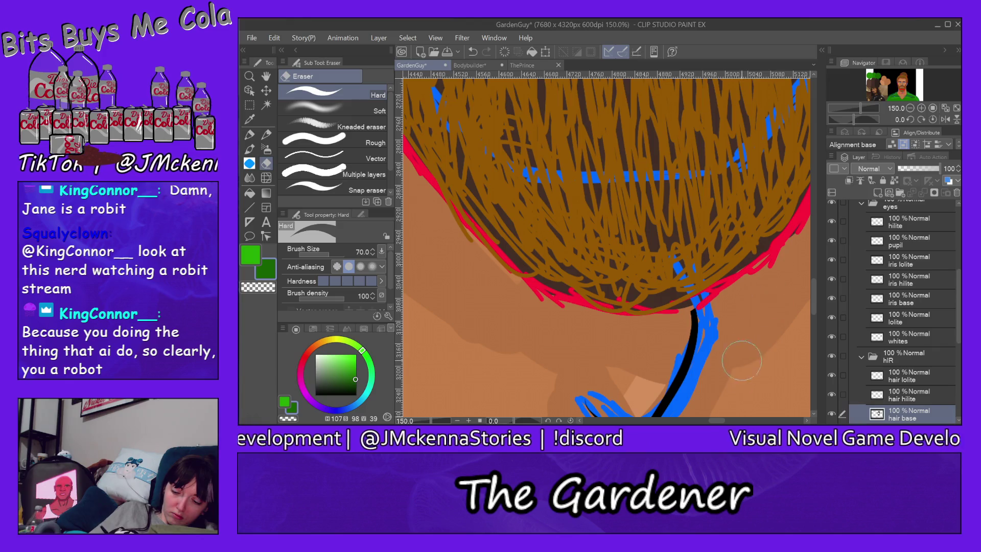
{"action": "left_click_drag", "start_coordinate": [717, 421], "coordinate": [731, 421]}
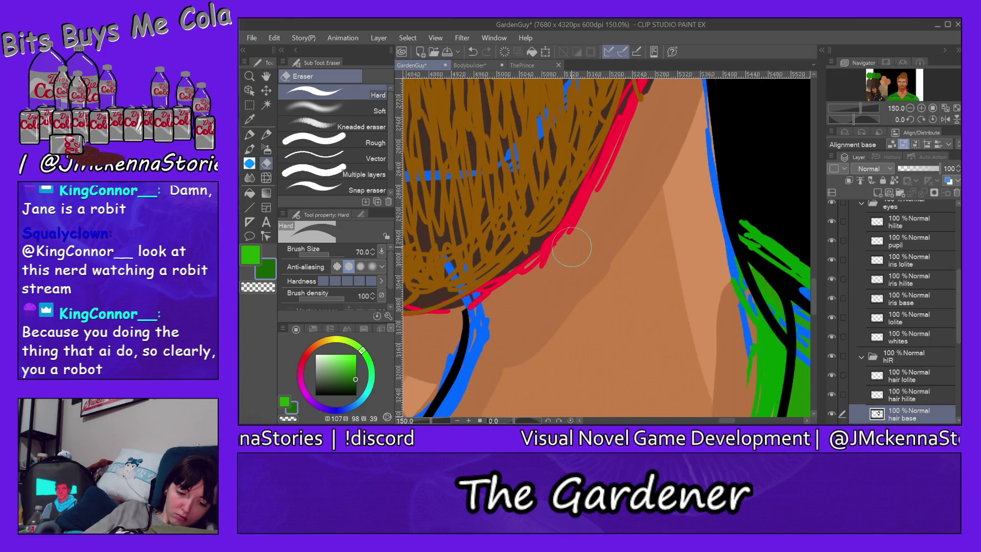
{"action": "left_click_drag", "start_coordinate": [815, 295], "coordinate": [817, 269]}
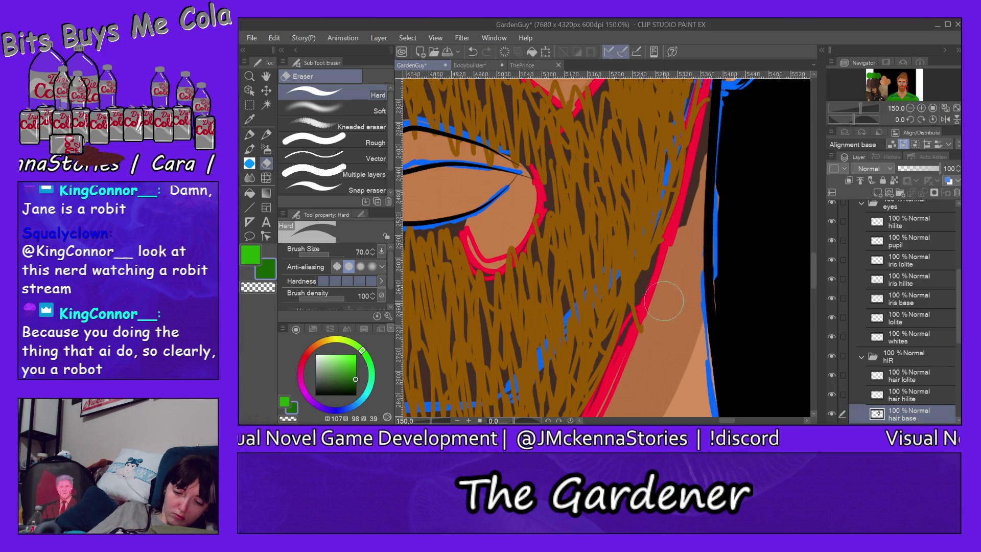
{"action": "left_click_drag", "start_coordinate": [691, 237], "coordinate": [687, 241]}
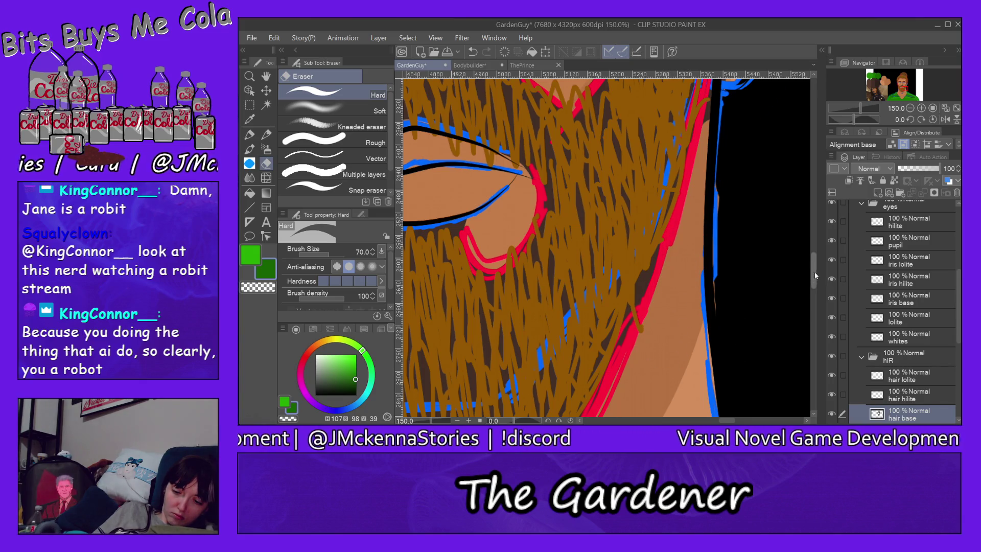
{"action": "scroll", "coordinate": [802, 272], "scroll_direction": "up", "scroll_amount": 3}
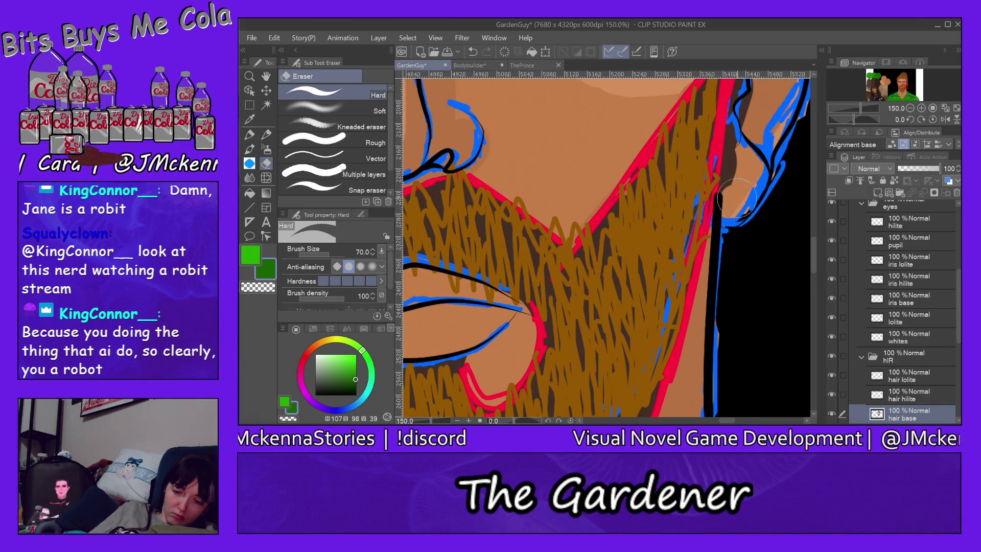
Erase the hair strokes spilling over the ear outline
{"action": "scroll", "coordinate": [813, 250], "scroll_direction": "up", "scroll_amount": 3}
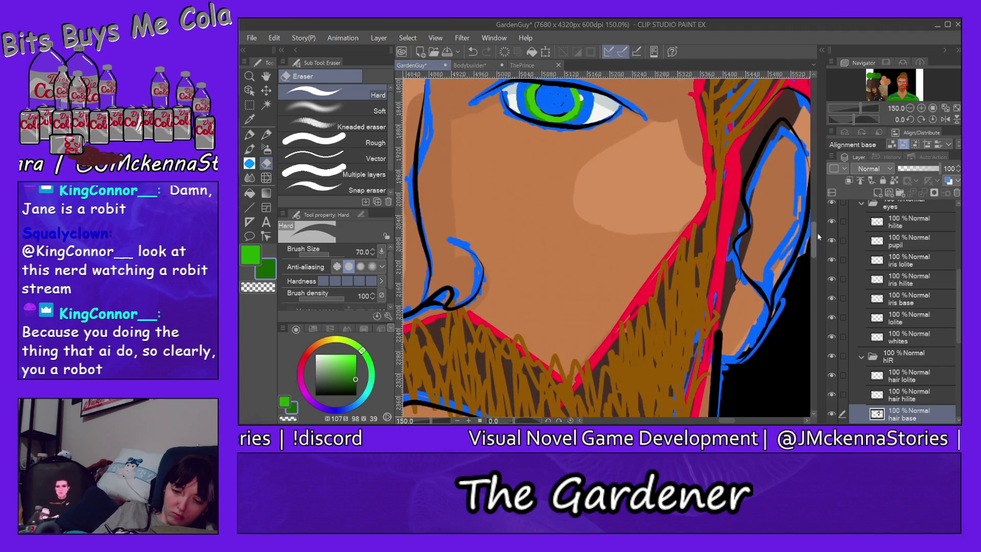
{"action": "left_click_drag", "start_coordinate": [776, 120], "coordinate": [739, 302]}
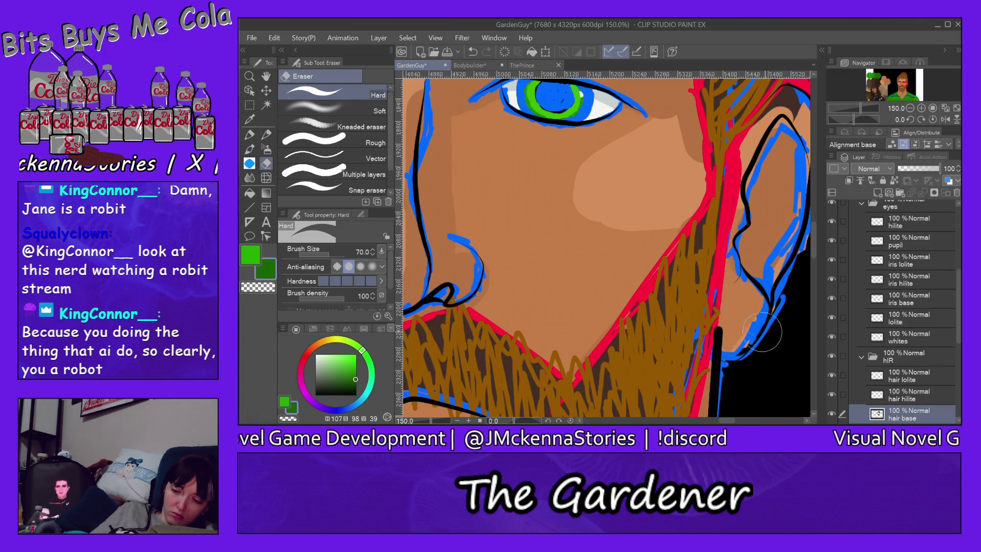
{"action": "left_click_drag", "start_coordinate": [815, 245], "coordinate": [782, 221]}
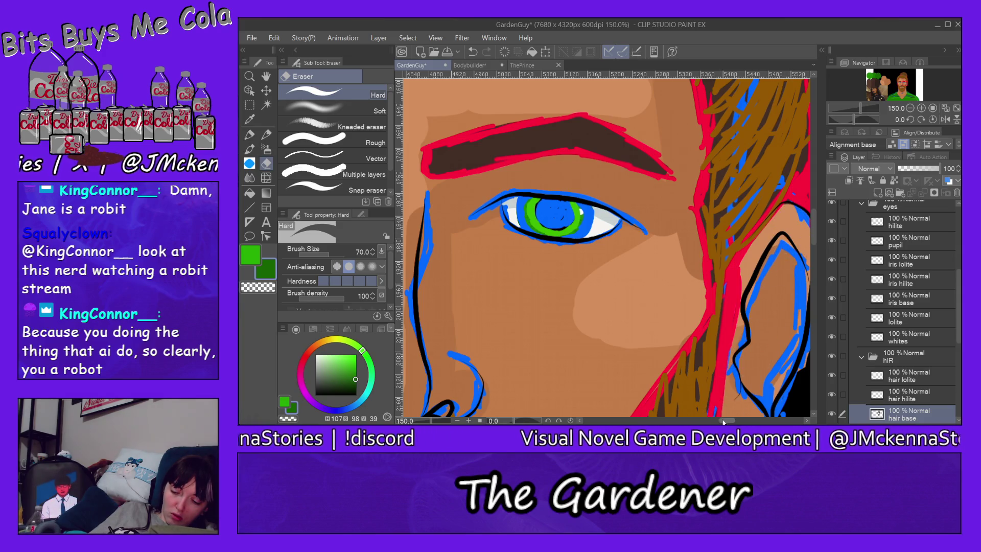
{"action": "left_click_drag", "start_coordinate": [727, 421], "coordinate": [733, 420]}
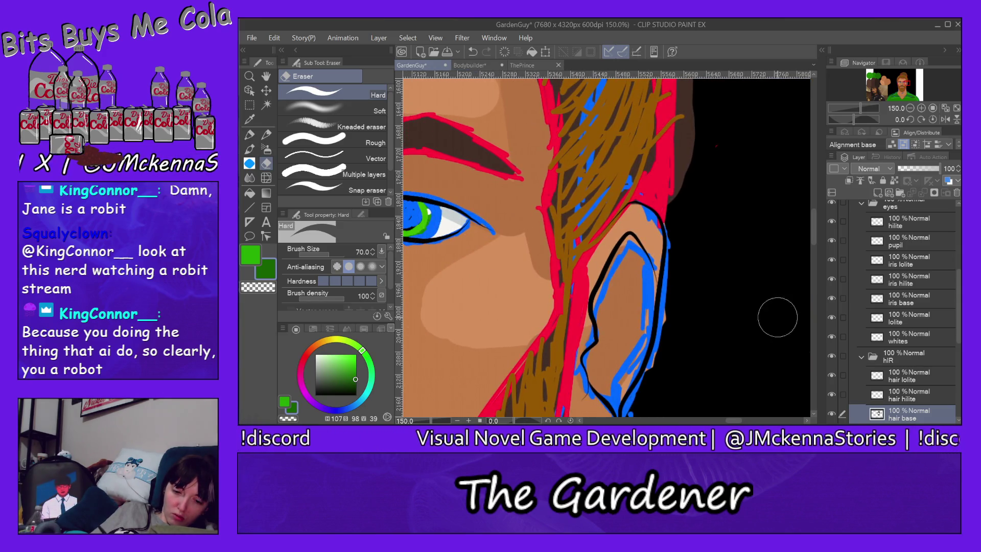
{"action": "left_click_drag", "start_coordinate": [813, 239], "coordinate": [813, 218]}
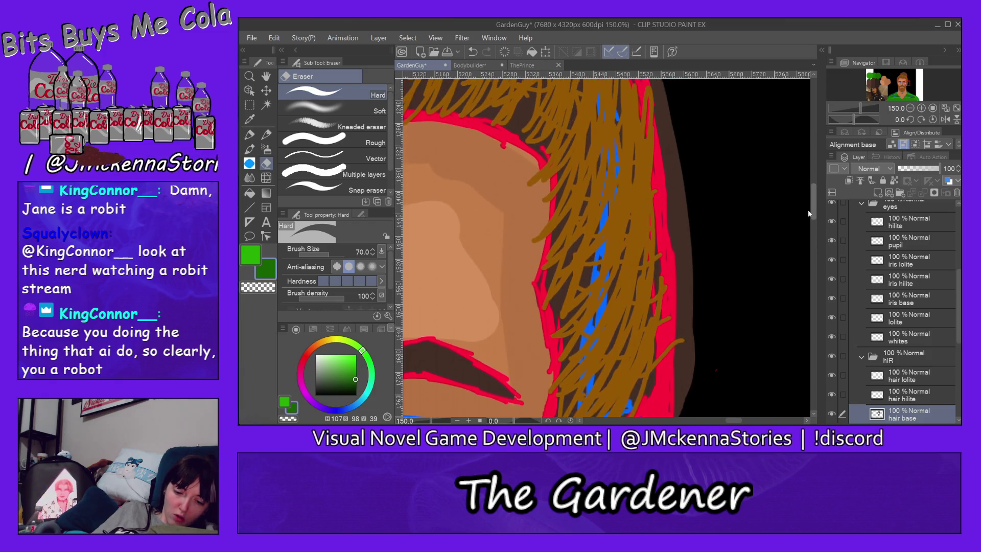
Erase the dark brown strip down the hair's right edge so the fill stops at the outline
{"action": "mouse_move", "coordinate": [681, 118]}
{"action": "left_mouse_down"}
{"action": "mouse_move", "coordinate": [694, 320]}
{"action": "mouse_move", "coordinate": [793, 294]}
{"action": "left_mouse_up"}
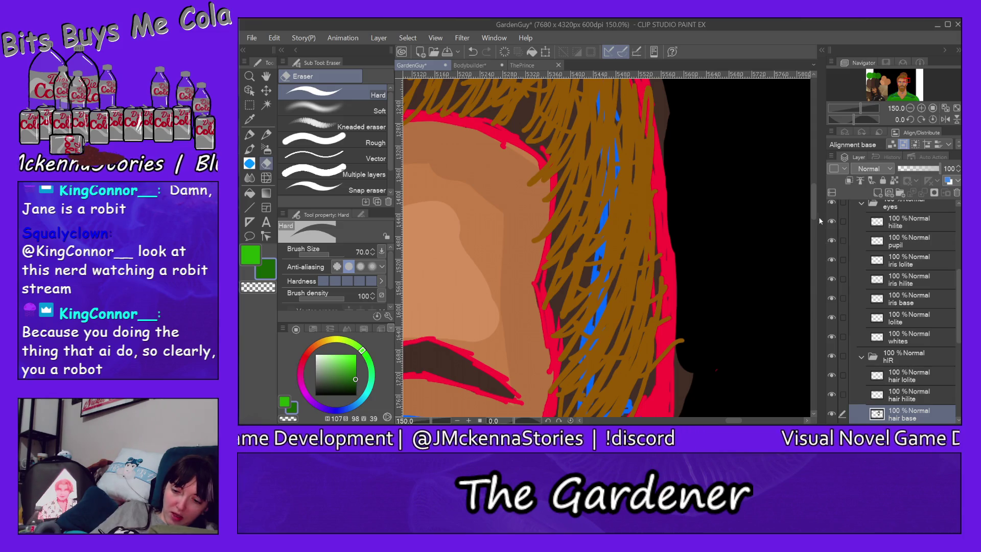
{"action": "left_click_drag", "start_coordinate": [815, 208], "coordinate": [814, 225]}
{"action": "left_click_drag", "start_coordinate": [695, 163], "coordinate": [679, 355]}
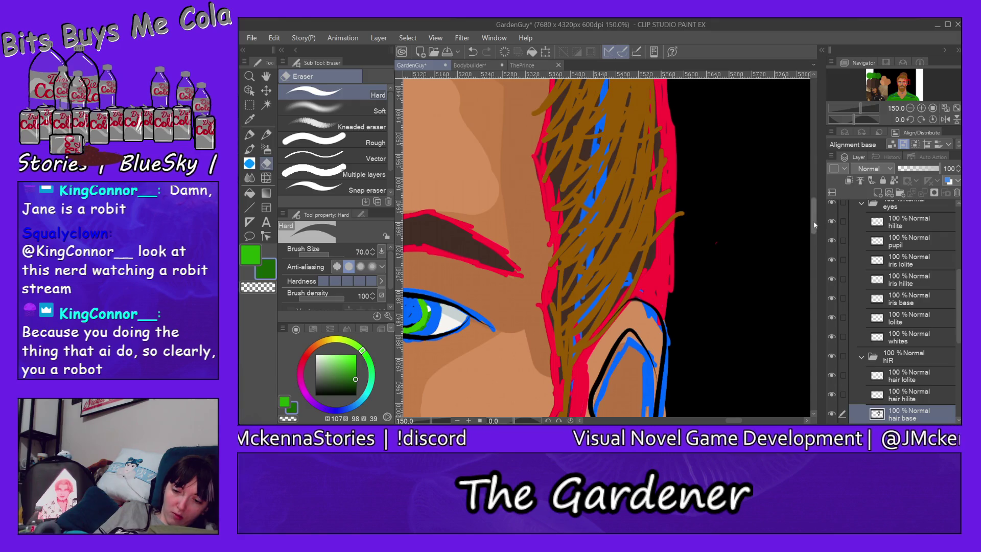
{"action": "left_click_drag", "start_coordinate": [813, 220], "coordinate": [813, 181]}
{"action": "left_click_drag", "start_coordinate": [665, 165], "coordinate": [680, 398]}
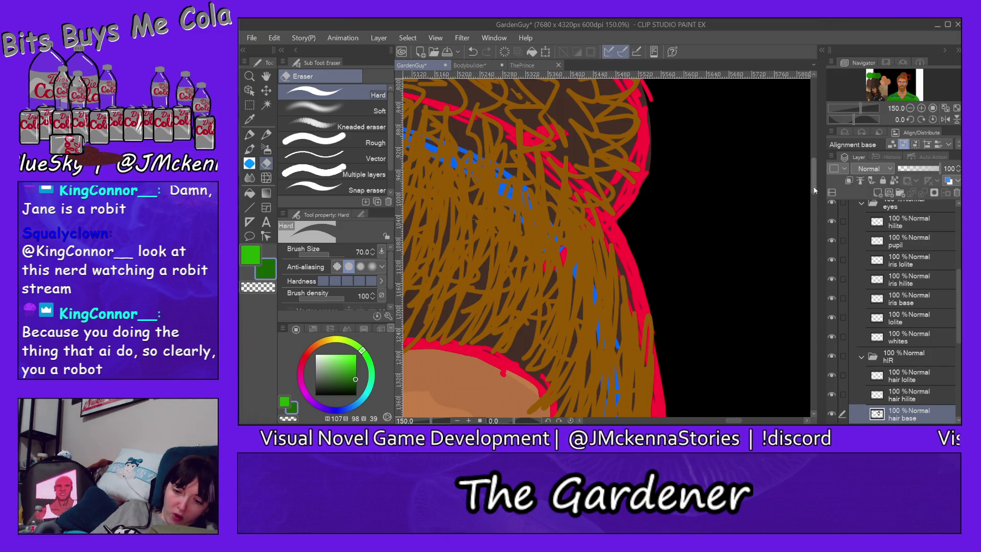
Erase dark brown fill past the hair's upper-right and upper-left outlines
{"action": "left_click_drag", "start_coordinate": [814, 190], "coordinate": [813, 177]}
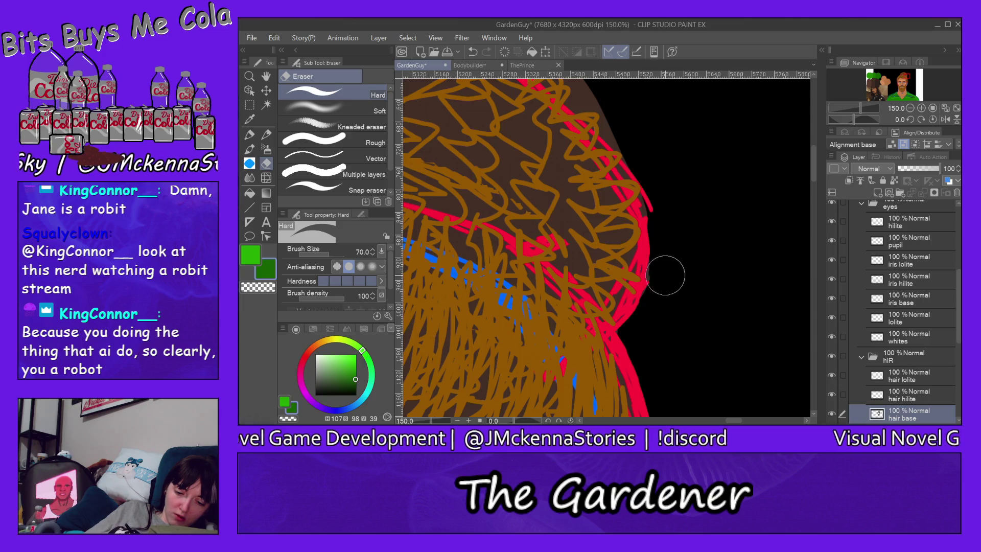
{"action": "scroll", "coordinate": [811, 164], "scroll_direction": "up", "scroll_amount": 3}
{"action": "scroll", "coordinate": [811, 165], "scroll_direction": "up", "scroll_amount": 1}
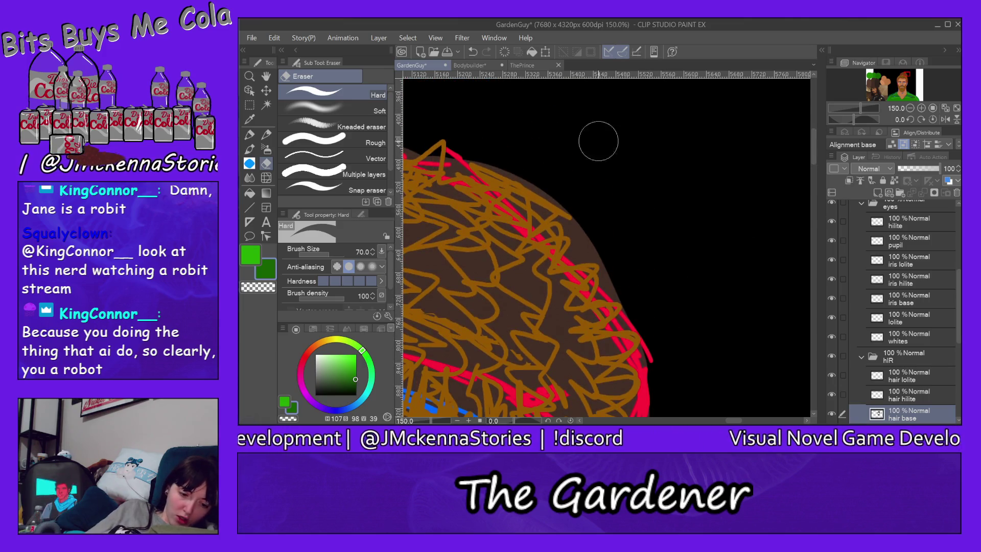
{"action": "left_click_drag", "start_coordinate": [529, 205], "coordinate": [613, 293]}
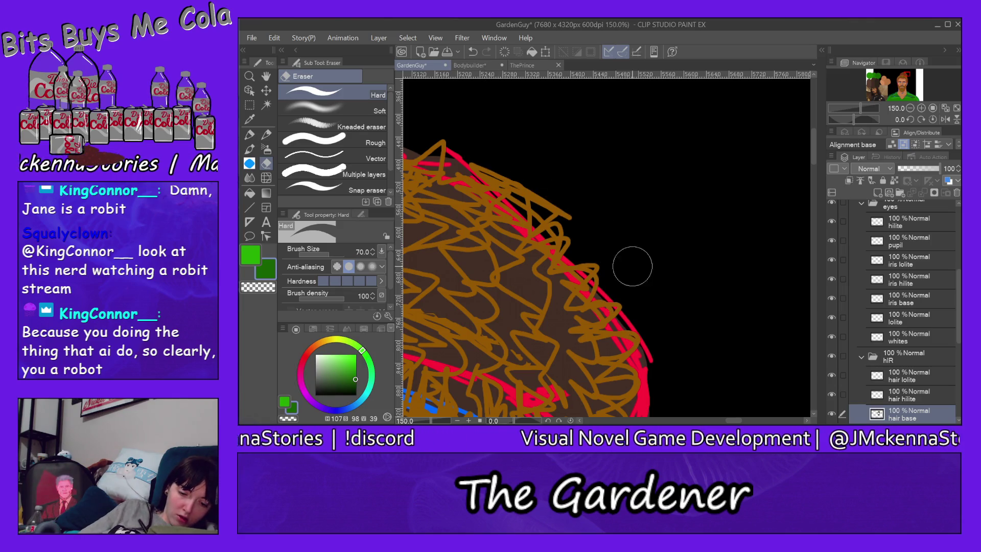
{"action": "left_click_drag", "start_coordinate": [734, 421], "coordinate": [721, 421]}
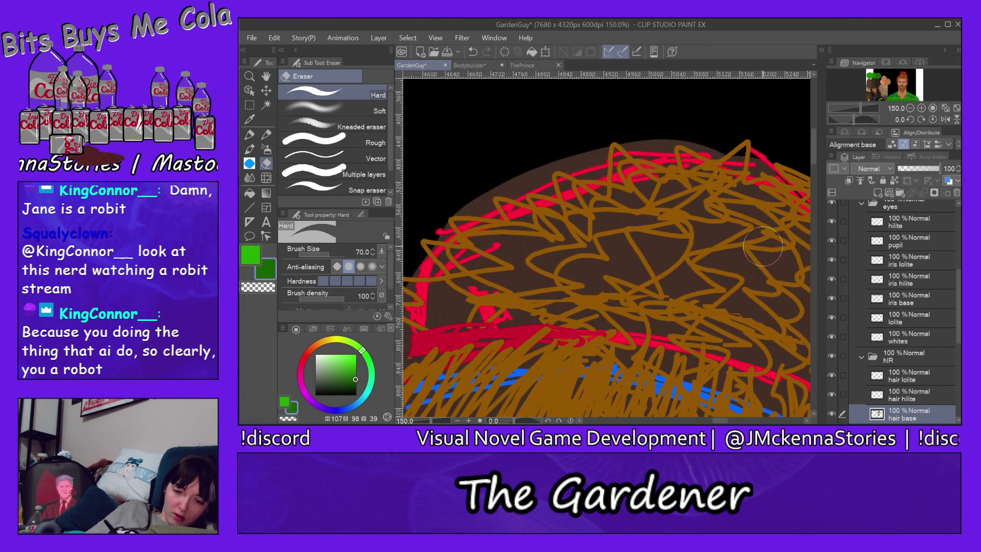
{"action": "mouse_move", "coordinate": [682, 141]}
{"action": "left_mouse_down"}
{"action": "mouse_move", "coordinate": [547, 164]}
{"action": "mouse_move", "coordinate": [432, 228]}
{"action": "left_mouse_up"}
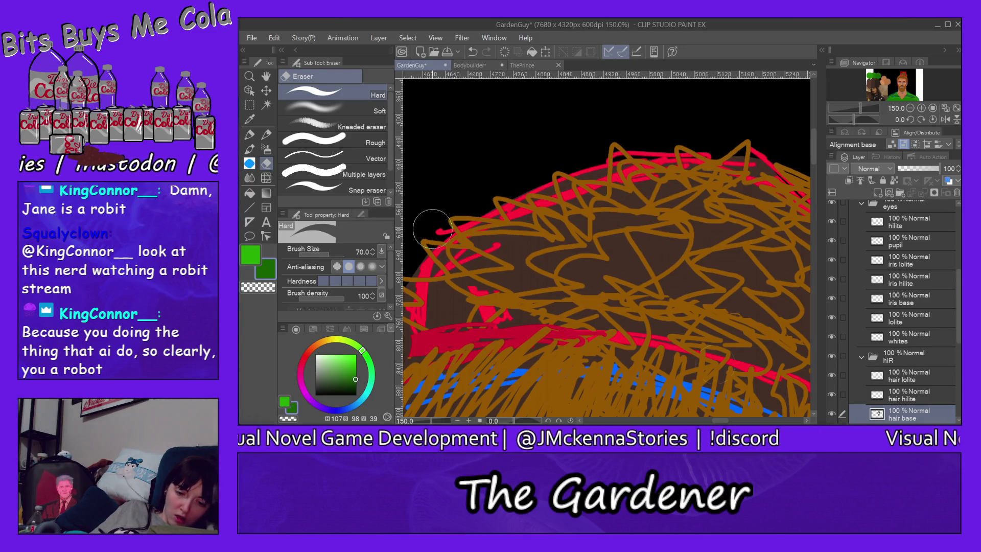
{"action": "left_click_drag", "start_coordinate": [719, 421], "coordinate": [707, 421]}
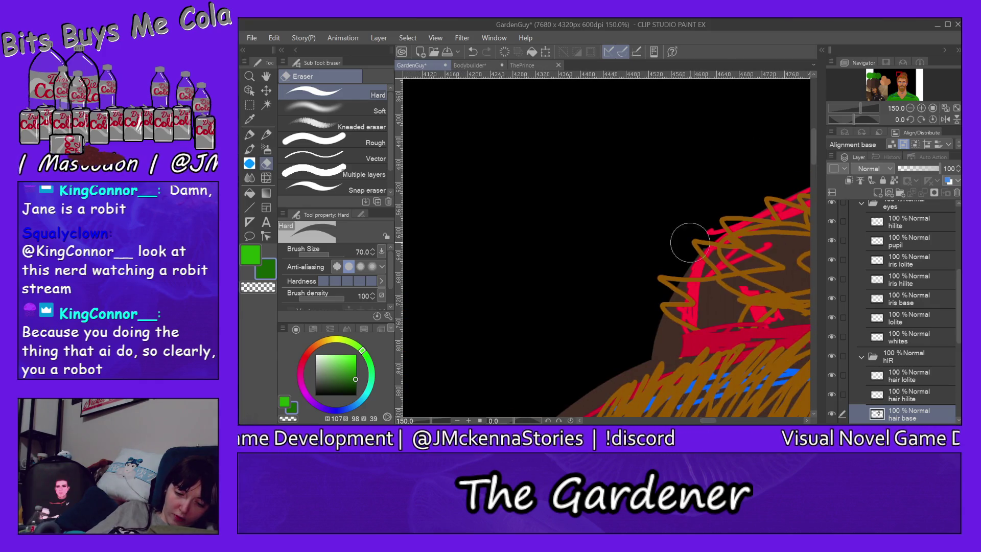
Clear the dark brown fill spilling beyond the hair's left outline onto the background
{"action": "left_click_drag", "start_coordinate": [677, 263], "coordinate": [653, 356]}
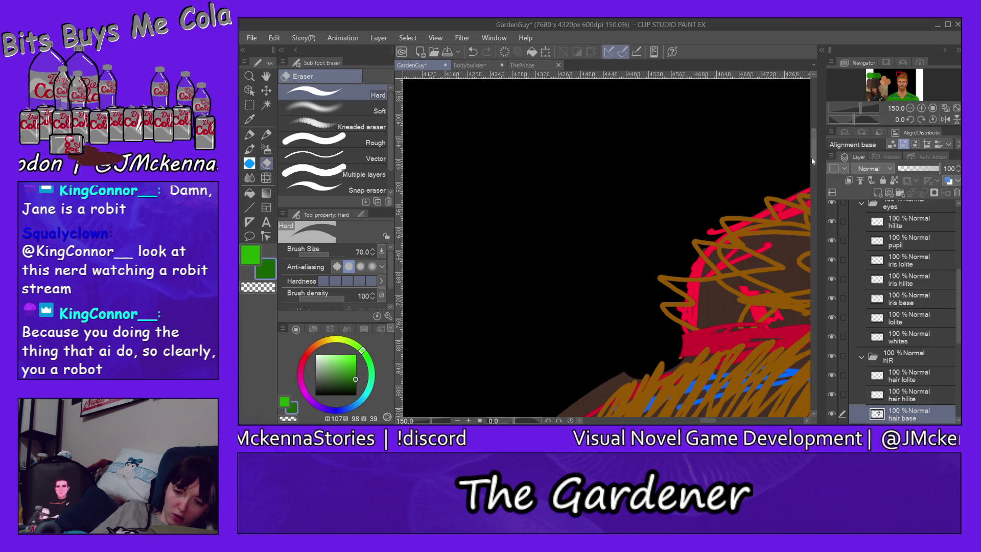
{"action": "left_click_drag", "start_coordinate": [815, 151], "coordinate": [816, 185]}
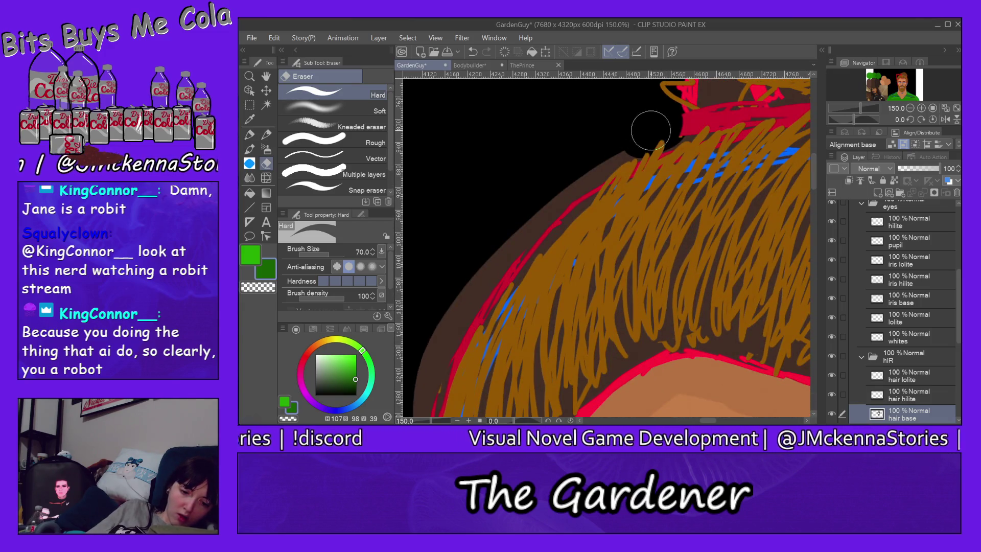
{"action": "left_click_drag", "start_coordinate": [576, 181], "coordinate": [439, 340]}
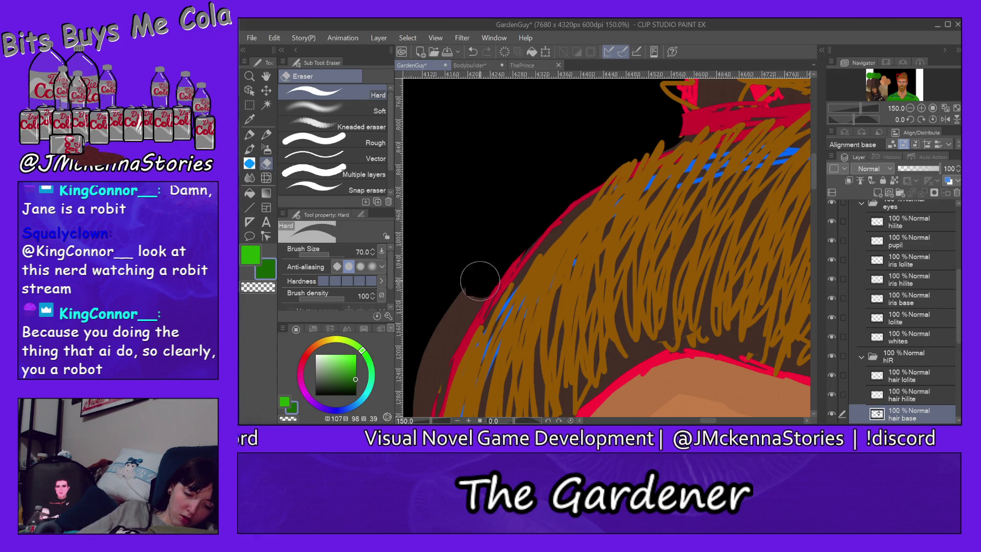
{"action": "left_click_drag", "start_coordinate": [814, 175], "coordinate": [814, 195]}
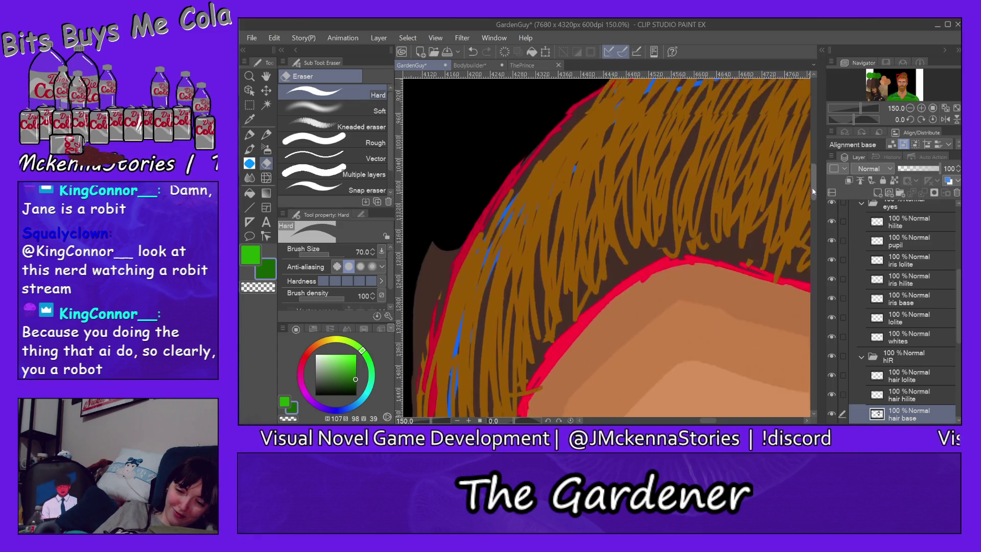
{"action": "left_click_drag", "start_coordinate": [710, 421], "coordinate": [701, 421]}
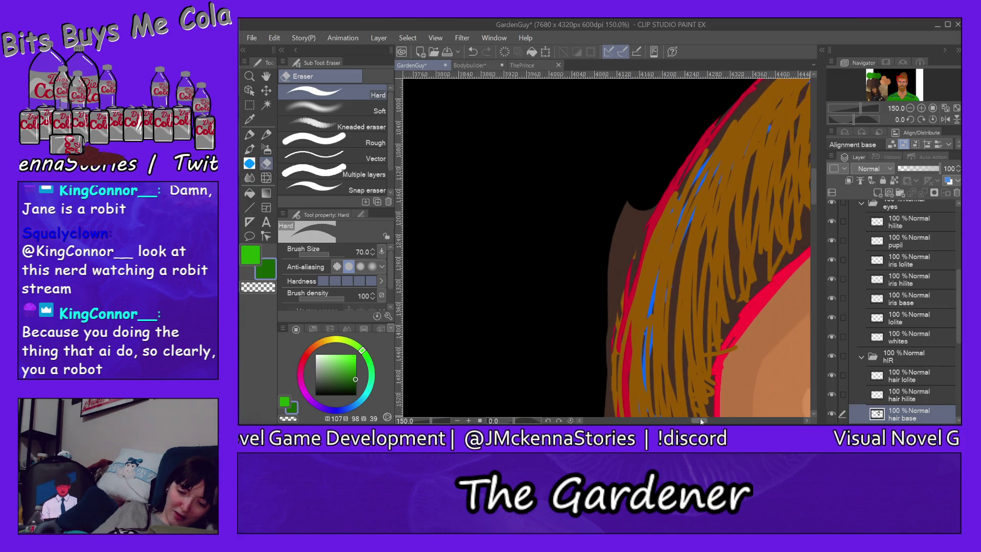
{"action": "mouse_move", "coordinate": [659, 170]}
{"action": "left_mouse_down"}
{"action": "mouse_move", "coordinate": [617, 281]}
{"action": "mouse_move", "coordinate": [605, 352]}
{"action": "left_mouse_up"}
{"action": "left_click_drag", "start_coordinate": [657, 203], "coordinate": [603, 378]}
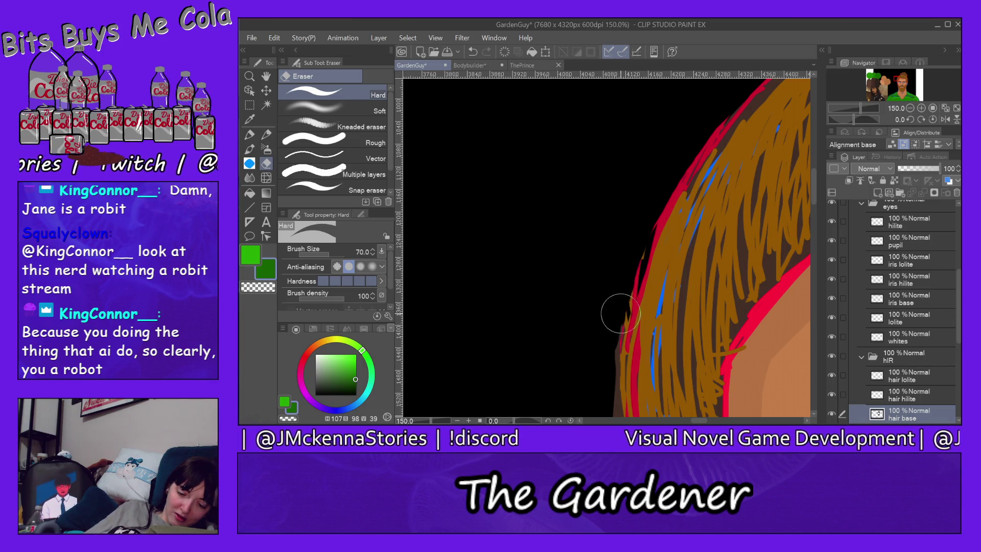
Remove the remaining dark brown along the hair's left edge and where it overlaps the face
{"action": "left_click_drag", "start_coordinate": [813, 186], "coordinate": [813, 214]}
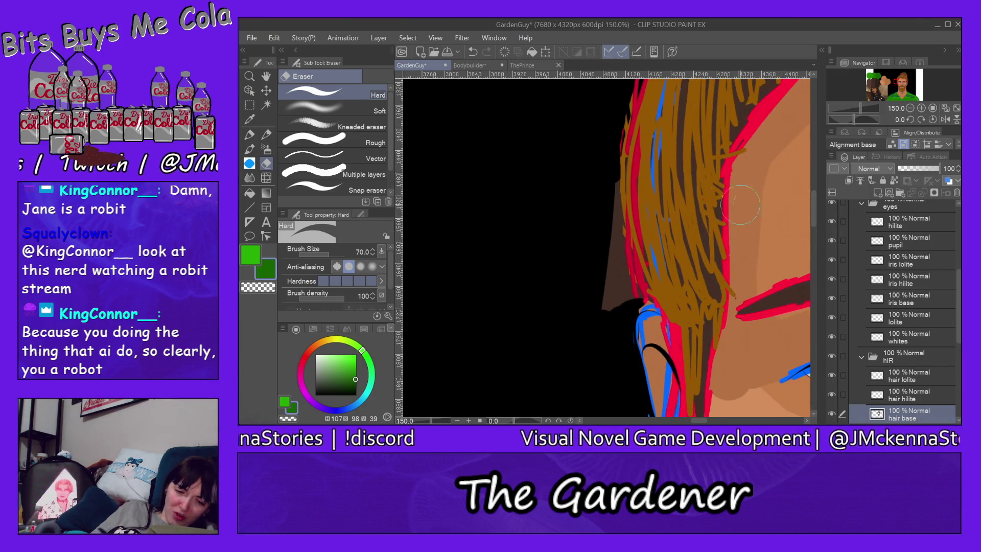
{"action": "mouse_move", "coordinate": [605, 163]}
{"action": "left_mouse_down"}
{"action": "mouse_move", "coordinate": [616, 264]}
{"action": "mouse_move", "coordinate": [588, 324]}
{"action": "left_mouse_up"}
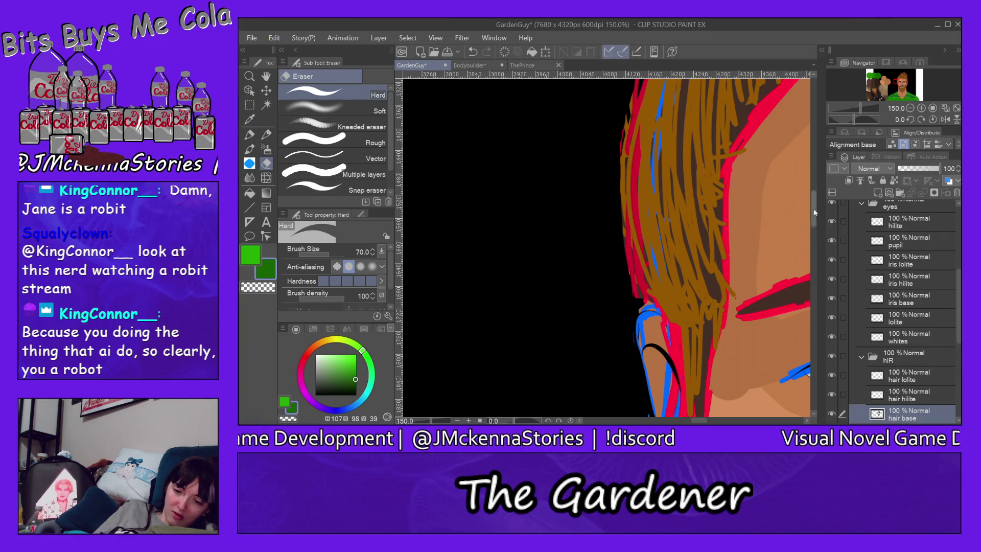
{"action": "left_click_drag", "start_coordinate": [814, 210], "coordinate": [814, 225]}
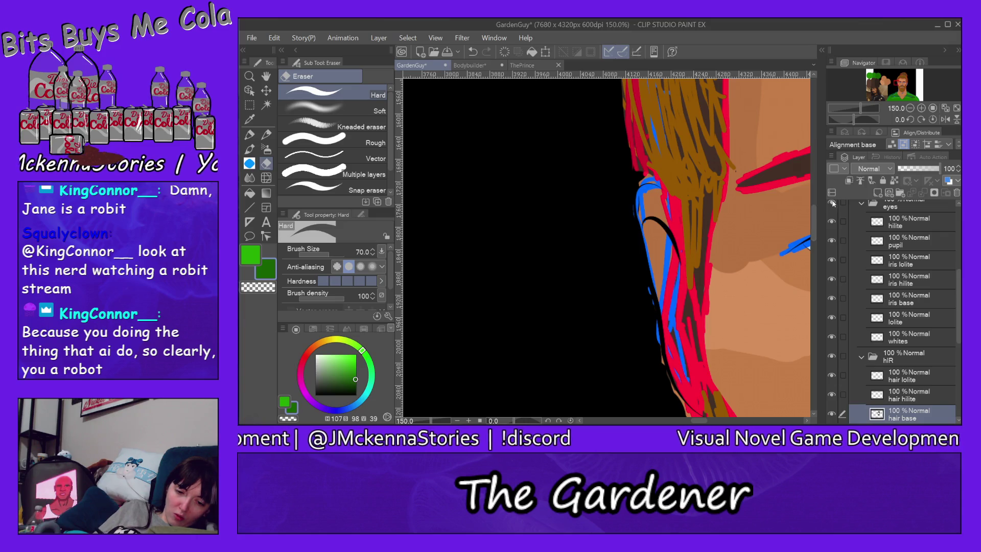
{"action": "left_click_drag", "start_coordinate": [688, 199], "coordinate": [655, 200]}
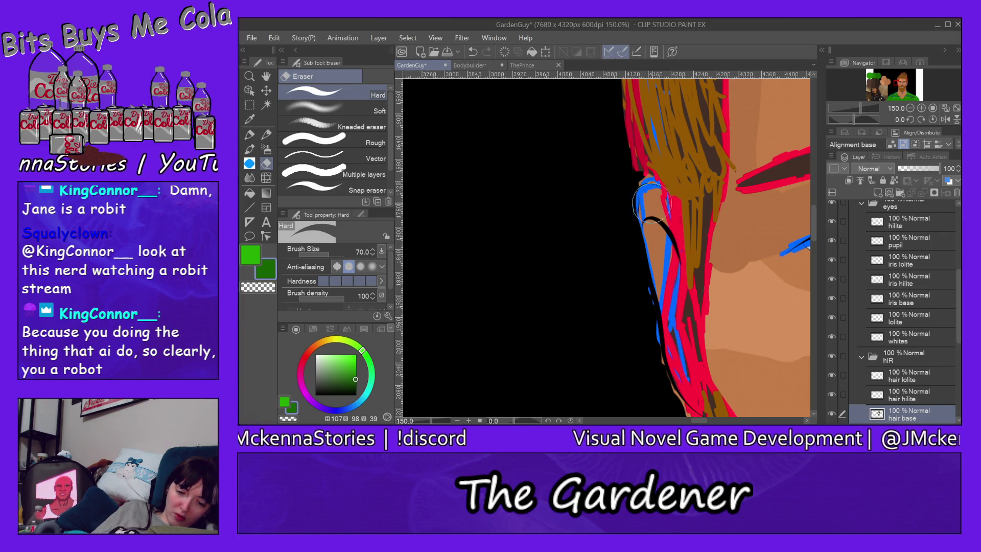
{"action": "left_click", "coordinate": [652, 203], "text": "ctrl+shift"}
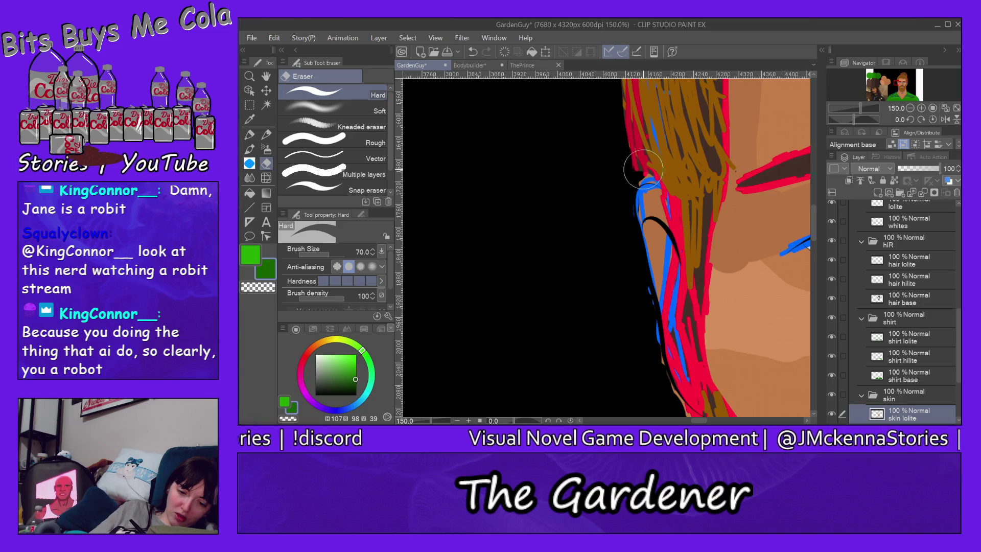
Shrink the eraser, step through the skin layers to skin hilite, and center the view on the ear
{"action": "key", "text": "bracketleft"}
{"action": "key", "text": "bracketleft"}
{"action": "key", "text": "bracketleft"}
{"action": "key", "text": "bracketleft"}
{"action": "key", "text": "bracketleft"}
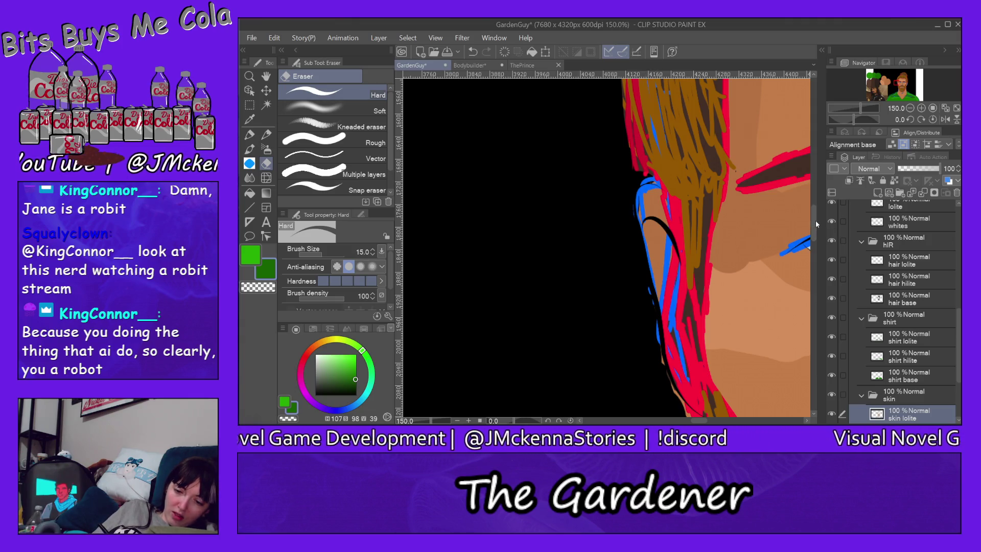
{"action": "scroll", "coordinate": [814, 230], "scroll_direction": "down", "scroll_amount": 5}
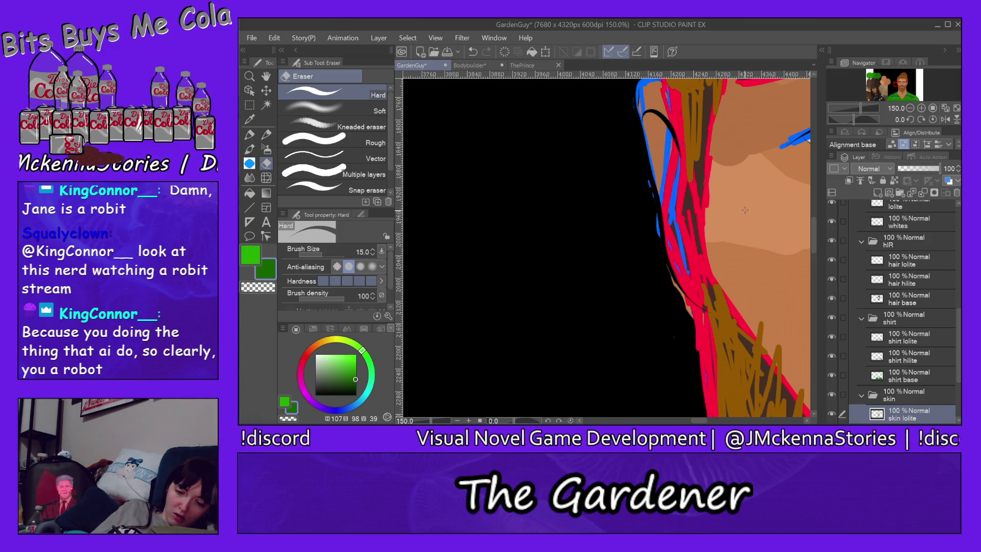
{"action": "key", "text": "alt+bracketleft"}
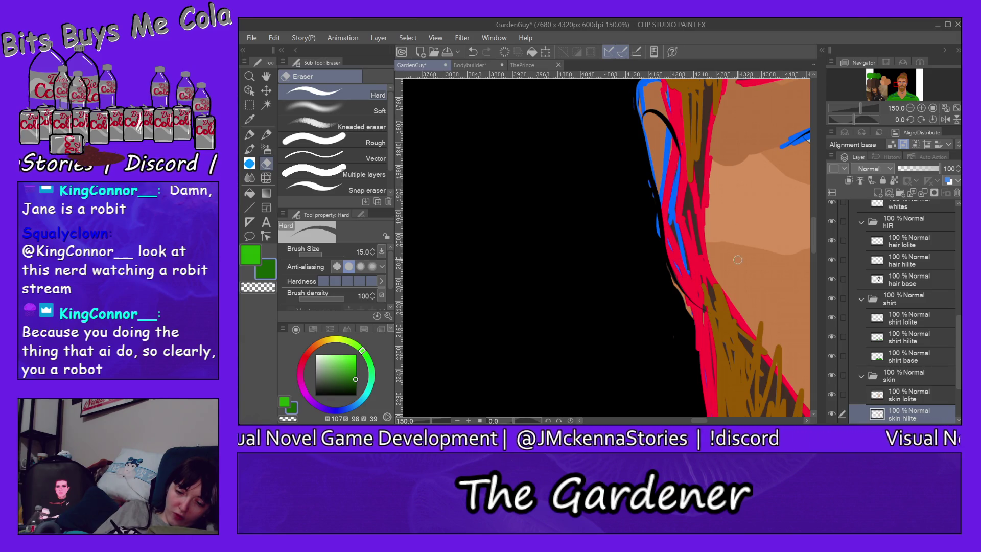
{"action": "key", "text": "alt+bracketleft"}
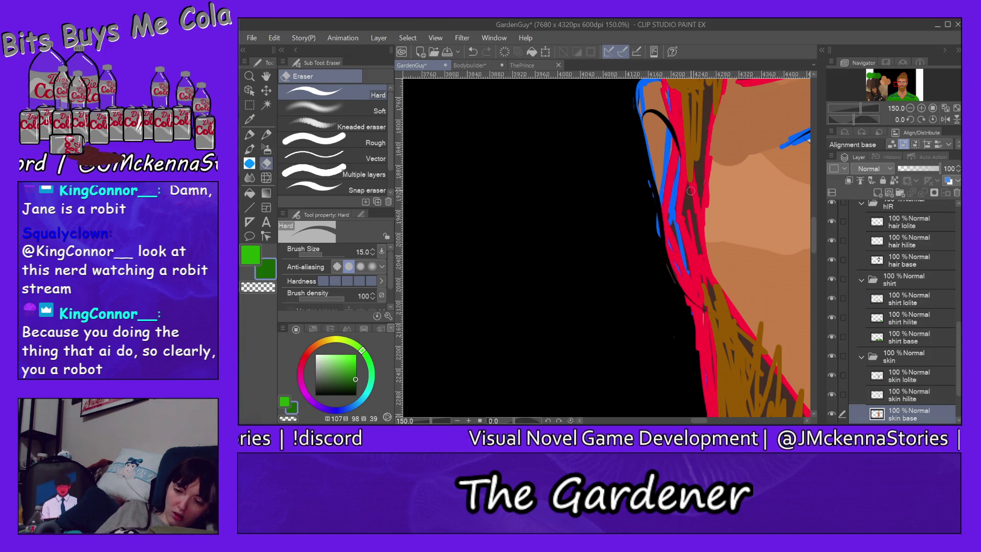
{"action": "left_click", "coordinate": [904, 89]}
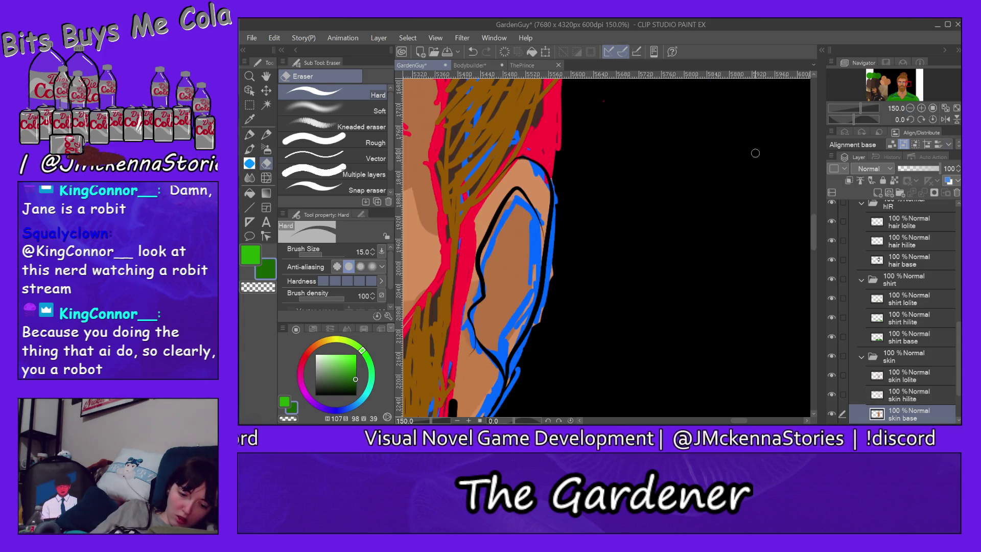
{"action": "key", "text": "alt+bracketright"}
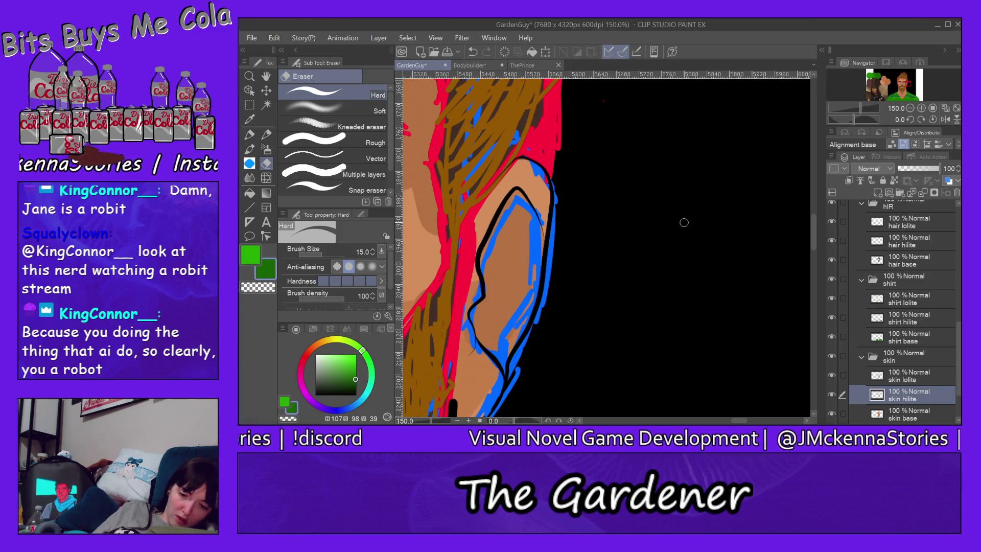
Switch to the Milli pen at size 12 and eyedrop the skin's tan colour
{"action": "scroll", "coordinate": [813, 235], "scroll_direction": "down", "scroll_amount": 3}
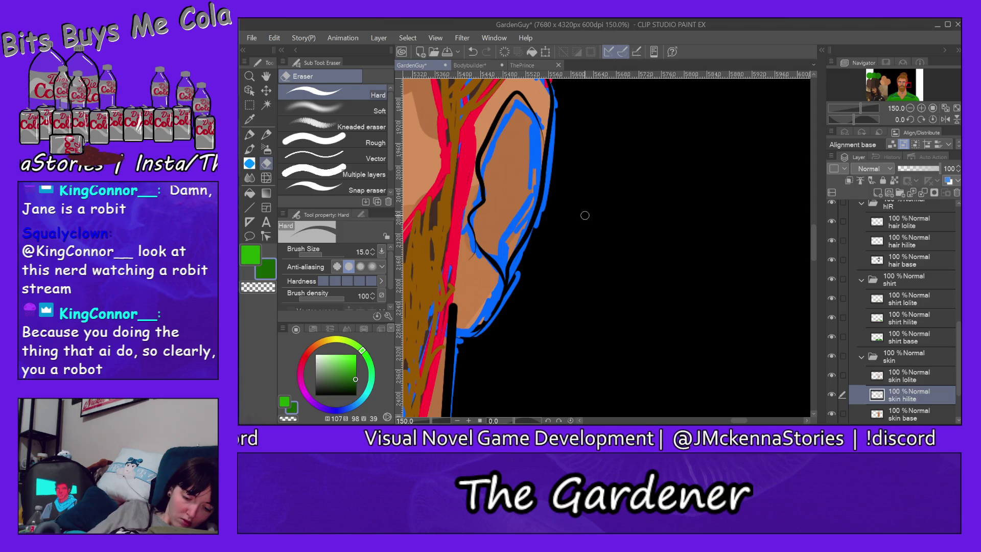
{"action": "key", "text": "p"}
{"action": "key", "text": "bracketright"}
{"action": "key", "text": "bracketright"}
{"action": "key", "text": "bracketright"}
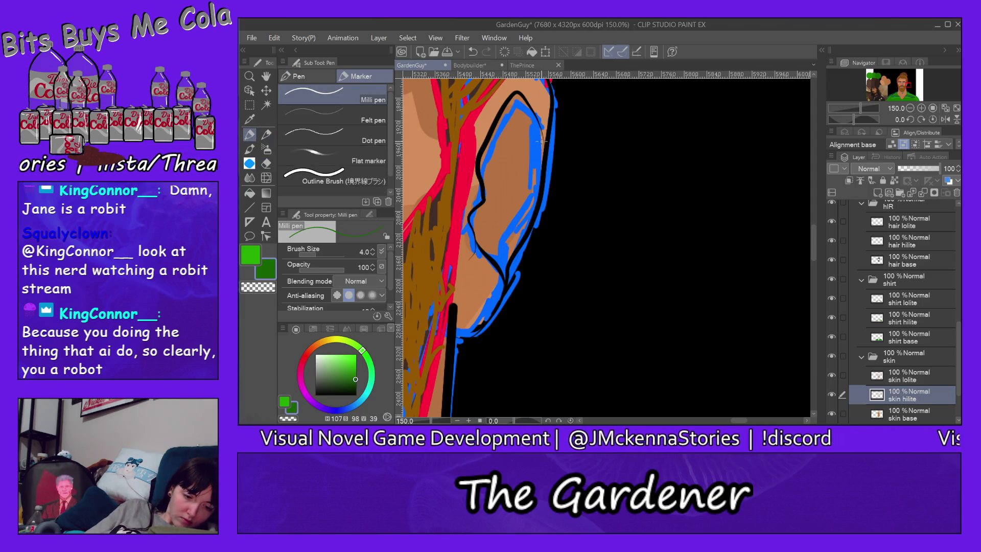
{"action": "left_click", "coordinate": [545, 103], "text": "alt"}
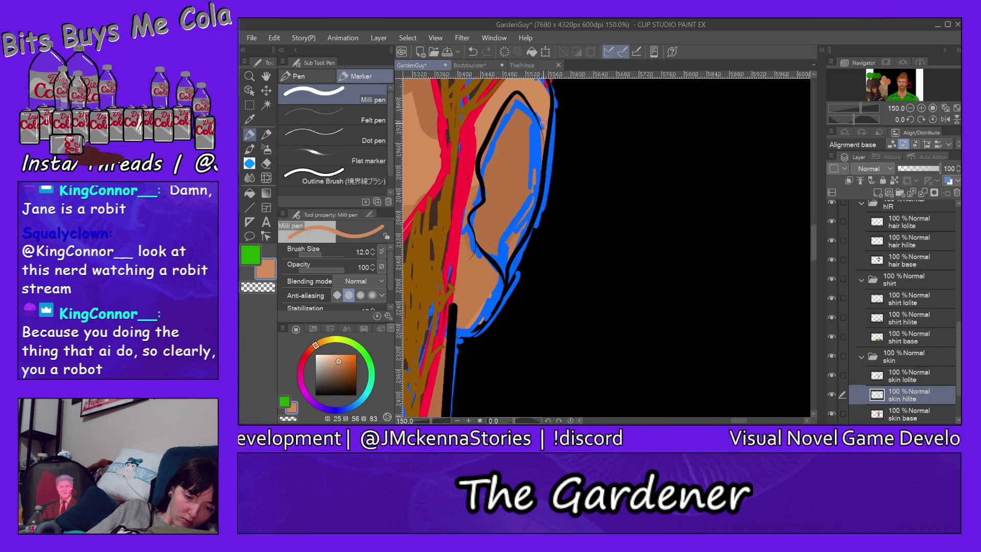
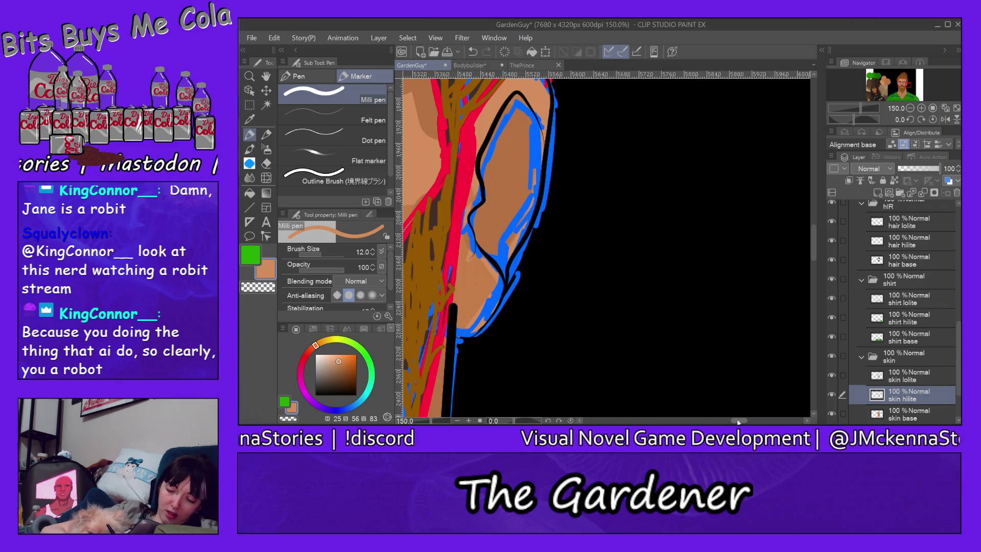
Center the nose and eyes, pick the darker skin tone on skin lolite, and hide Sketches
{"action": "left_click_drag", "start_coordinate": [739, 422], "coordinate": [722, 422]}
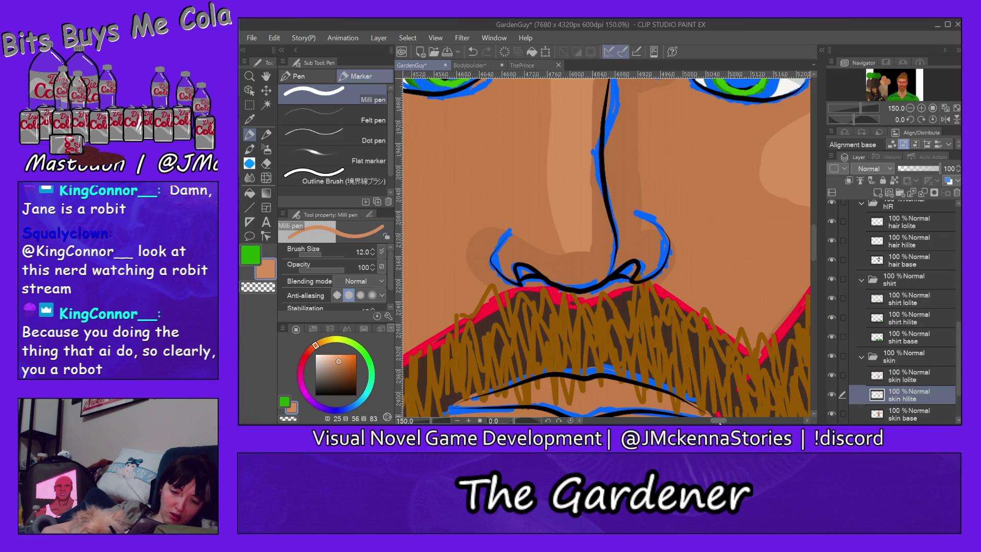
{"action": "left_click_drag", "start_coordinate": [722, 422], "coordinate": [719, 422]}
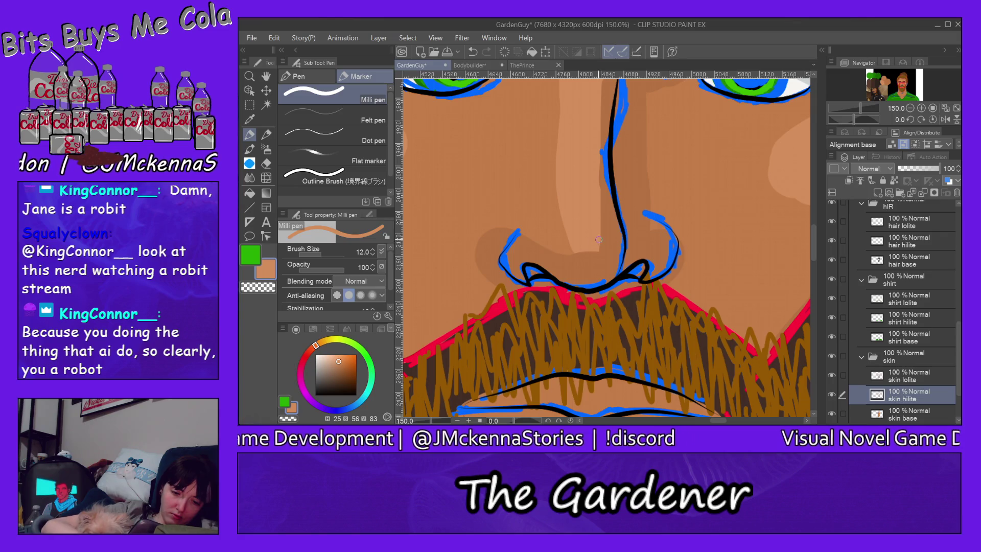
{"action": "left_click_drag", "start_coordinate": [814, 253], "coordinate": [814, 238]}
{"action": "scroll", "coordinate": [815, 235], "scroll_direction": "down", "scroll_amount": 1}
{"action": "left_click", "coordinate": [661, 184], "text": "alt"}
{"action": "key", "text": "alt+bracketright"}
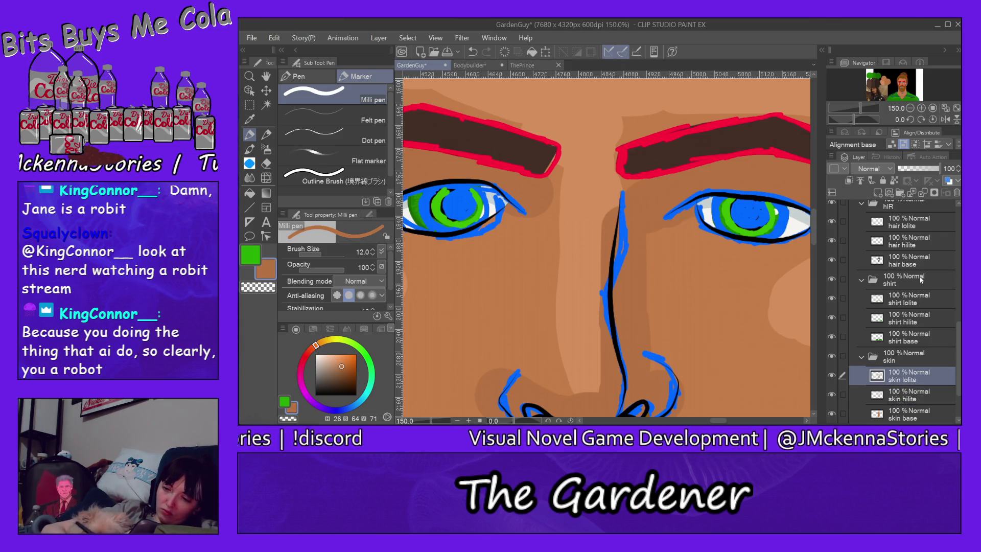
{"action": "left_click_drag", "start_coordinate": [958, 338], "coordinate": [960, 225]}
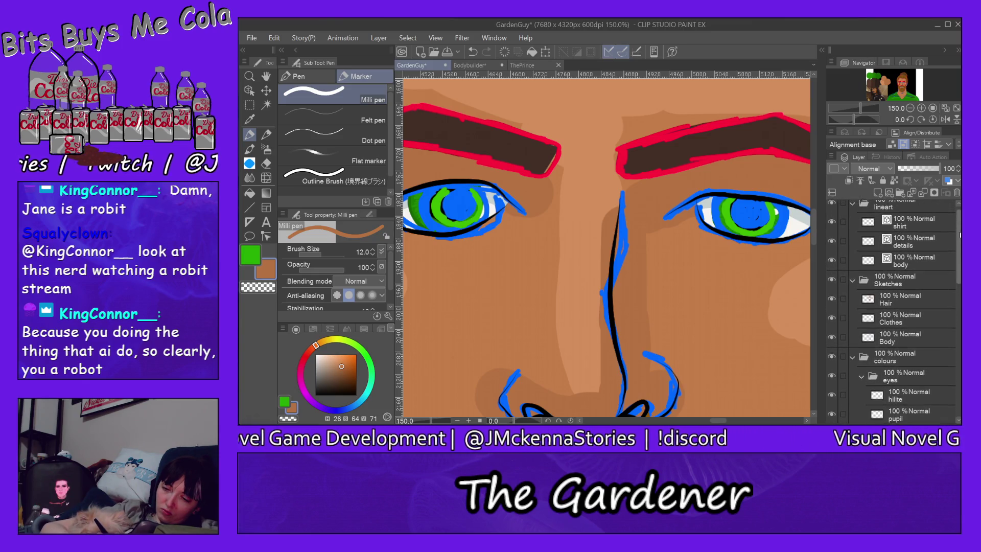
{"action": "left_click", "coordinate": [831, 287]}
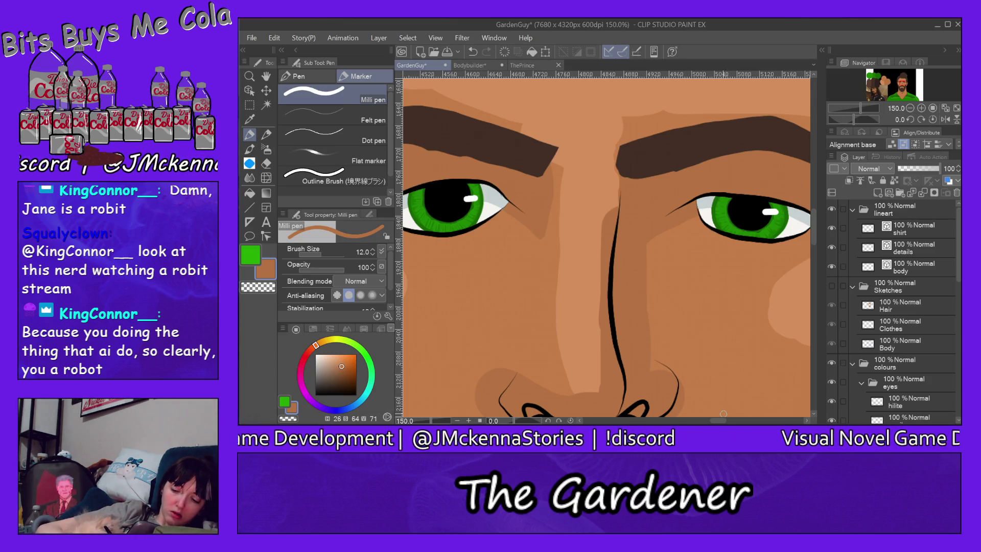
Pan the face slightly and select the skin hilite layer
{"action": "left_click_drag", "start_coordinate": [718, 420], "coordinate": [707, 420]}
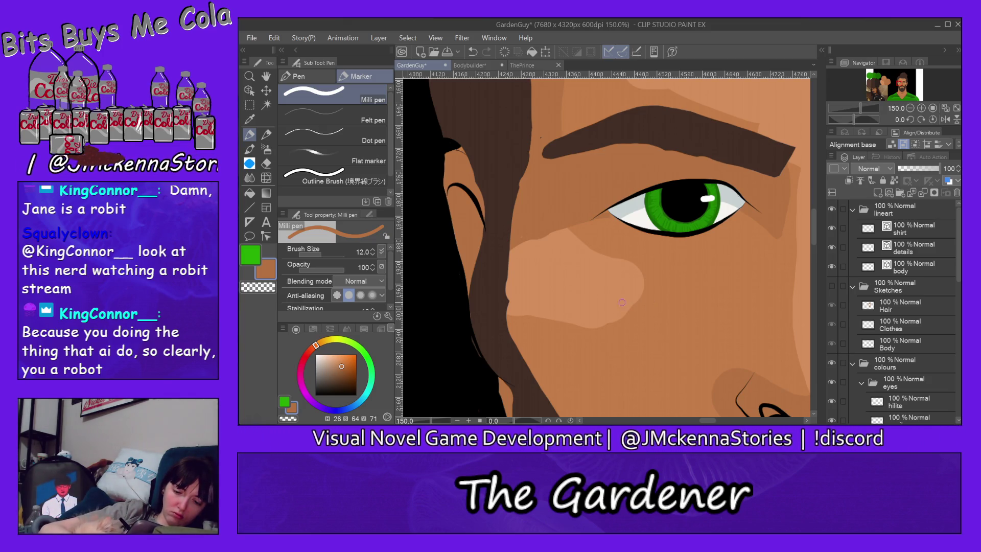
{"action": "left_click", "coordinate": [624, 286], "text": "ctrl+shift"}
Erase part of the cheek shadow on the skin lolite layer with an enlarged eraser
{"action": "key", "text": "e"}
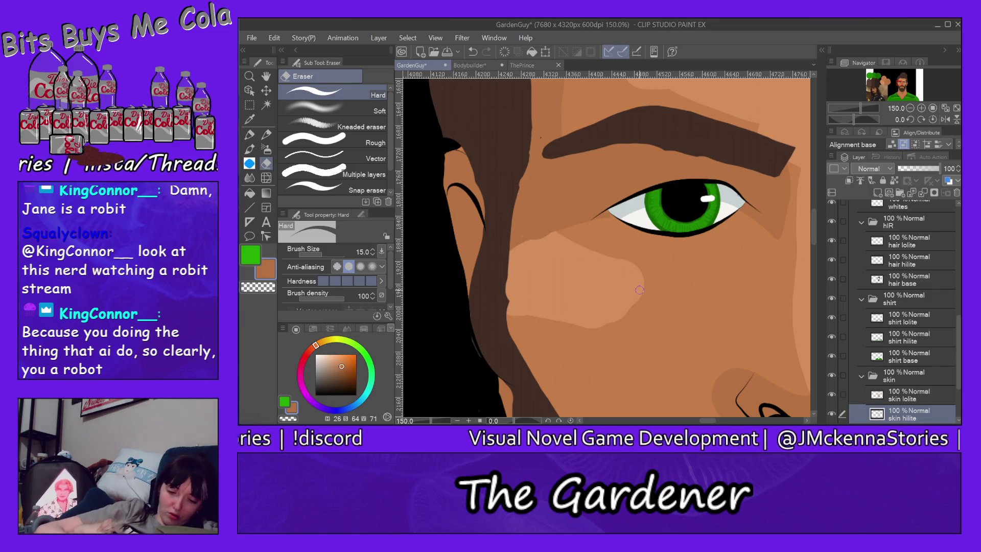
{"action": "key", "text": "bracketright"}
{"action": "key", "text": "bracketright"}
{"action": "key", "text": "bracketright"}
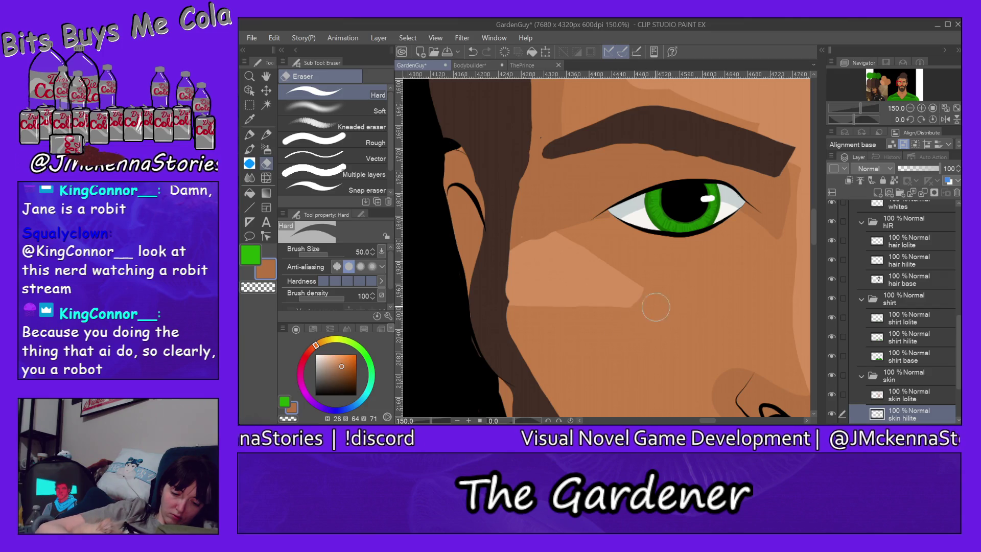
{"action": "key", "text": "alt+bracketright"}
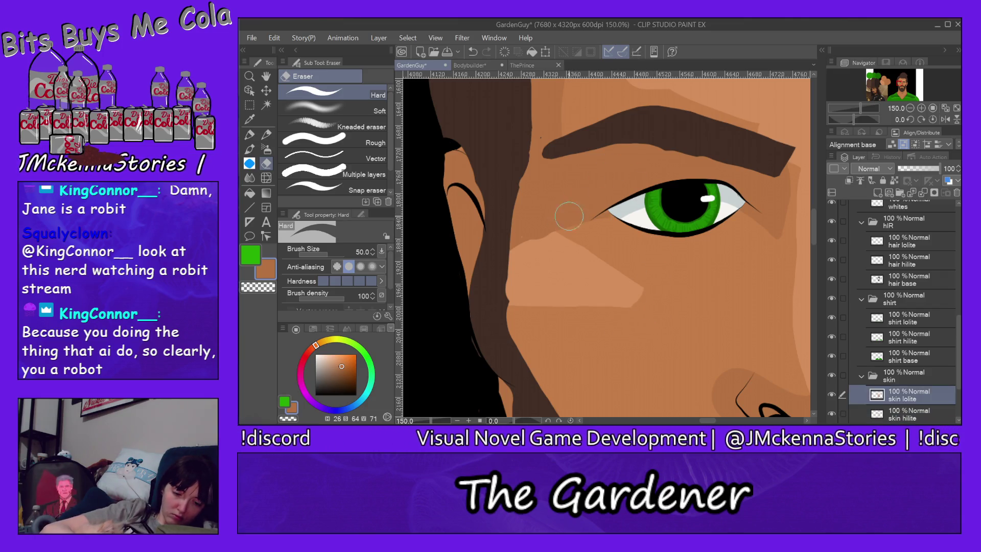
{"action": "mouse_move", "coordinate": [505, 233]}
{"action": "left_mouse_down"}
{"action": "mouse_move", "coordinate": [536, 246]}
{"action": "mouse_move", "coordinate": [541, 230]}
{"action": "left_mouse_up"}
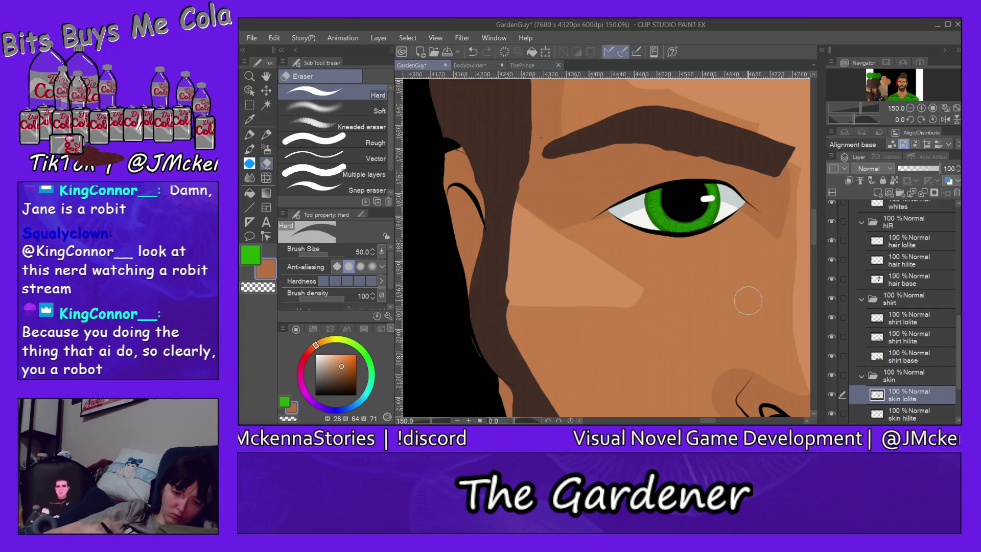
{"action": "left_click_drag", "start_coordinate": [814, 230], "coordinate": [816, 209]}
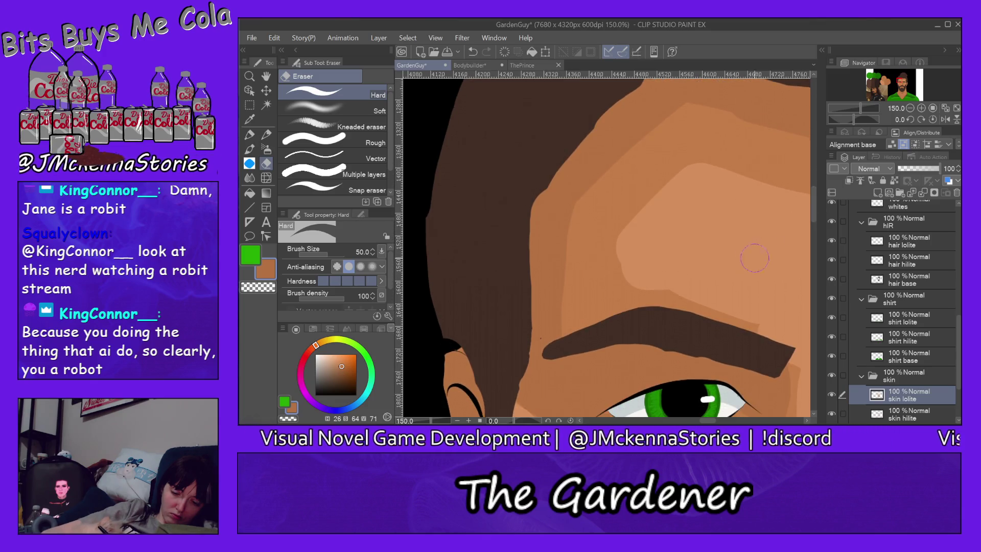
{"action": "left_click_drag", "start_coordinate": [704, 422], "coordinate": [724, 423]}
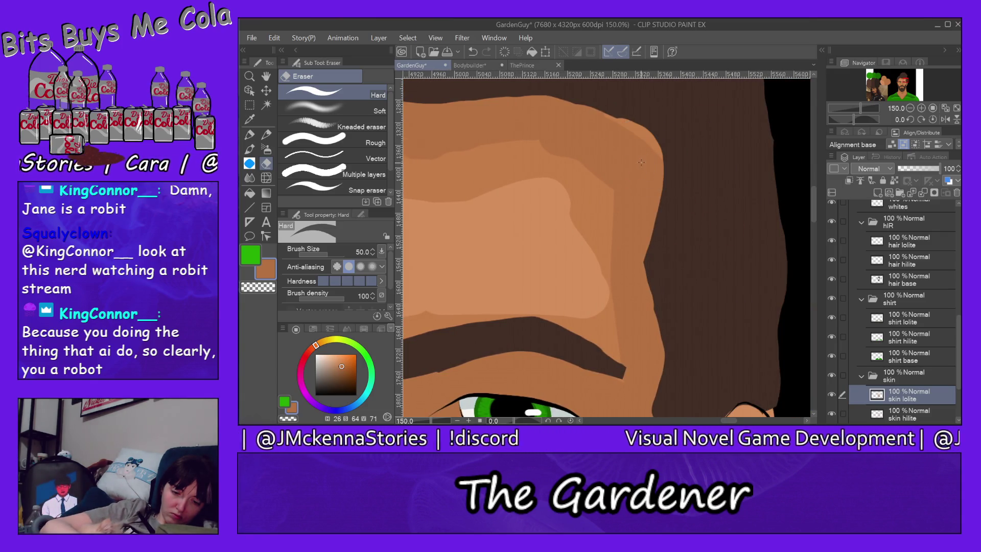
Extend the forehead skin shape toward the hairline with the pen at size 60
{"action": "left_click", "coordinate": [249, 137]}
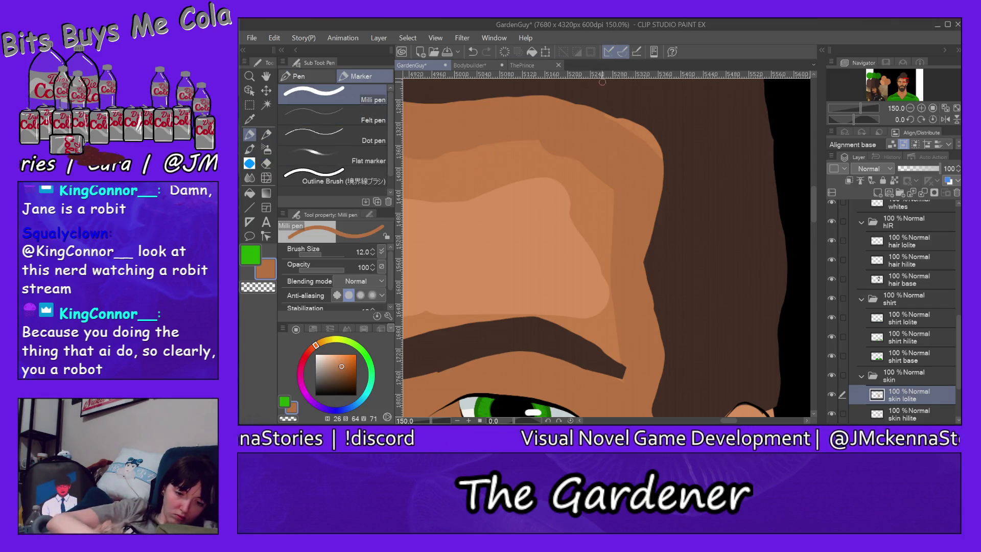
{"action": "key", "text": "bracketright"}
{"action": "key", "text": "bracketright"}
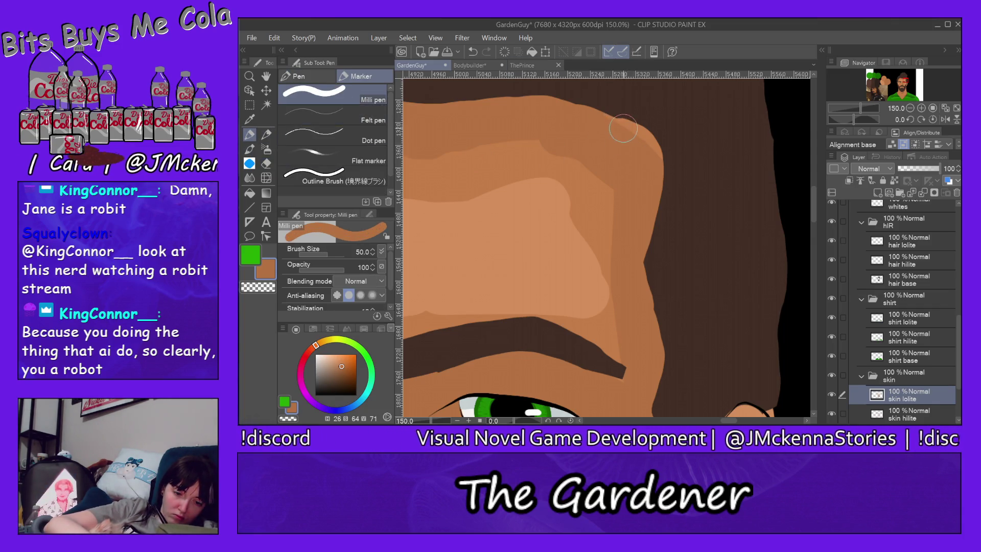
{"action": "key", "text": "bracketright"}
{"action": "key", "text": "bracketright"}
{"action": "key", "text": "bracketright"}
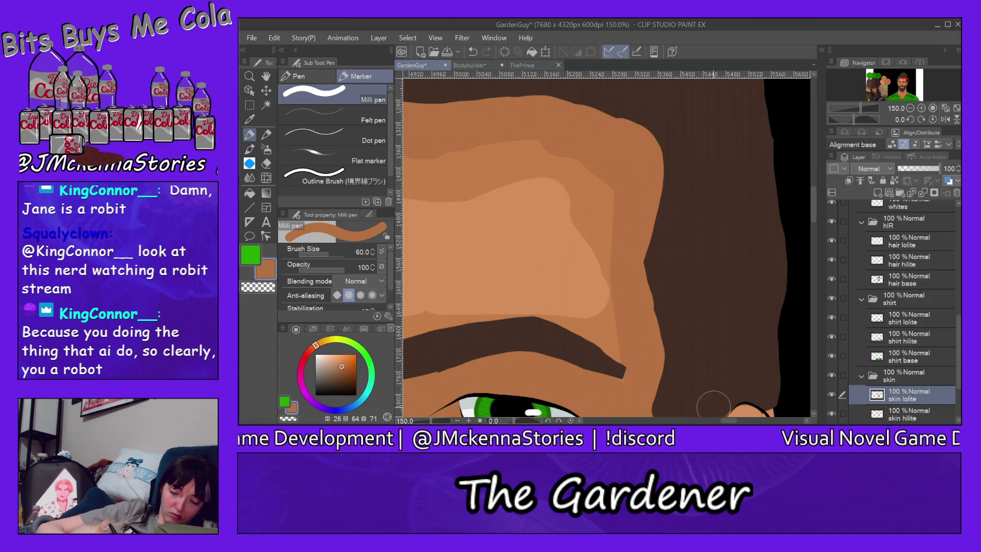
{"action": "scroll", "coordinate": [442, 108], "scroll_direction": "left", "scroll_amount": 5}
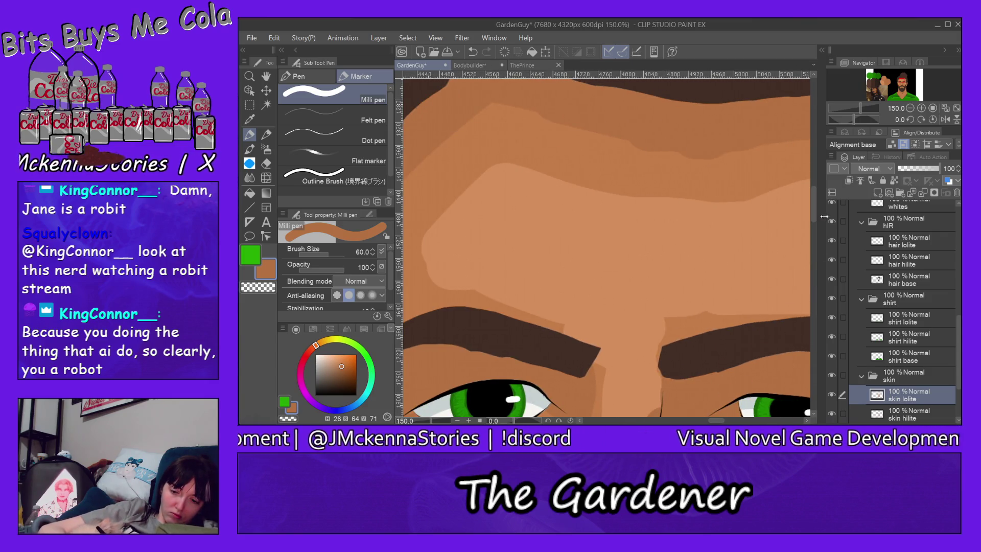
{"action": "scroll", "coordinate": [779, 177], "scroll_direction": "up", "scroll_amount": 3}
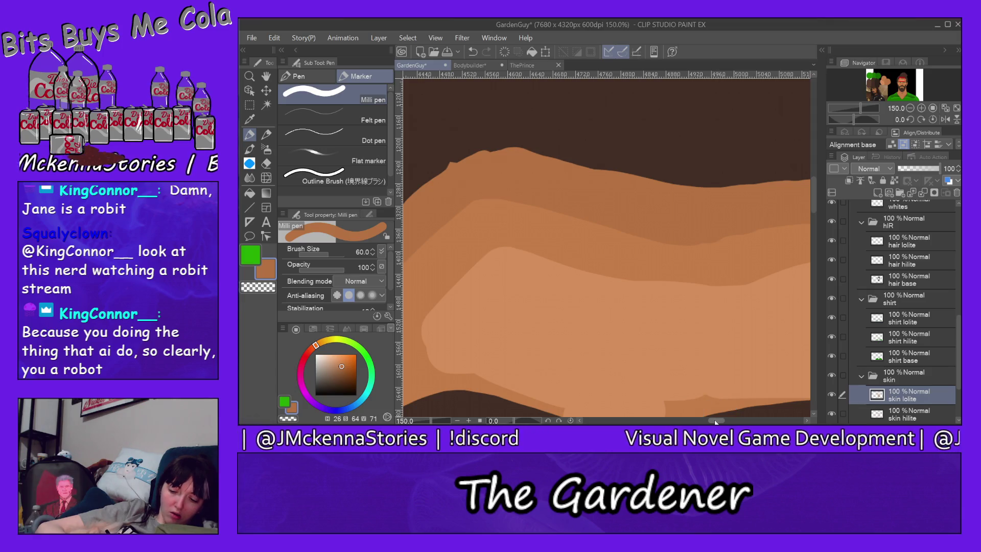
{"action": "left_click_drag", "start_coordinate": [718, 407], "coordinate": [535, 407]}
{"action": "left_click_drag", "start_coordinate": [745, 194], "coordinate": [750, 409]}
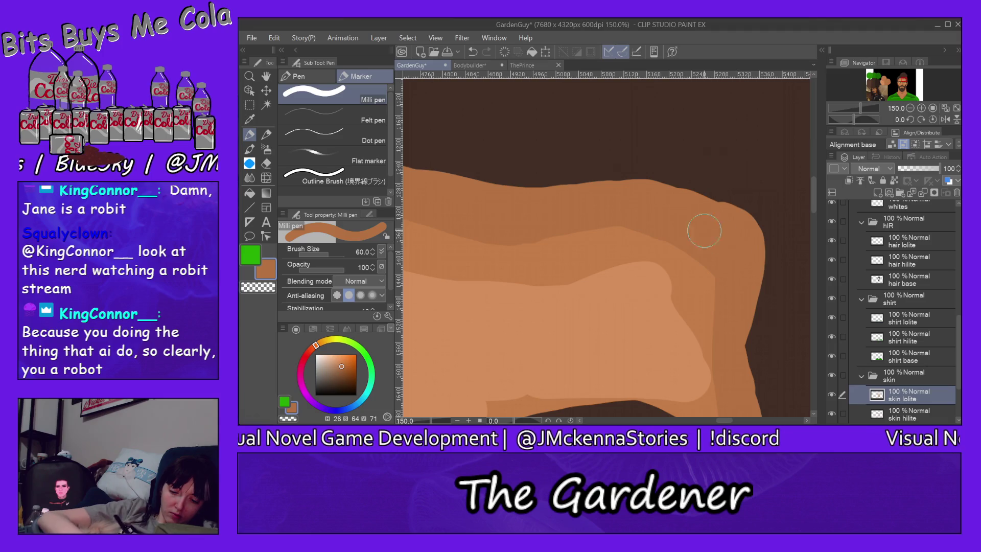
{"action": "left_click_drag", "start_coordinate": [817, 201], "coordinate": [814, 232]}
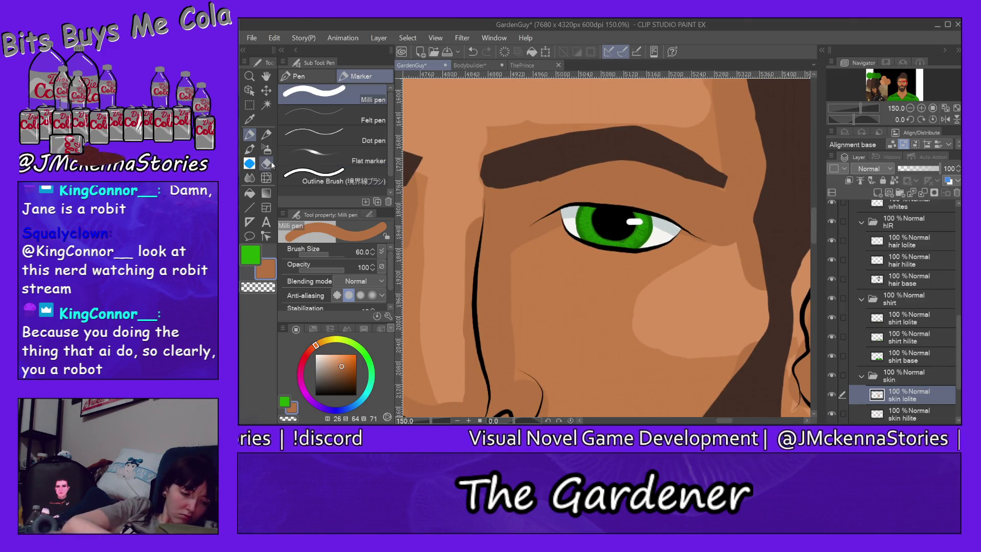
Erase a bit of shading on the cheek below the eye, then return to the pen
{"action": "key", "text": "e"}
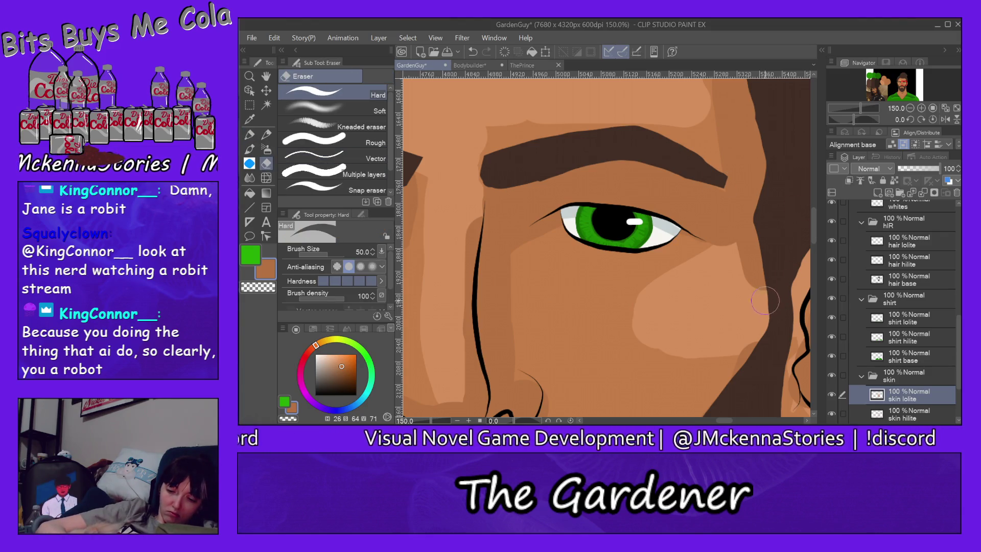
{"action": "mouse_move", "coordinate": [756, 279]}
{"action": "left_mouse_down"}
{"action": "mouse_move", "coordinate": [770, 258]}
{"action": "mouse_move", "coordinate": [718, 258]}
{"action": "mouse_move", "coordinate": [739, 254]}
{"action": "left_mouse_up"}
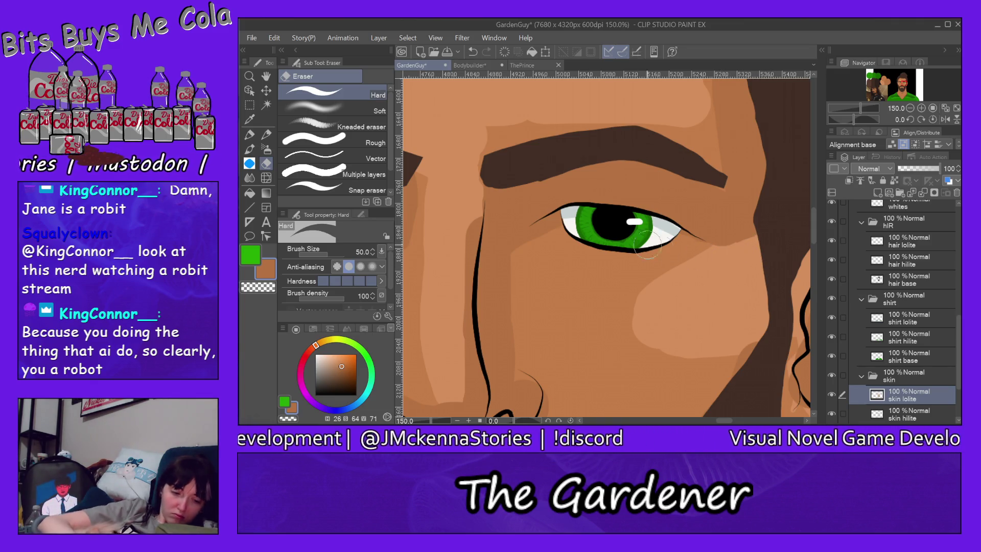
{"action": "key", "text": "p"}
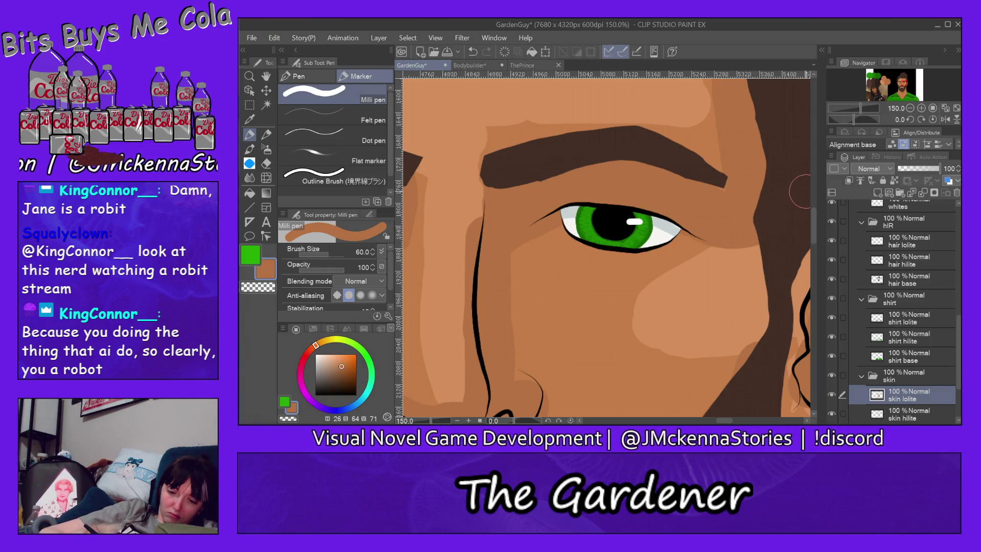
Use the Navigator to check the face, then center the ear in view
{"action": "left_click", "coordinate": [901, 87]}
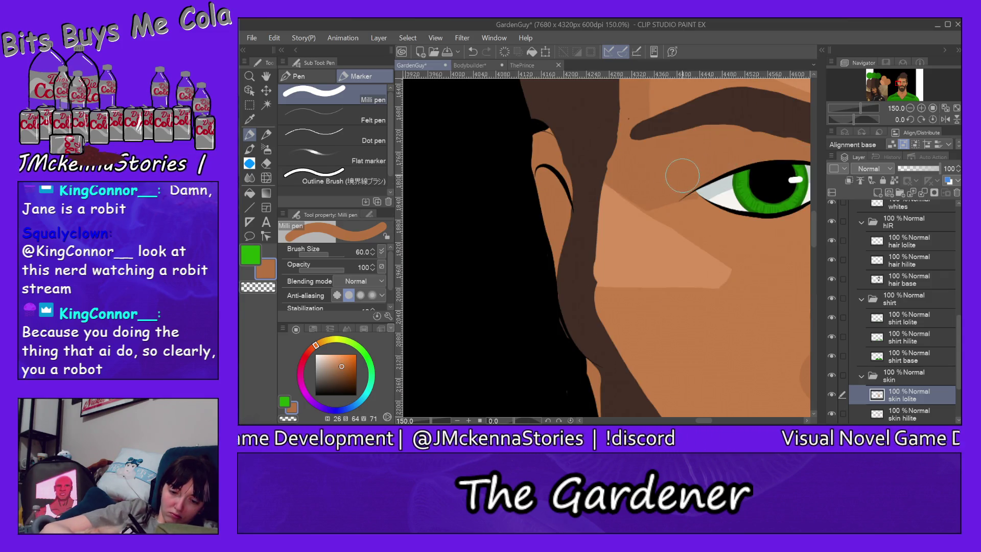
{"action": "left_click", "coordinate": [901, 88]}
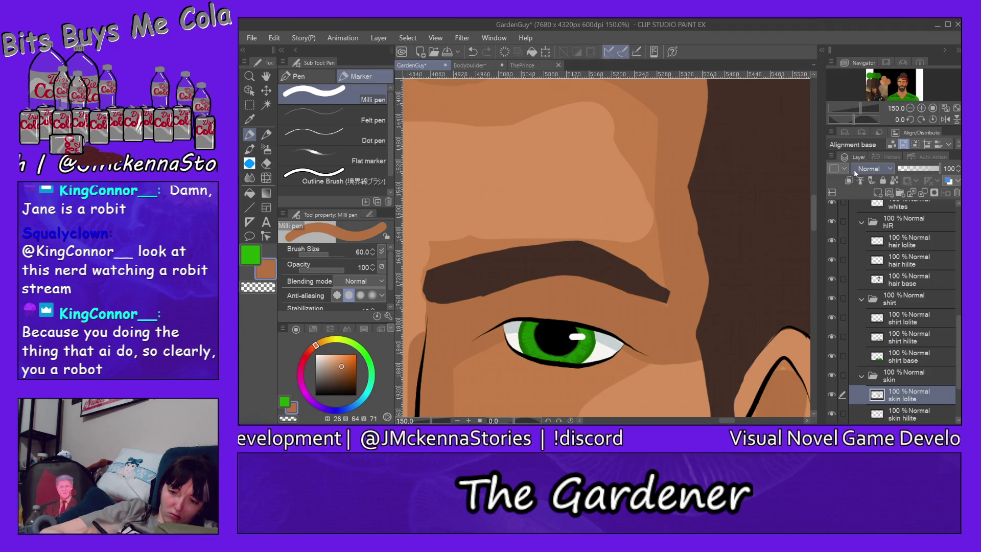
{"action": "left_click_drag", "start_coordinate": [815, 207], "coordinate": [814, 217]}
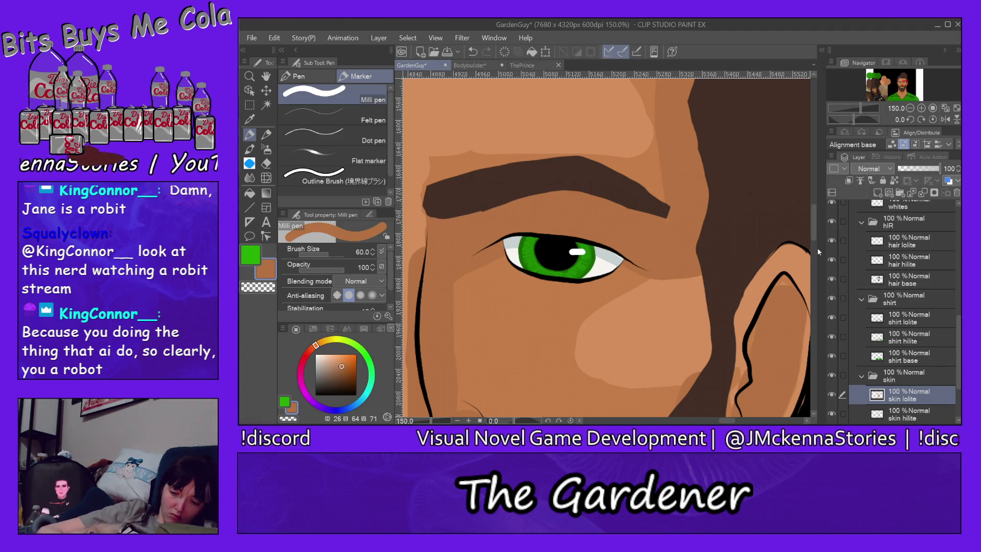
{"action": "left_click_drag", "start_coordinate": [811, 240], "coordinate": [811, 237]}
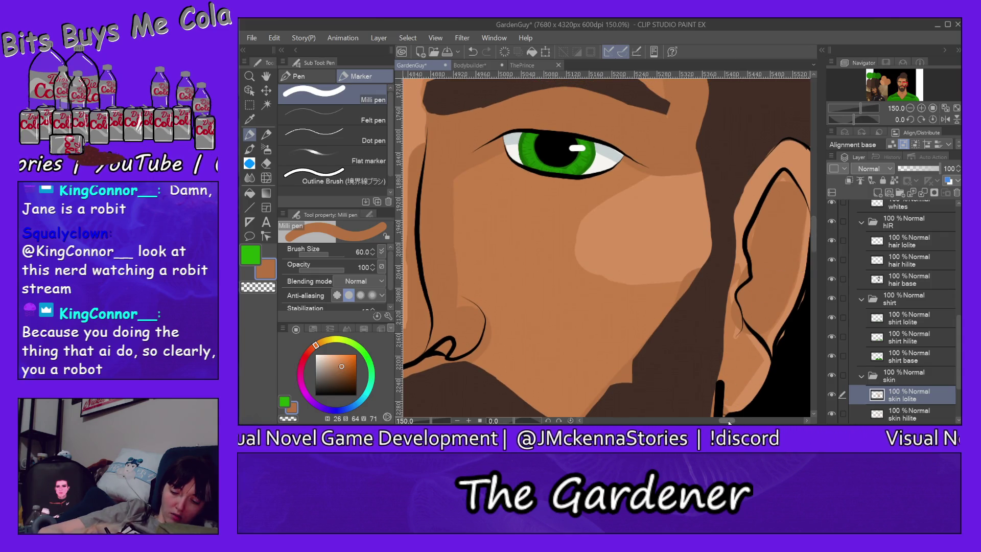
{"action": "left_click_drag", "start_coordinate": [728, 421], "coordinate": [734, 421]}
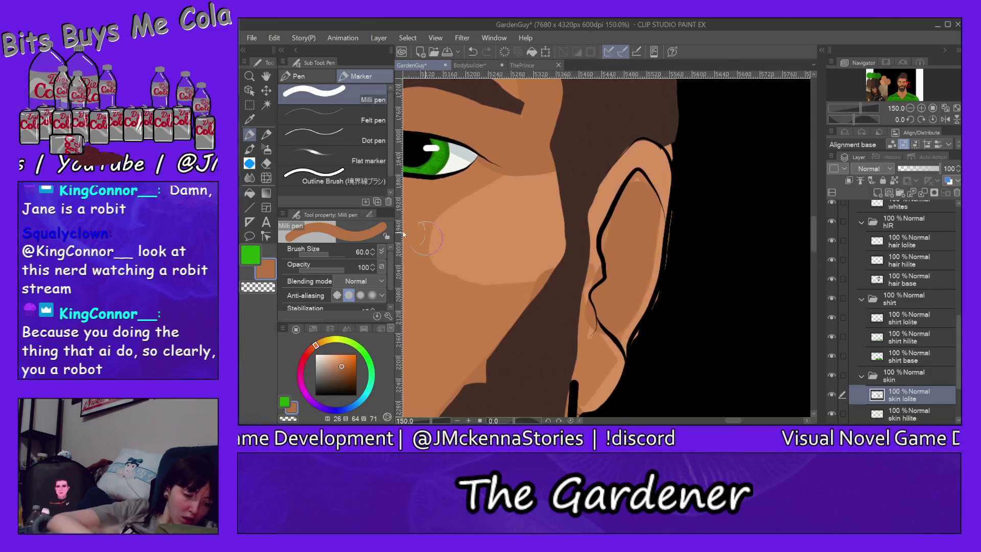
{"action": "key", "text": "e"}
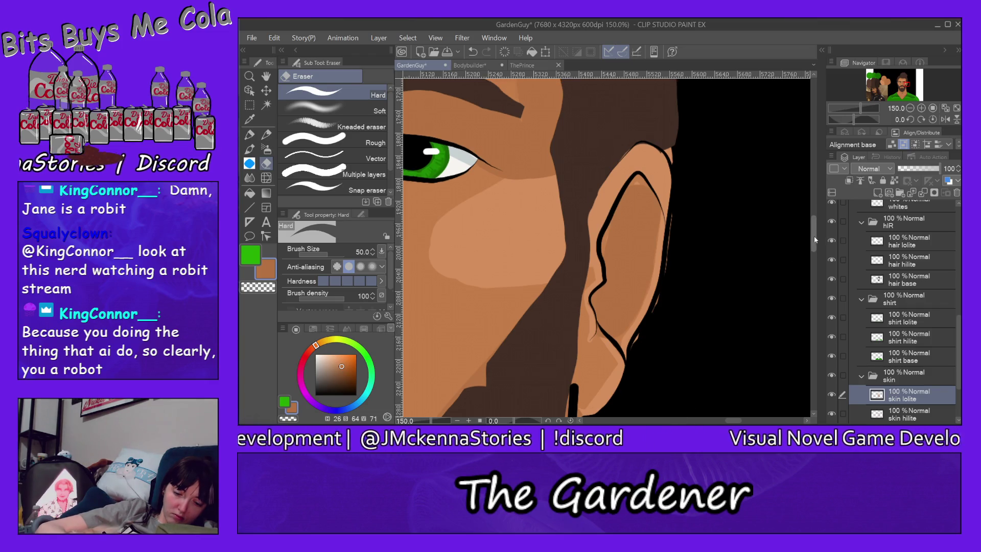
{"action": "scroll", "coordinate": [816, 236], "scroll_direction": "down", "scroll_amount": 3}
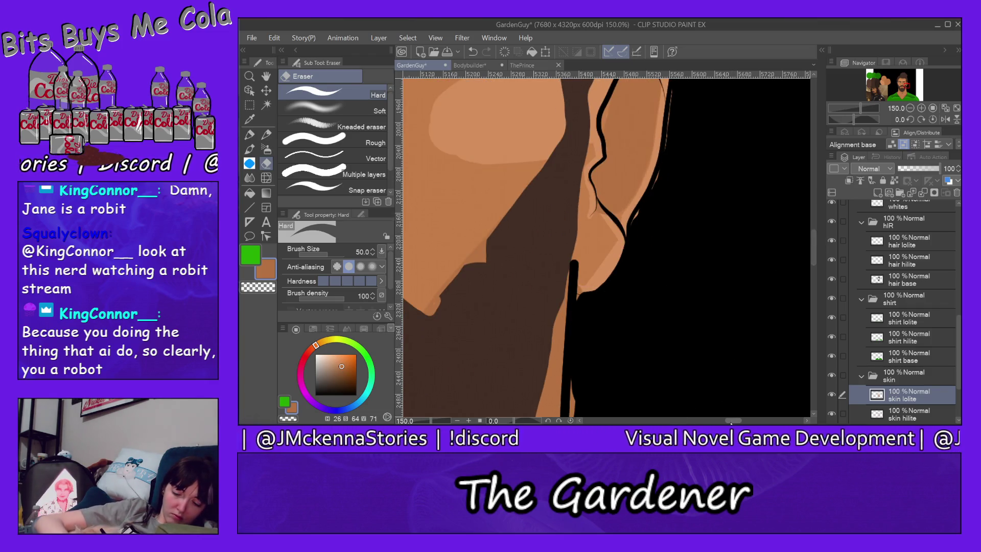
{"action": "scroll", "coordinate": [732, 422], "scroll_direction": "left", "scroll_amount": 5}
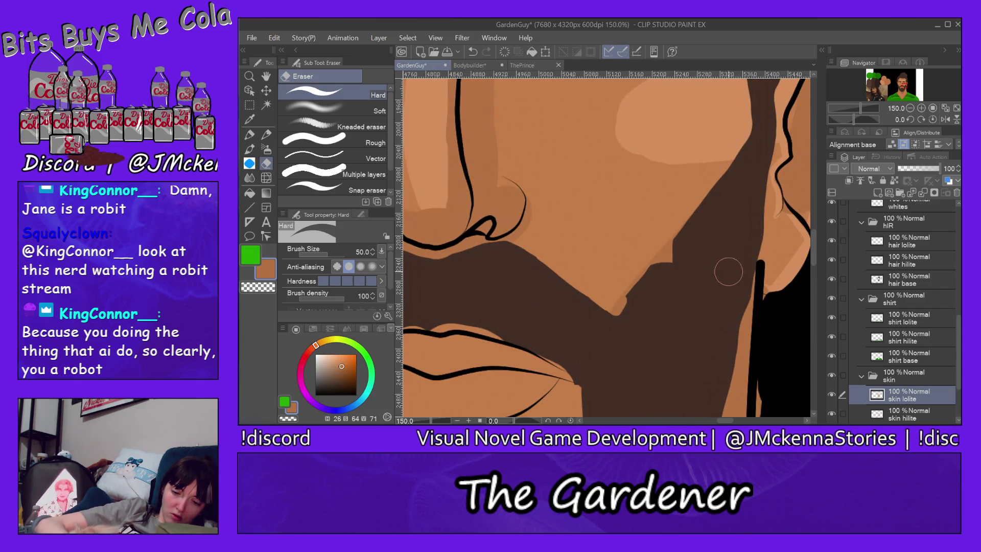
{"action": "left_click", "coordinate": [704, 256], "text": "alt"}
{"action": "left_click", "coordinate": [704, 256], "text": "ctrl+shift"}
Undo a stray jaw erase and extend the dark beard shadow along the jaw
{"action": "key", "text": "bracketleft"}
{"action": "left_click_drag", "start_coordinate": [698, 235], "coordinate": [653, 297]}
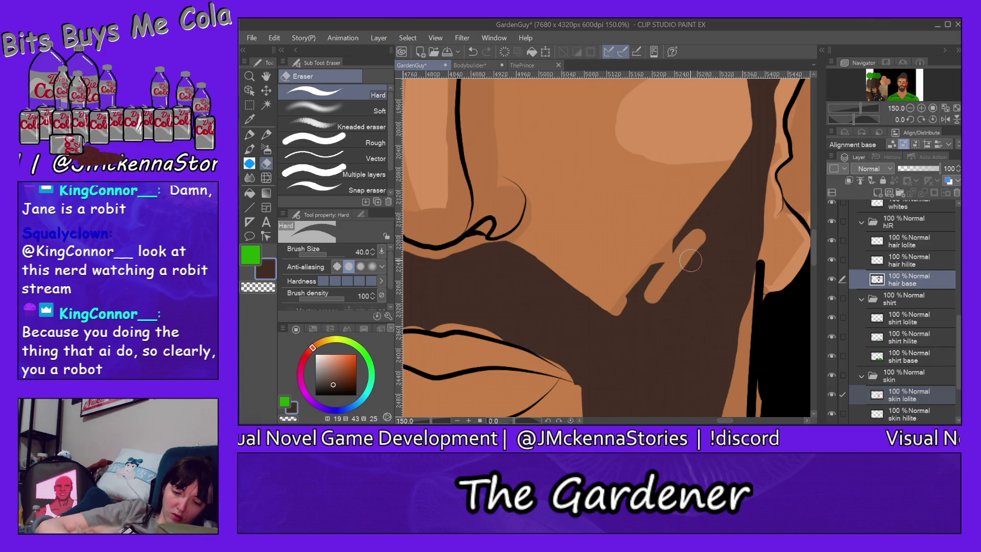
{"action": "key", "text": "ctrl+z"}
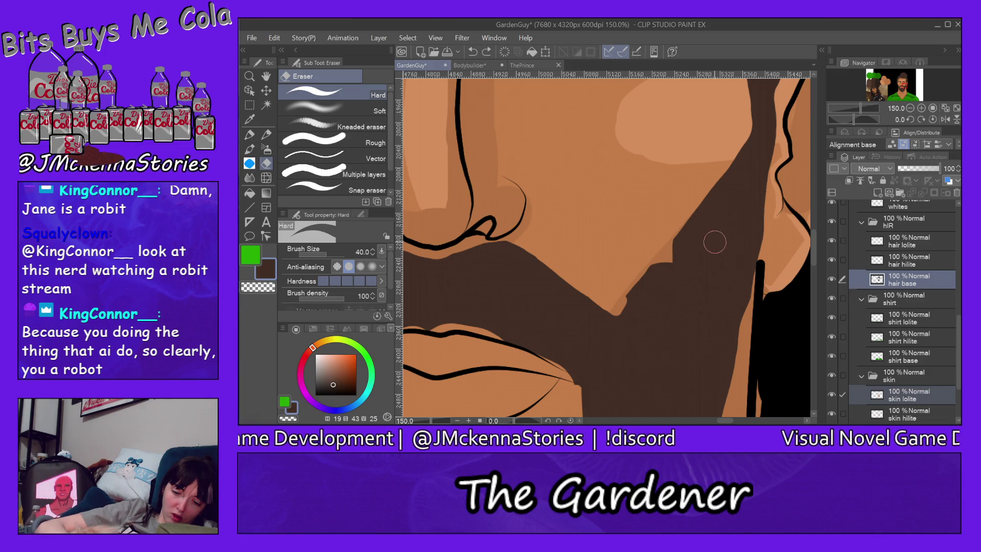
{"action": "left_click", "coordinate": [266, 135]}
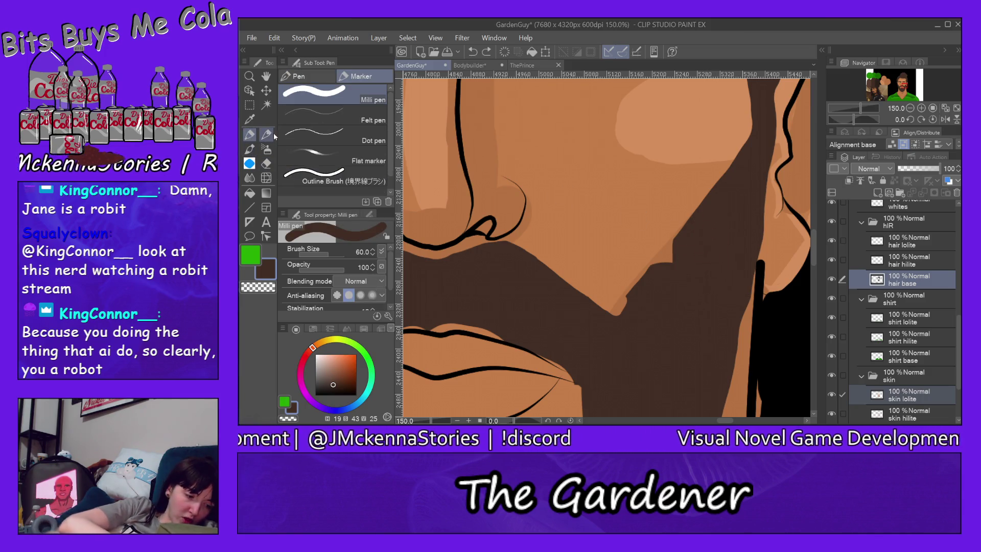
{"action": "left_click_drag", "start_coordinate": [701, 226], "coordinate": [592, 334]}
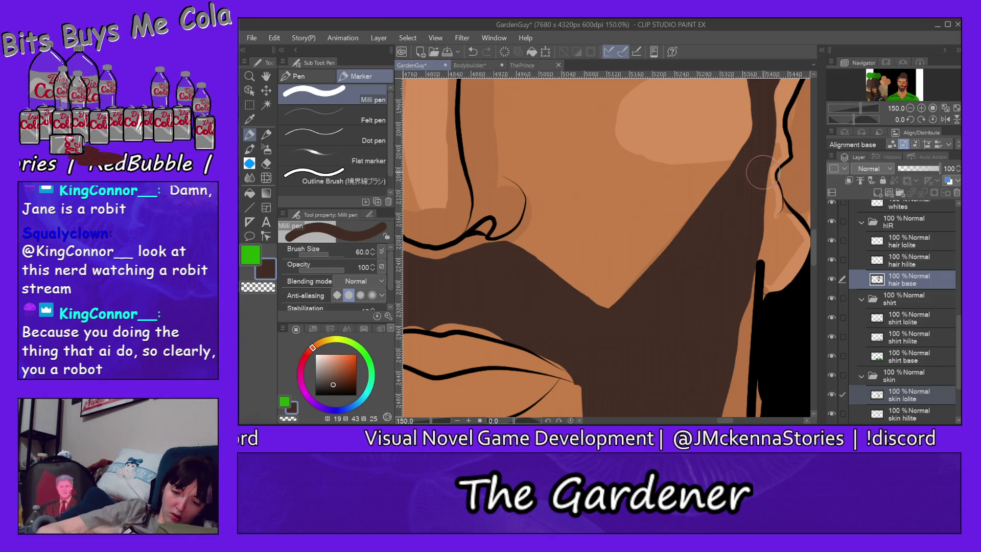
Sample the skin orange and switch to painting on the skin lolite layer
{"action": "left_click", "coordinate": [788, 190], "text": "alt"}
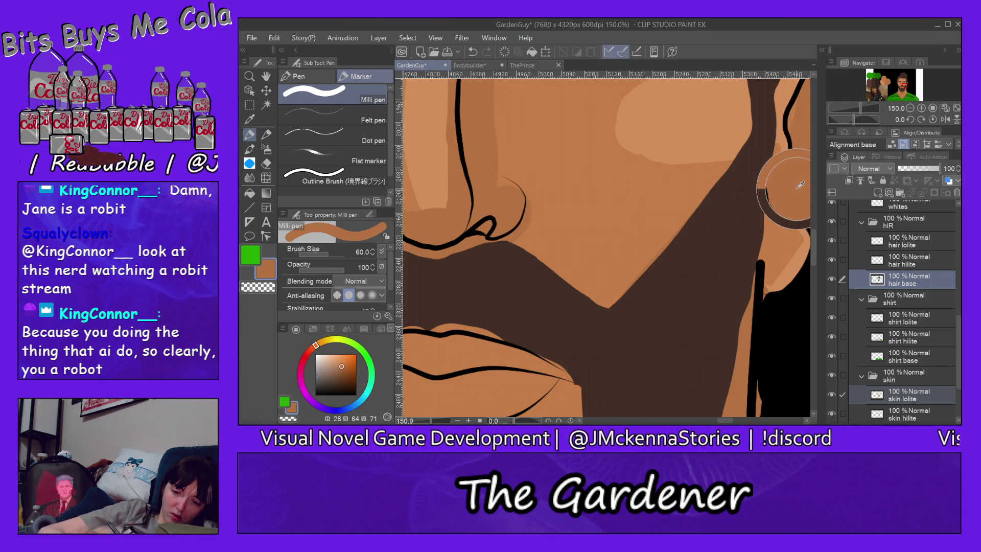
{"action": "left_click", "coordinate": [799, 178], "text": "ctrl+shift"}
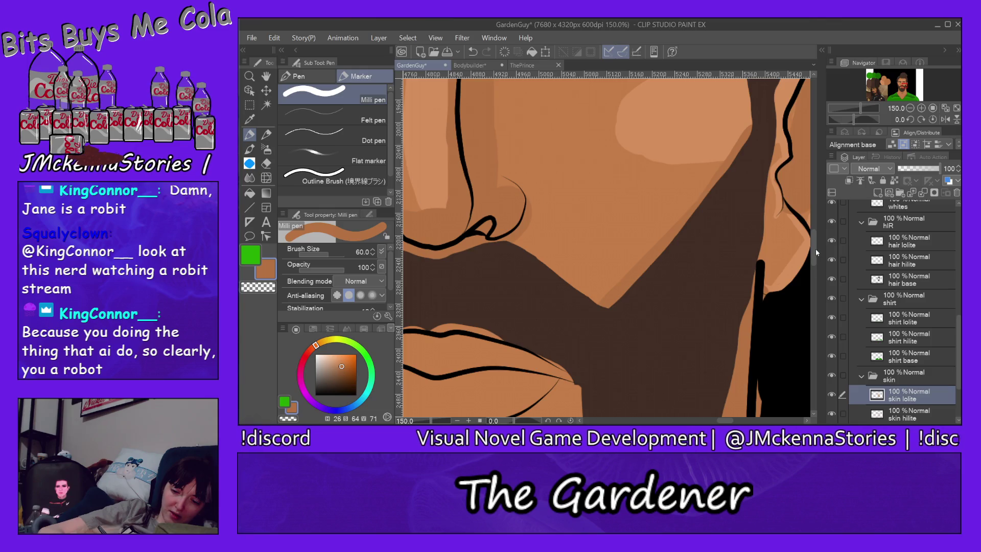
{"action": "left_click_drag", "start_coordinate": [816, 248], "coordinate": [816, 228]}
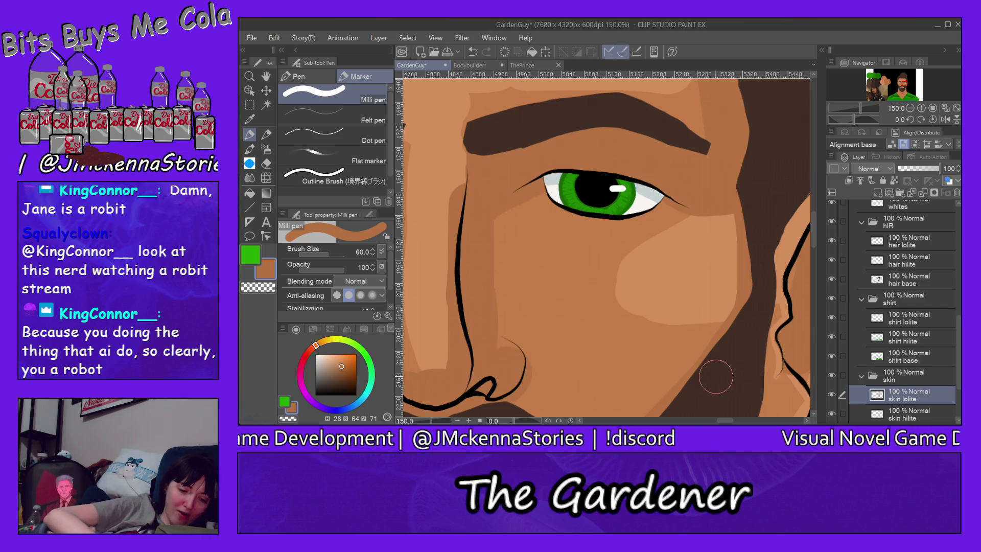
Darken the skin along the left jaw edge on the skin lolite layer
{"action": "left_click_drag", "start_coordinate": [814, 228], "coordinate": [812, 244]}
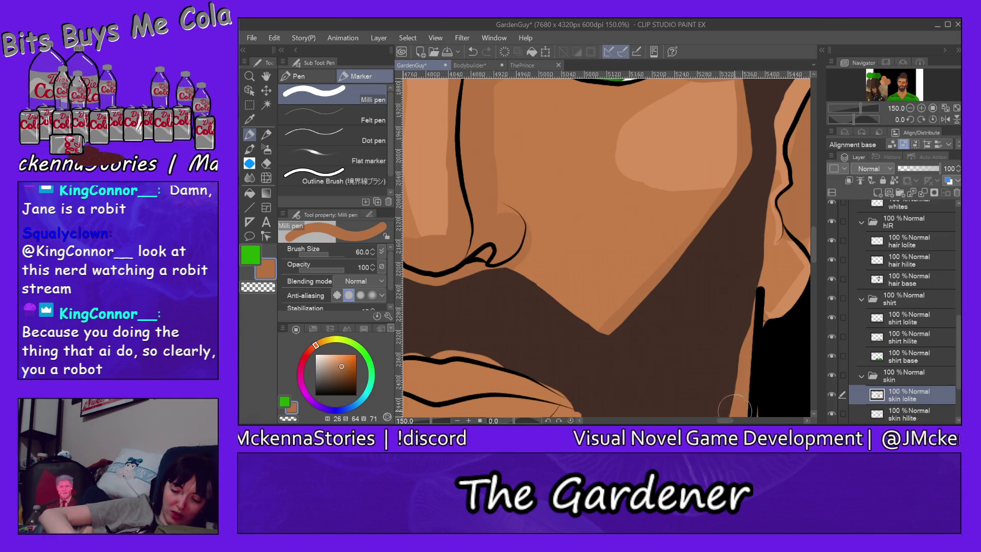
{"action": "left_click_drag", "start_coordinate": [724, 420], "coordinate": [707, 420]}
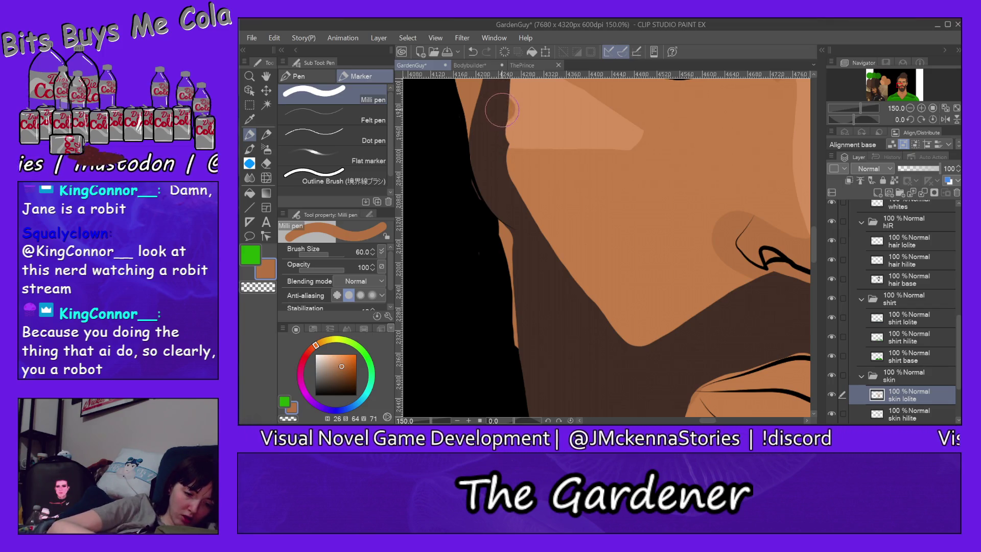
{"action": "left_click_drag", "start_coordinate": [502, 150], "coordinate": [636, 354]}
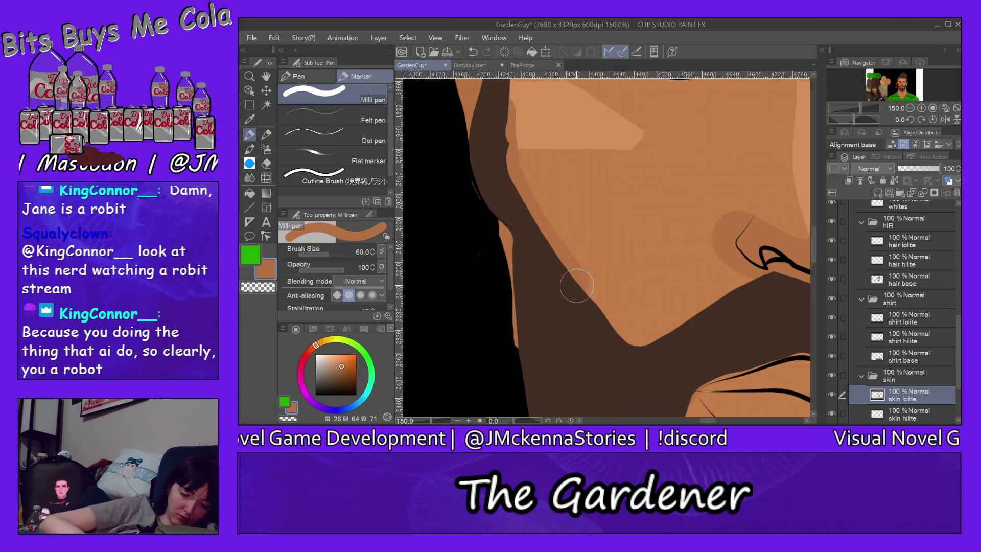
{"action": "left_click_drag", "start_coordinate": [813, 246], "coordinate": [816, 230]}
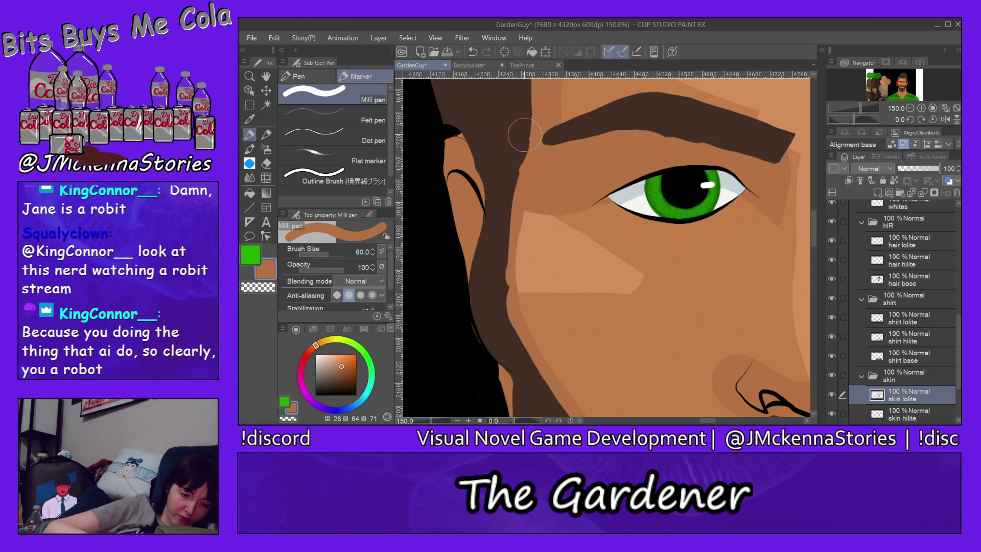
{"action": "left_click_drag", "start_coordinate": [815, 234], "coordinate": [816, 256]}
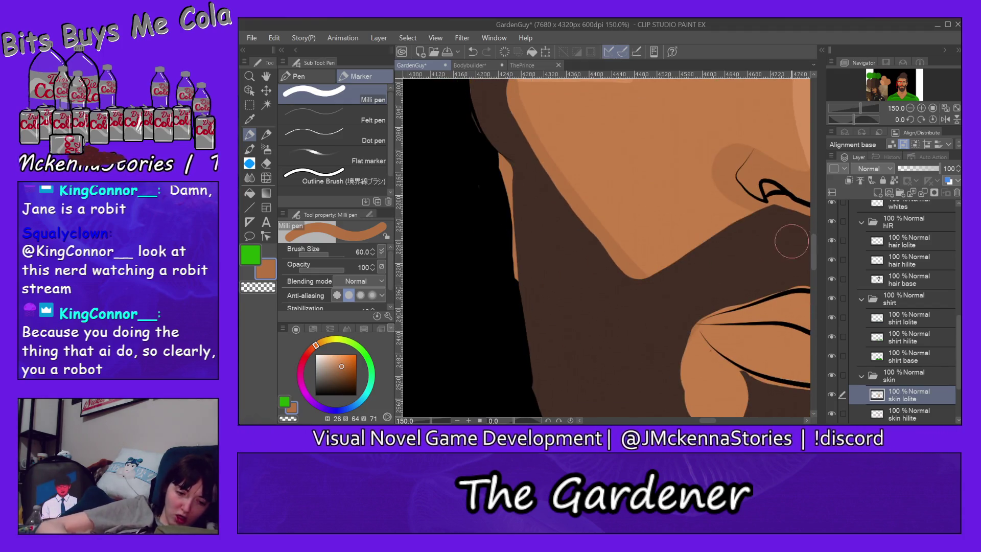
Erase excess shadow along the left face edge and return to the pen on skin lolite
{"action": "left_click", "coordinate": [265, 164]}
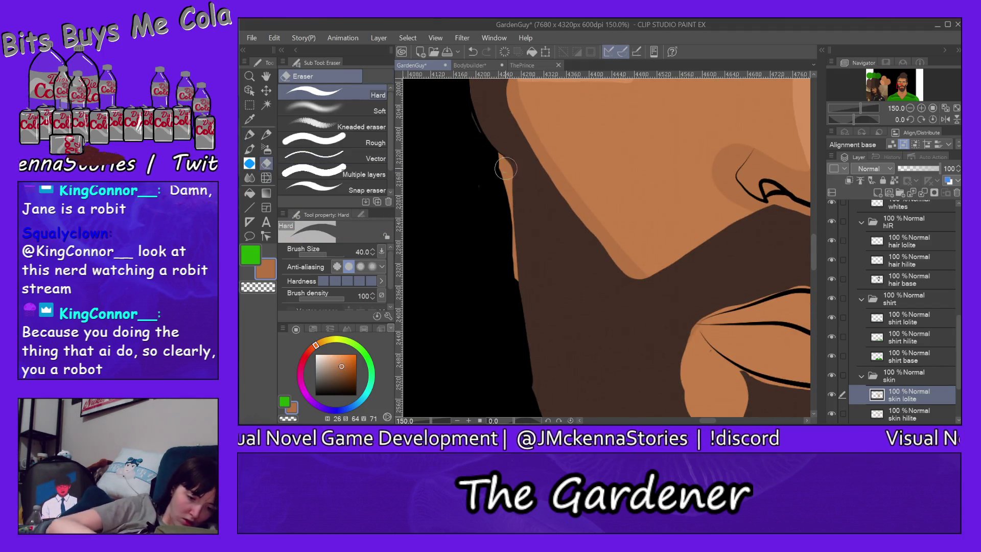
{"action": "left_click_drag", "start_coordinate": [496, 153], "coordinate": [510, 227]}
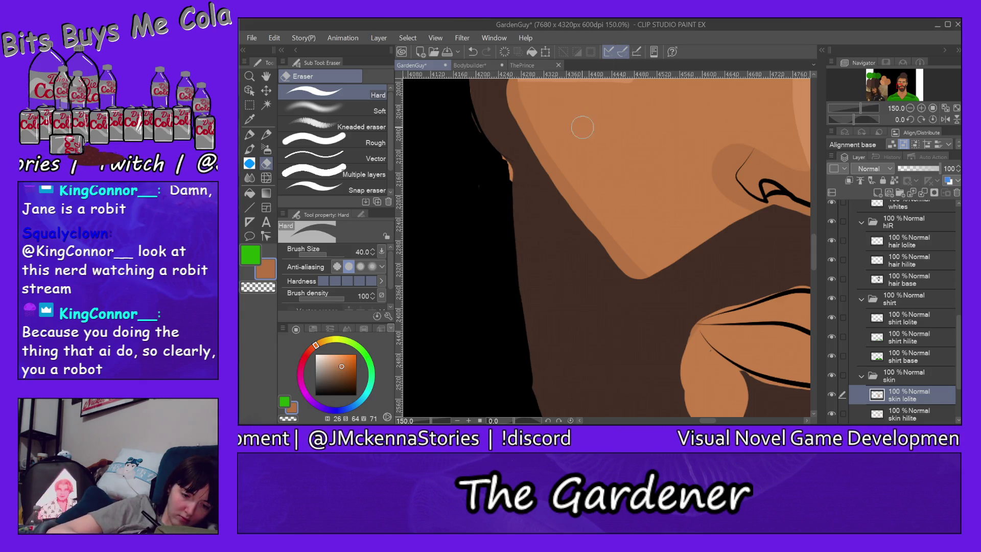
{"action": "key", "text": "alt+bracketleft"}
{"action": "key", "text": "alt+bracketleft"}
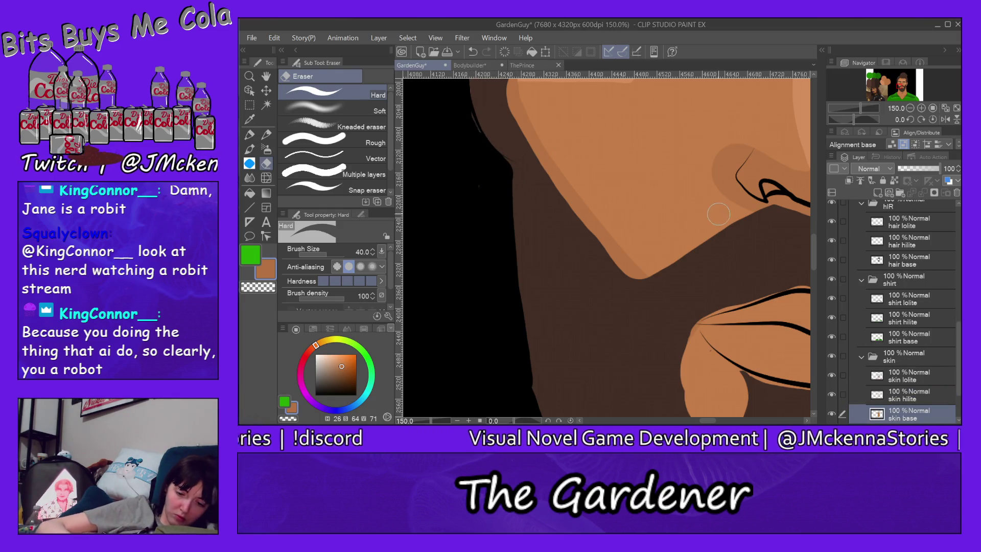
{"action": "key", "text": "alt+bracketright"}
{"action": "key", "text": "alt+bracketright"}
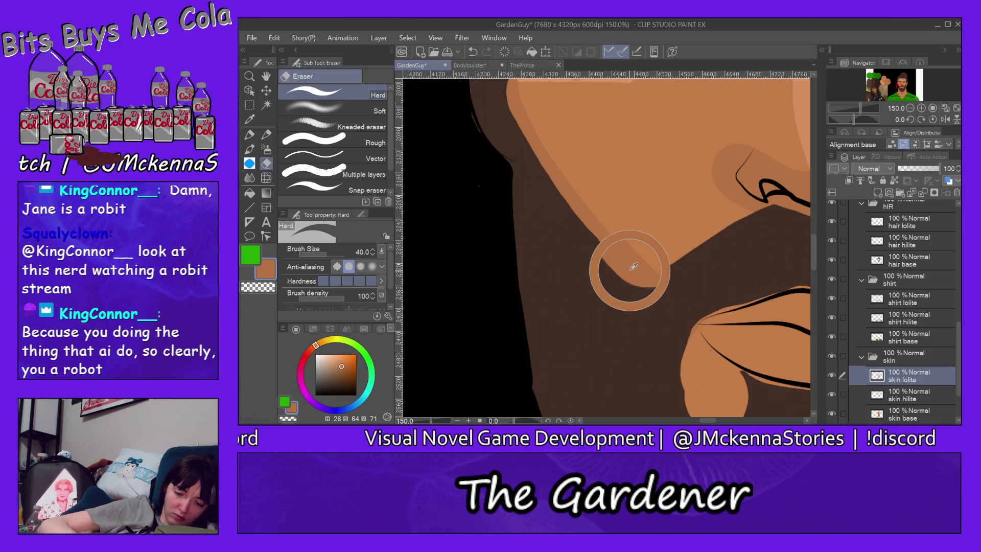
{"action": "left_click", "coordinate": [248, 135]}
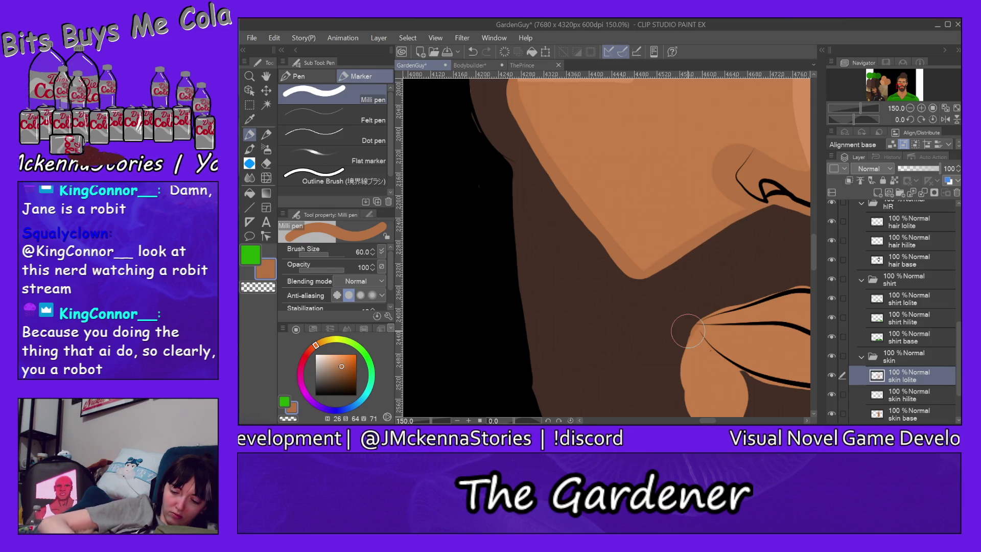
{"action": "left_click_drag", "start_coordinate": [708, 421], "coordinate": [718, 421]}
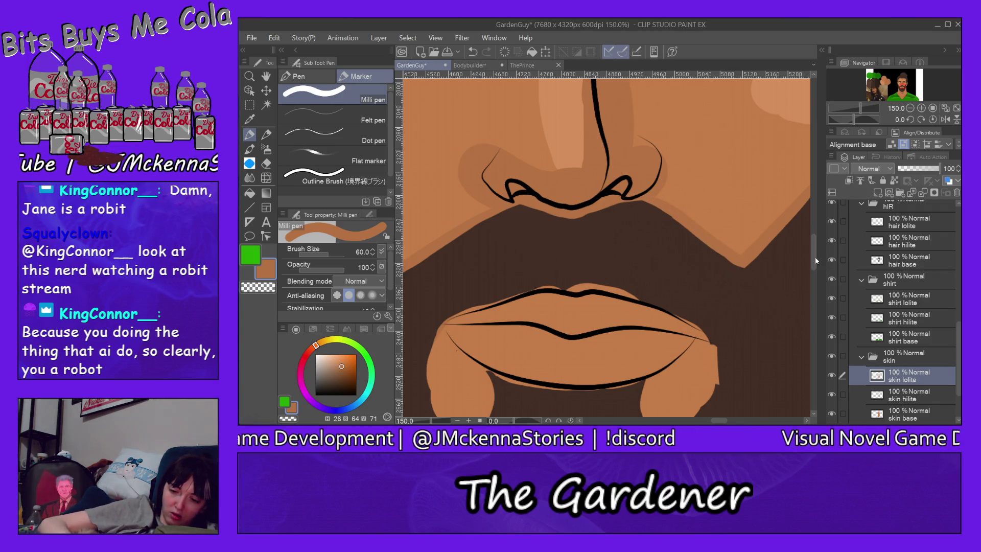
Shade the left lip corner and the right side of the chin with darker skin
{"action": "left_click_drag", "start_coordinate": [814, 247], "coordinate": [814, 263]}
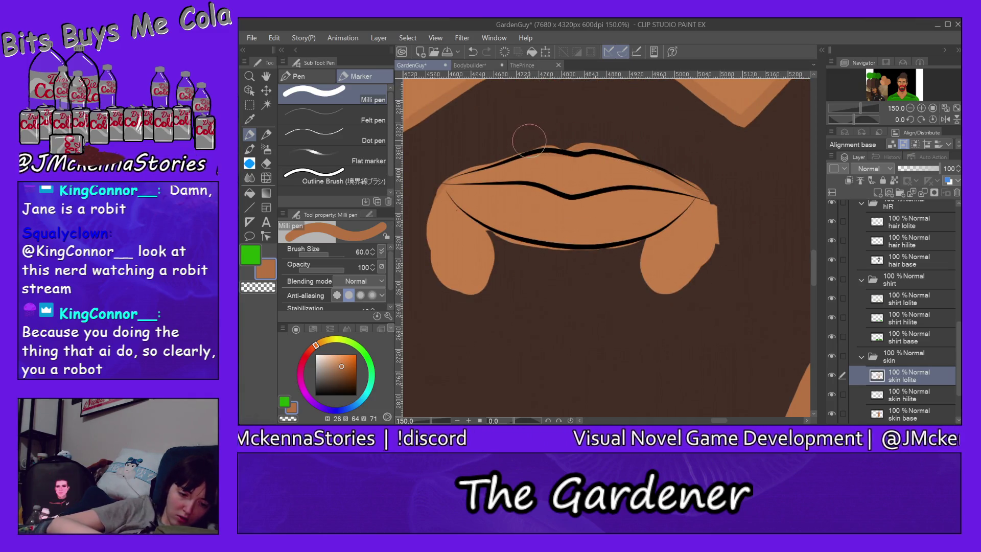
{"action": "left_click_drag", "start_coordinate": [425, 204], "coordinate": [490, 235]}
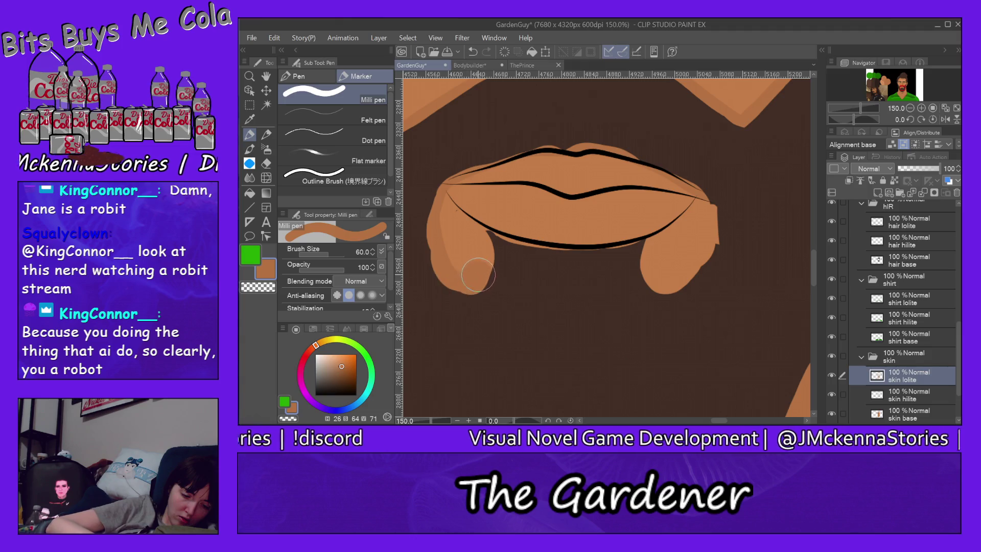
{"action": "left_click_drag", "start_coordinate": [622, 238], "coordinate": [696, 186]}
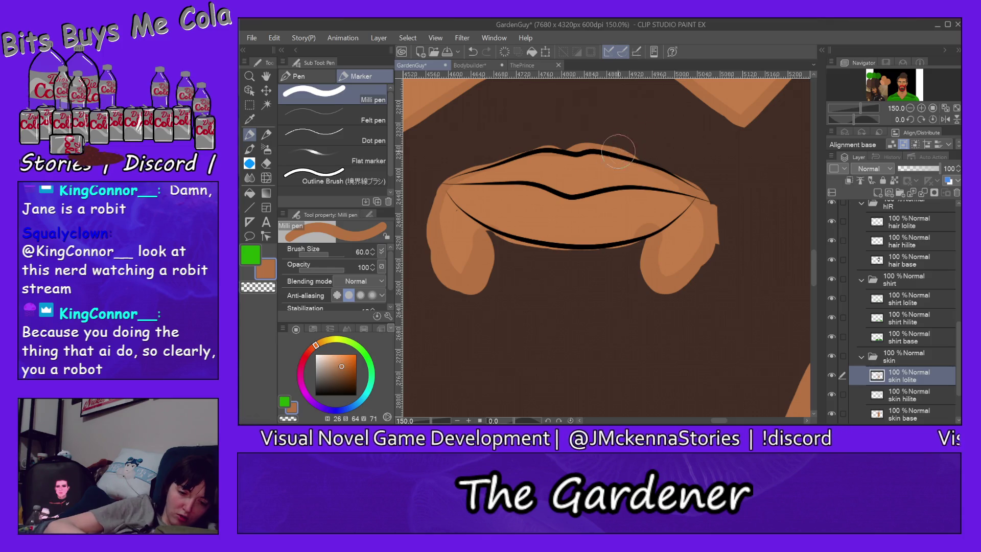
Pick the eraser and select the hair base layer
{"action": "left_click", "coordinate": [267, 163]}
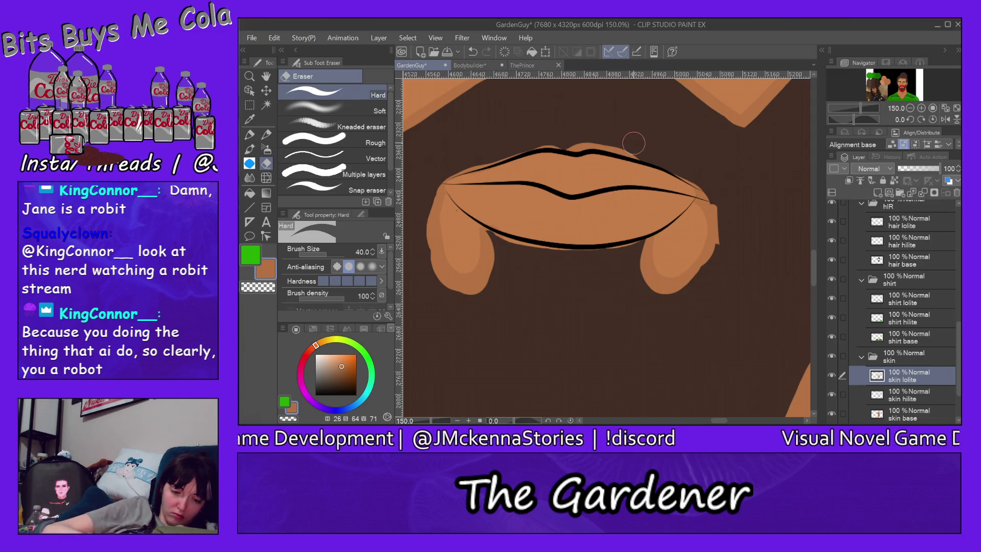
{"action": "left_click", "coordinate": [909, 414]}
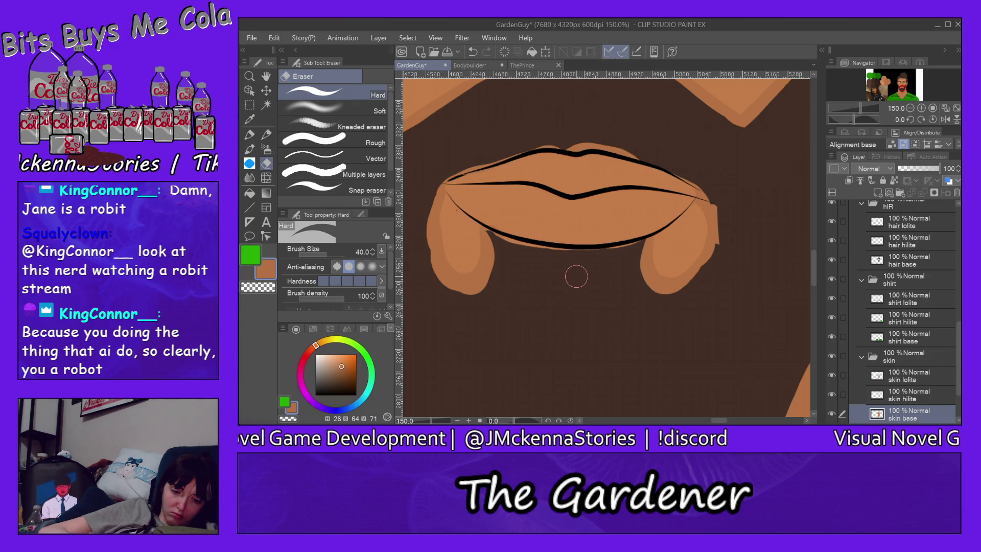
{"action": "left_click", "coordinate": [693, 152], "text": "ctrl+shift"}
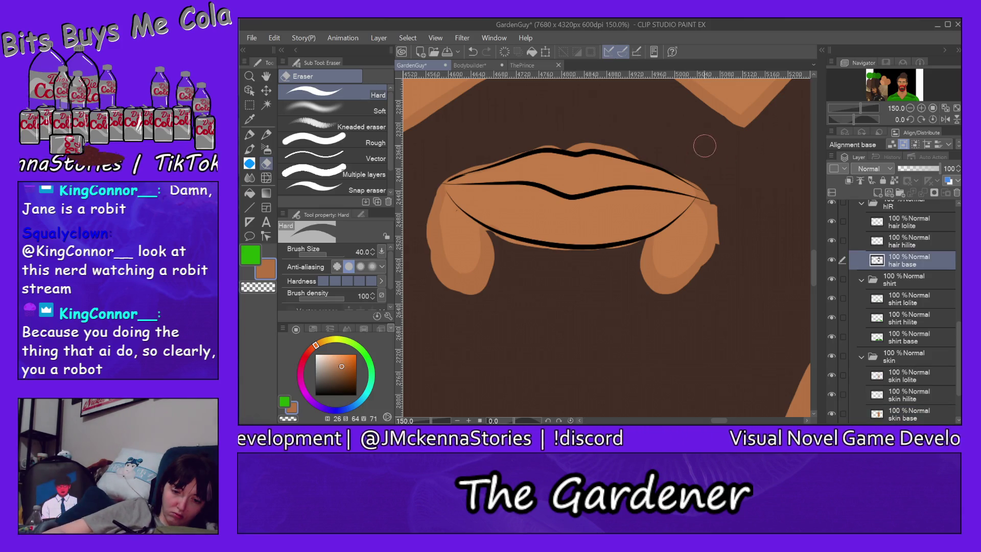
Sample the beard brown, thicken the shadow under the lower lip, and erase its left end
{"action": "left_click", "coordinate": [708, 147], "text": "alt"}
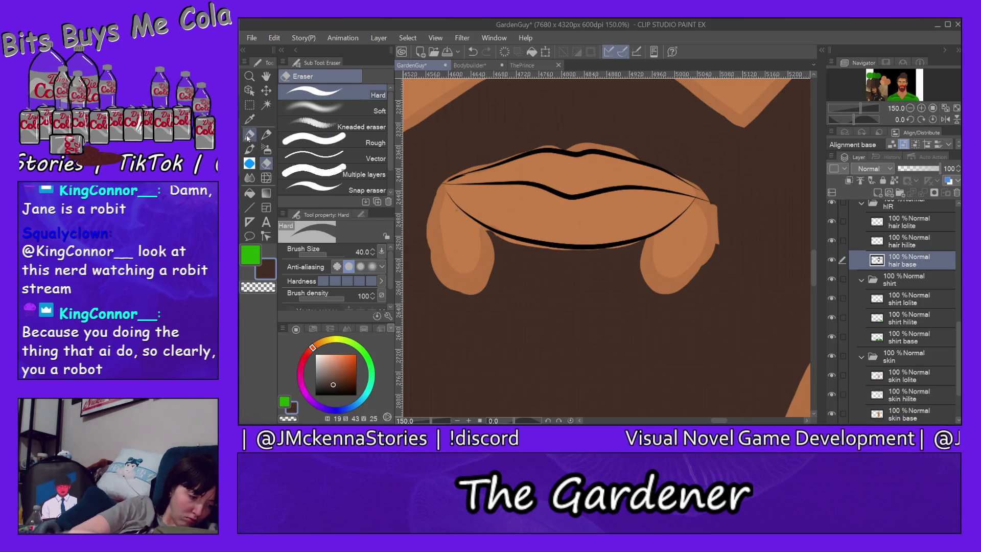
{"action": "key", "text": "p"}
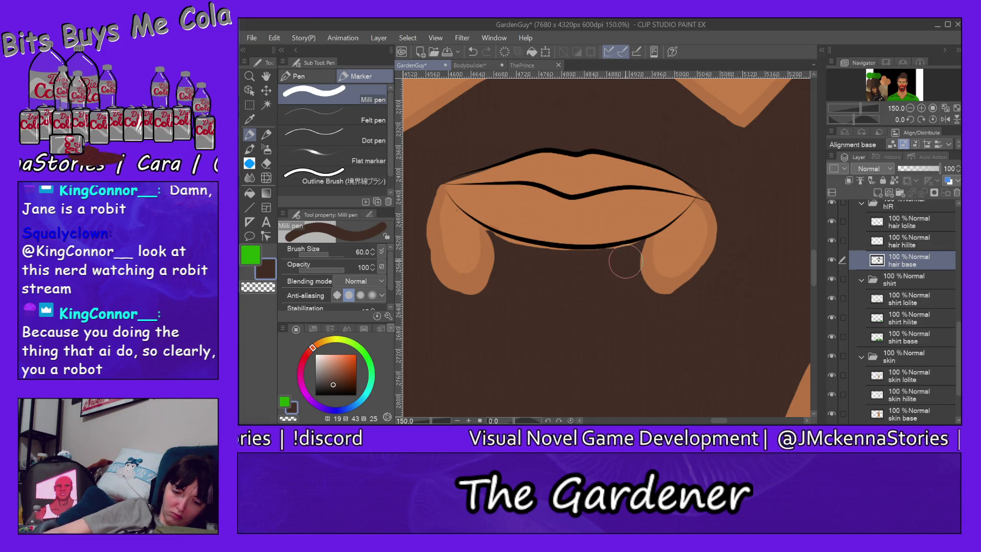
{"action": "left_click_drag", "start_coordinate": [500, 250], "coordinate": [577, 259]}
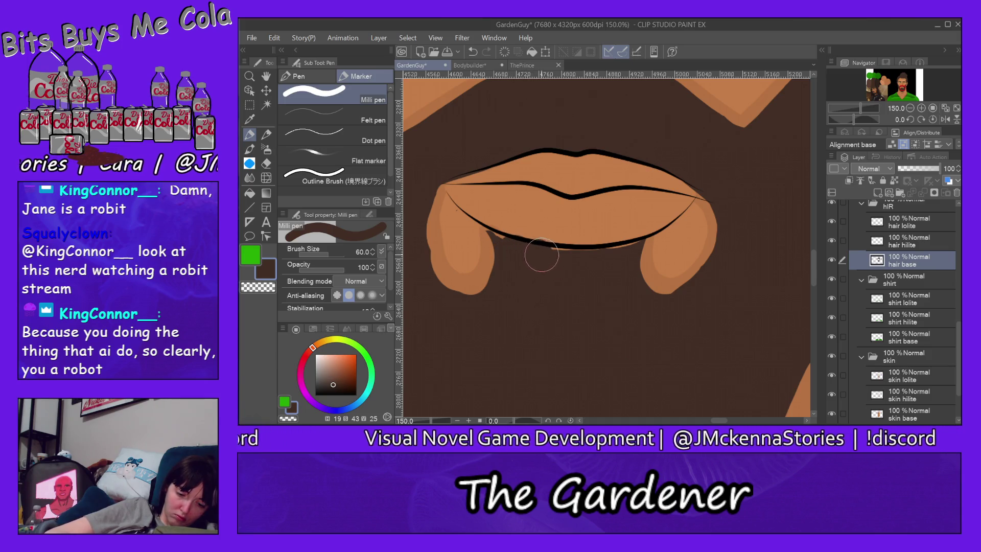
{"action": "mouse_move", "coordinate": [616, 241]}
{"action": "left_mouse_down"}
{"action": "mouse_move", "coordinate": [628, 247]}
{"action": "mouse_move", "coordinate": [503, 230]}
{"action": "left_mouse_up"}
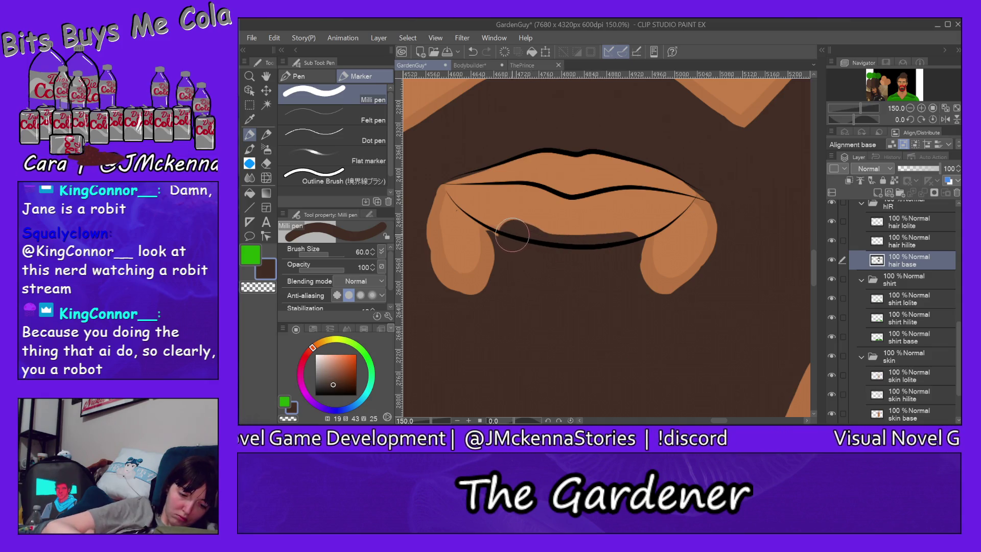
{"action": "key", "text": "e"}
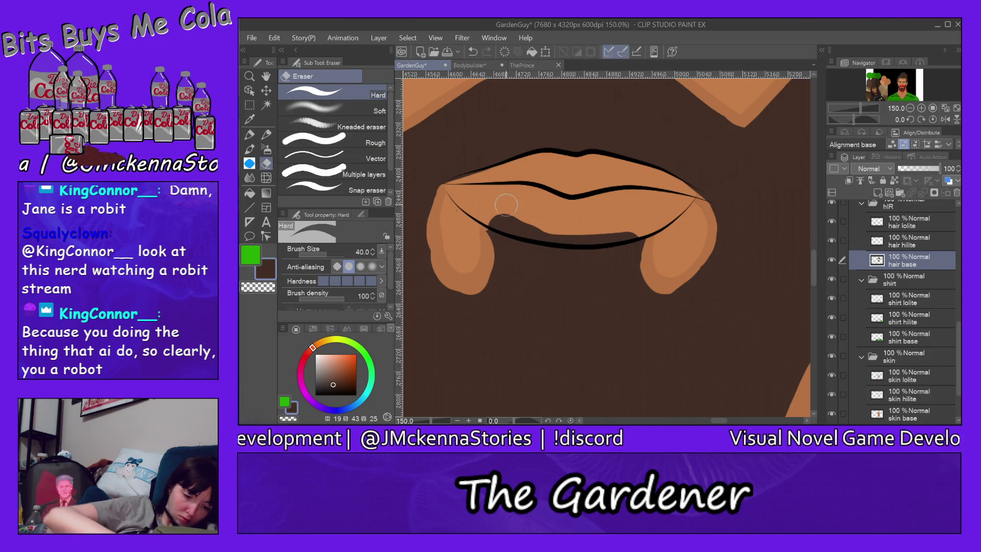
{"action": "mouse_move", "coordinate": [507, 209]}
{"action": "left_mouse_down"}
{"action": "mouse_move", "coordinate": [500, 223]}
{"action": "mouse_move", "coordinate": [654, 216]}
{"action": "left_mouse_up"}
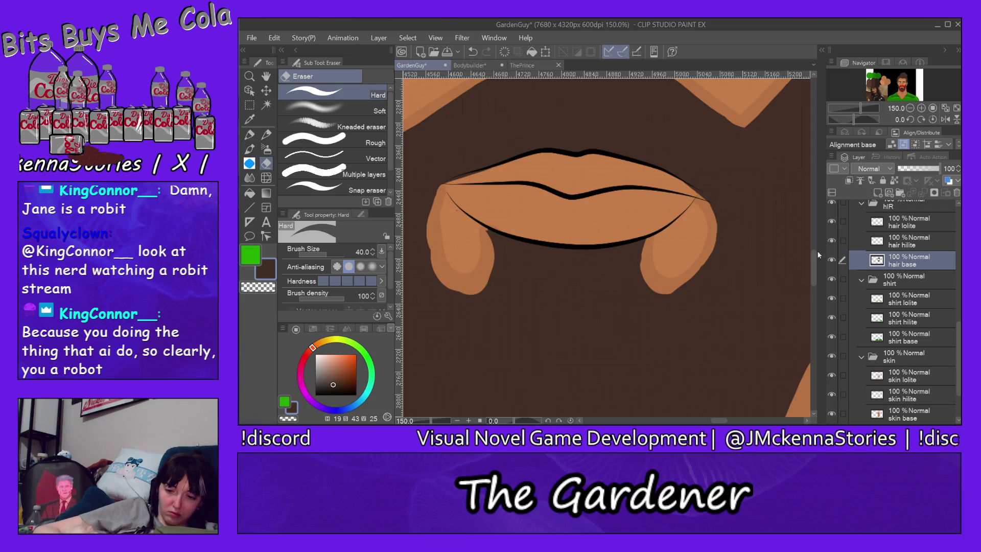
{"action": "left_click_drag", "start_coordinate": [812, 269], "coordinate": [809, 232]}
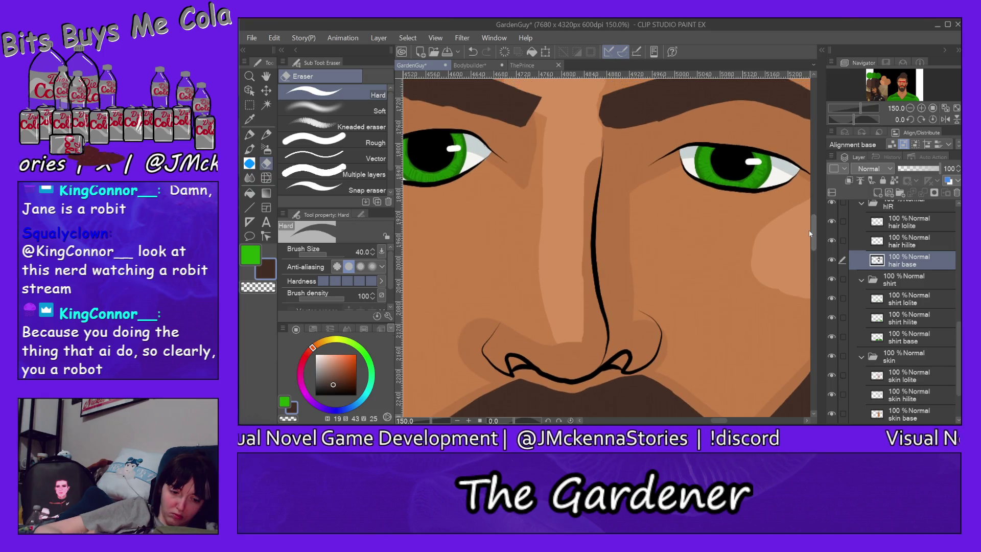
Erase the stray highlight at the ear's top edge on the skin hilite layer, then scroll to the neck
{"action": "left_click_drag", "start_coordinate": [718, 420], "coordinate": [733, 422]}
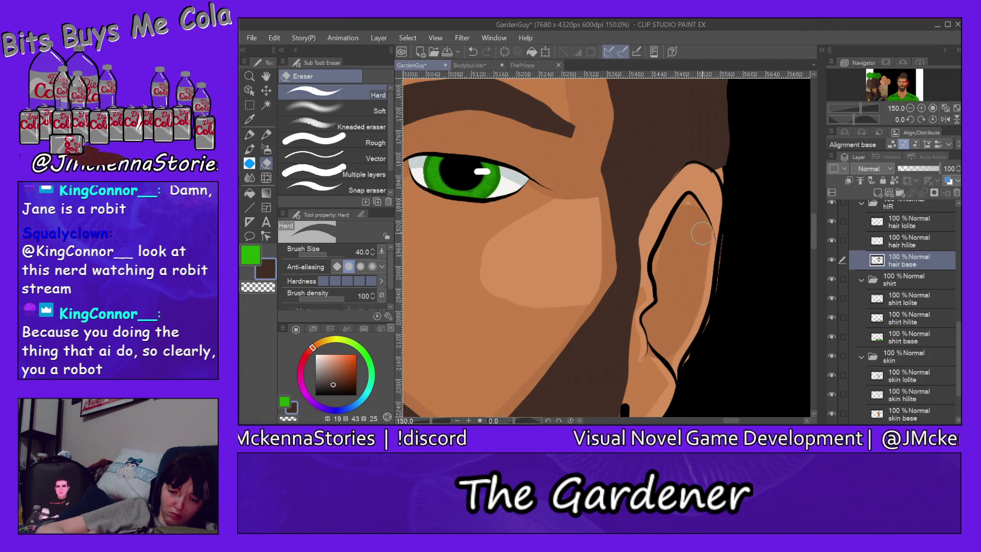
{"action": "left_click", "coordinate": [695, 225], "text": "alt"}
{"action": "left_click", "coordinate": [696, 225], "text": "ctrl+shift"}
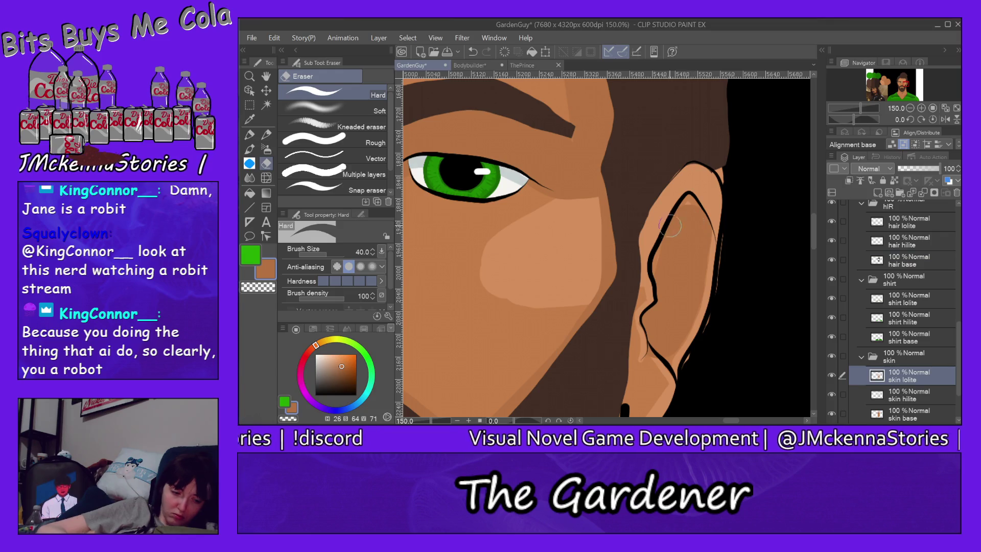
{"action": "key", "text": "p"}
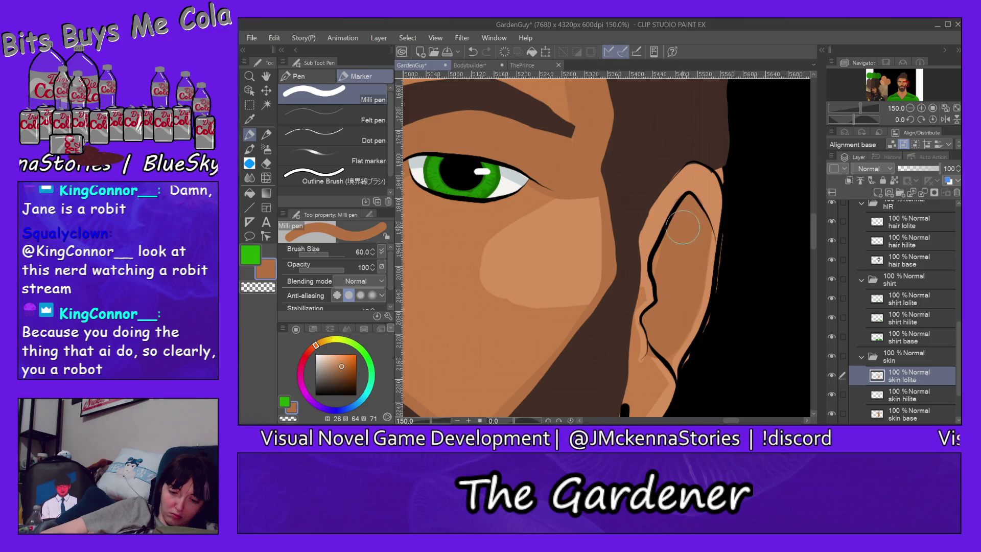
{"action": "key", "text": "e"}
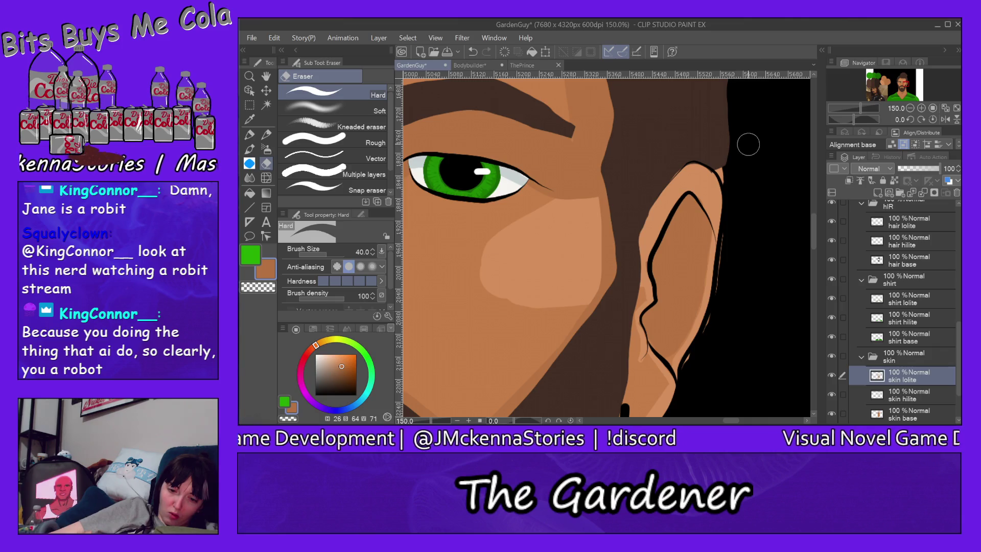
{"action": "key", "text": "alt+bracketleft"}
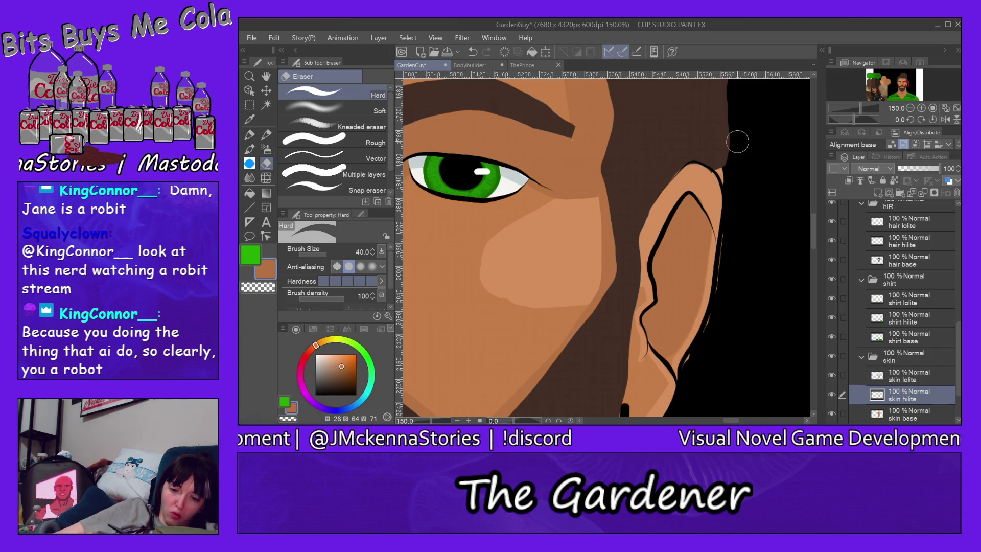
{"action": "left_click_drag", "start_coordinate": [731, 173], "coordinate": [729, 181]}
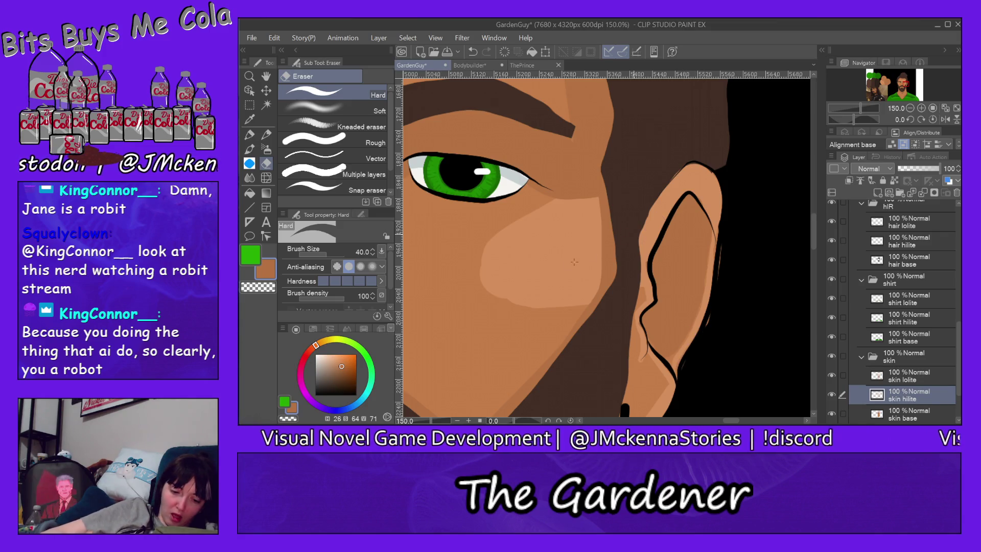
{"action": "left_click", "coordinate": [512, 305], "text": "ctrl+shift"}
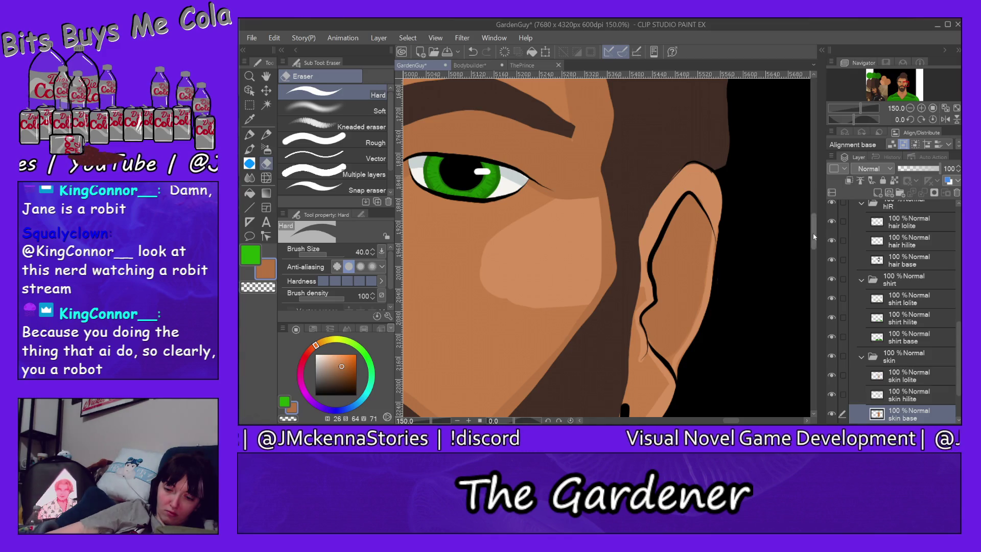
{"action": "left_click_drag", "start_coordinate": [814, 228], "coordinate": [813, 257]}
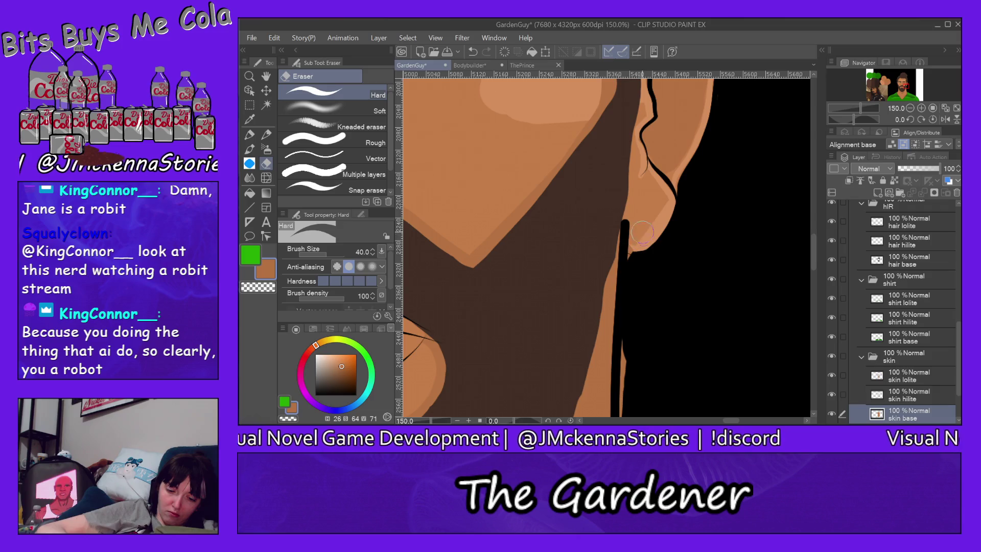
Erase the skin shadow and highlight slivers beside the hair on the skin lolite and skin hilite layers
{"action": "left_click", "coordinate": [610, 289], "text": "ctrl+shift"}
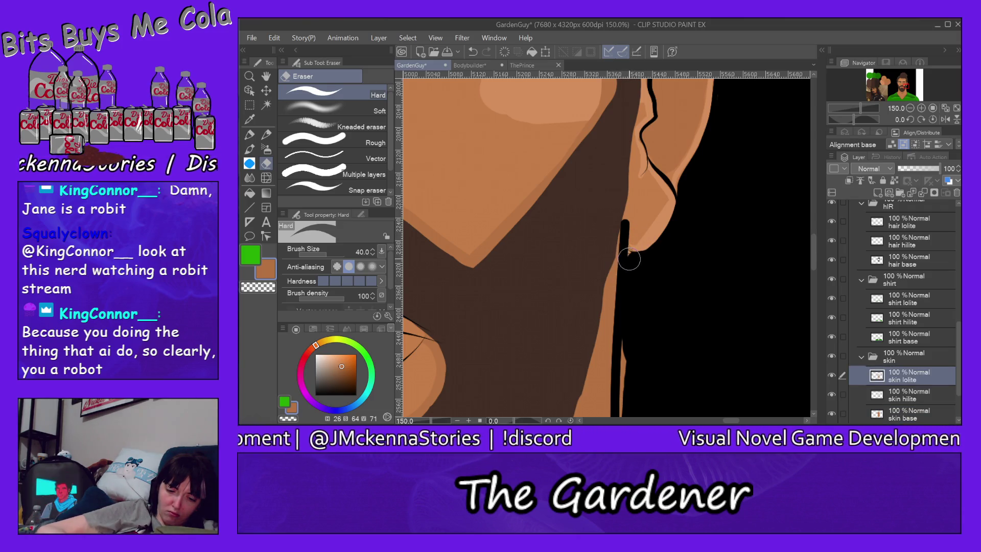
{"action": "left_click", "coordinate": [656, 240], "text": "ctrl+shift"}
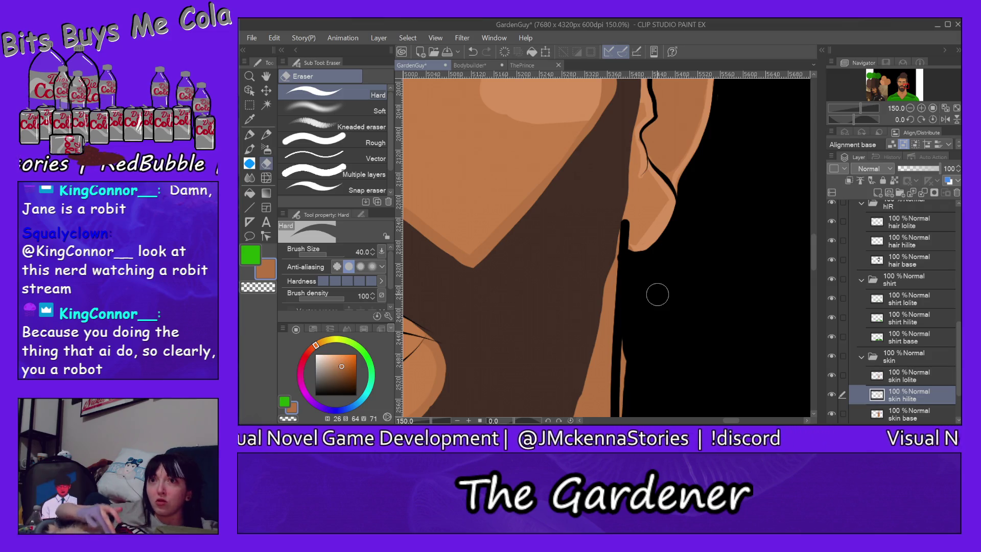
{"action": "scroll", "coordinate": [813, 248], "scroll_direction": "down", "scroll_amount": 5}
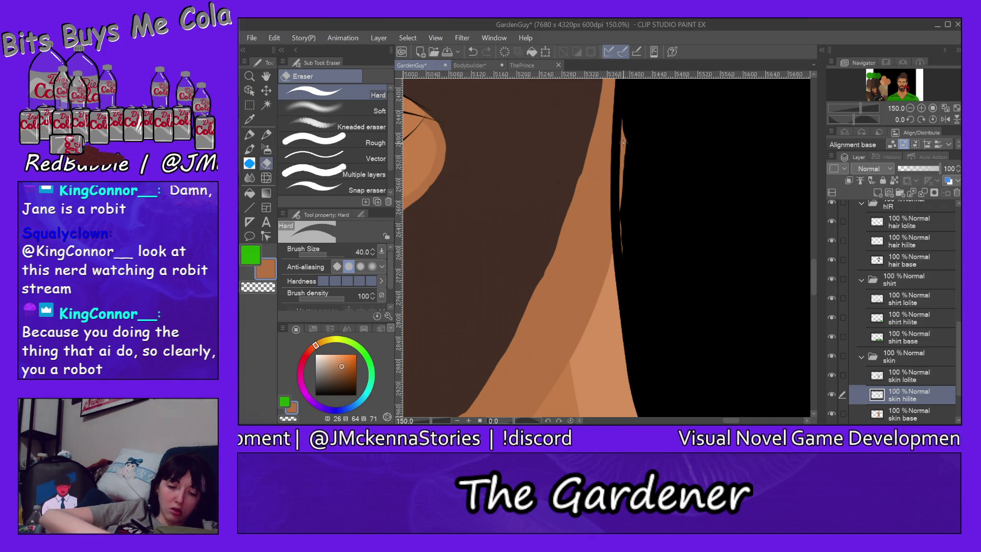
{"action": "key", "text": "alt+bracketright"}
{"action": "left_click_drag", "start_coordinate": [629, 109], "coordinate": [626, 210]}
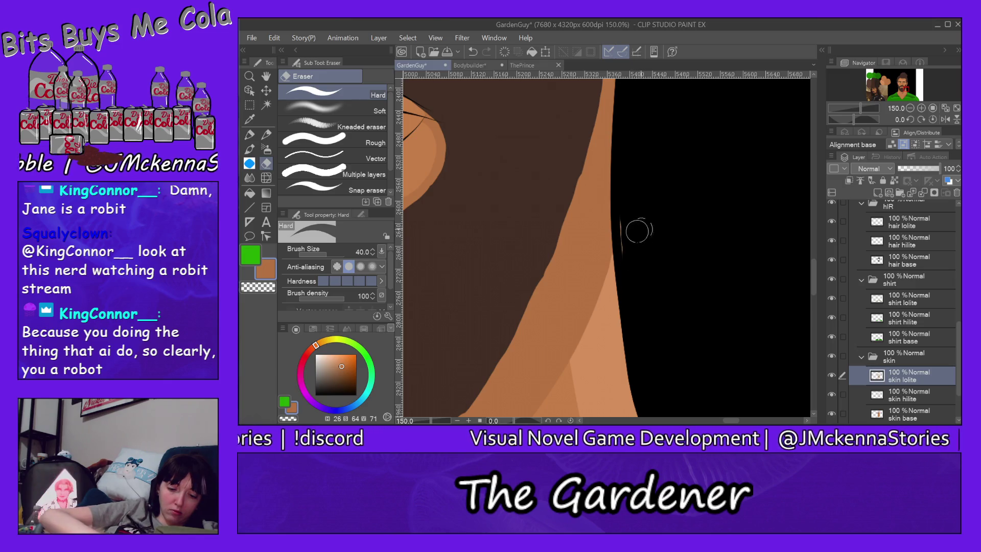
{"action": "key", "text": "alt+bracketleft"}
{"action": "mouse_move", "coordinate": [627, 215]}
{"action": "left_mouse_down"}
{"action": "mouse_move", "coordinate": [633, 260]}
{"action": "mouse_move", "coordinate": [626, 236]}
{"action": "left_mouse_up"}
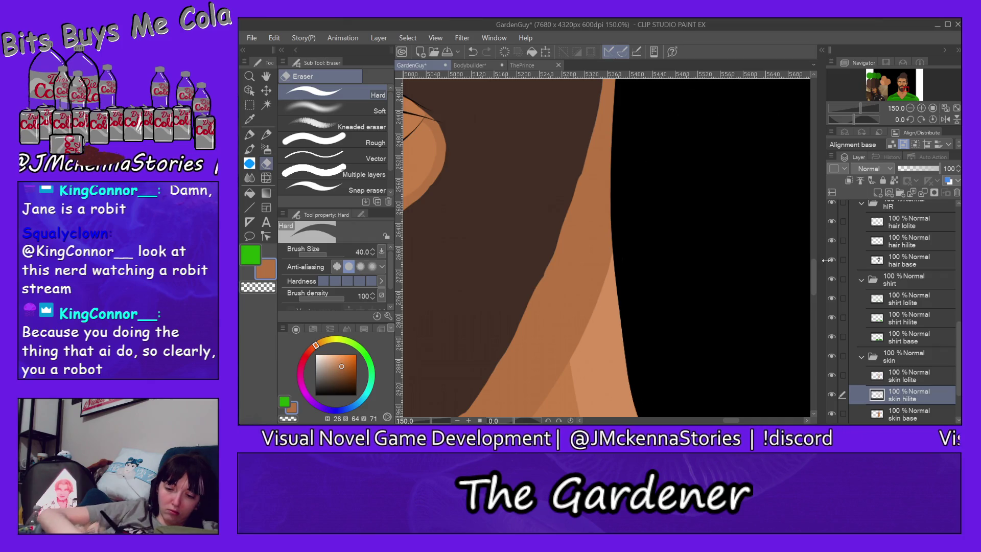
Get ready to paint on the shirt lolite layer with the sampled dark green shadow colour and the pen
{"action": "left_click_drag", "start_coordinate": [813, 271], "coordinate": [816, 292]}
{"action": "scroll", "coordinate": [818, 298], "scroll_direction": "down", "scroll_amount": 2}
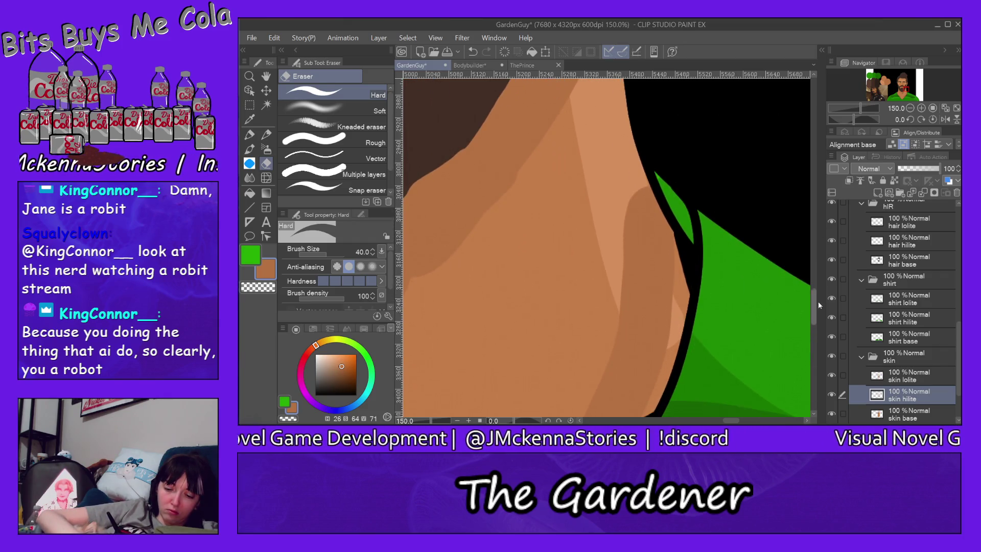
{"action": "scroll", "coordinate": [815, 296], "scroll_direction": "down", "scroll_amount": 3}
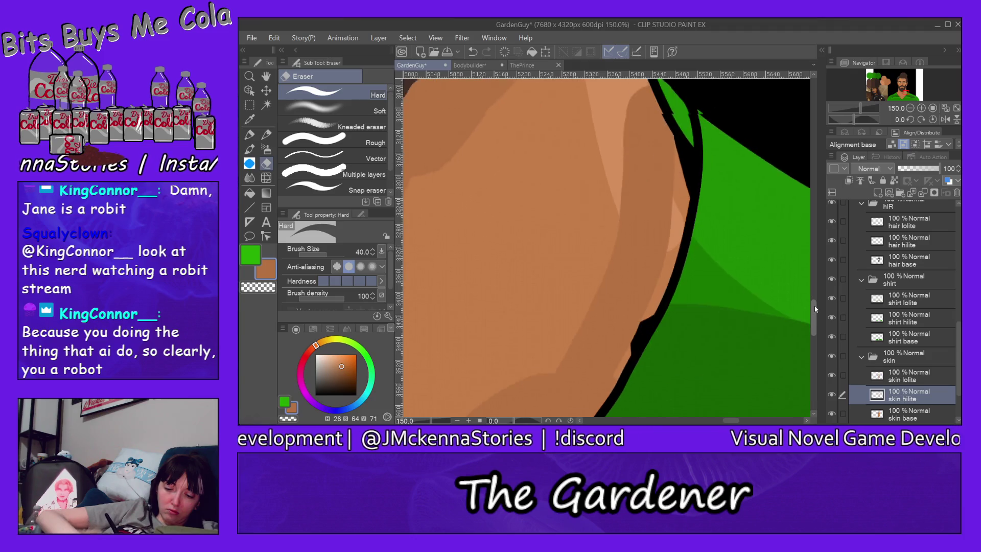
{"action": "scroll", "coordinate": [816, 312], "scroll_direction": "down", "scroll_amount": 3}
{"action": "scroll", "coordinate": [807, 297], "scroll_direction": "down", "scroll_amount": 2}
{"action": "left_click", "coordinate": [909, 298]}
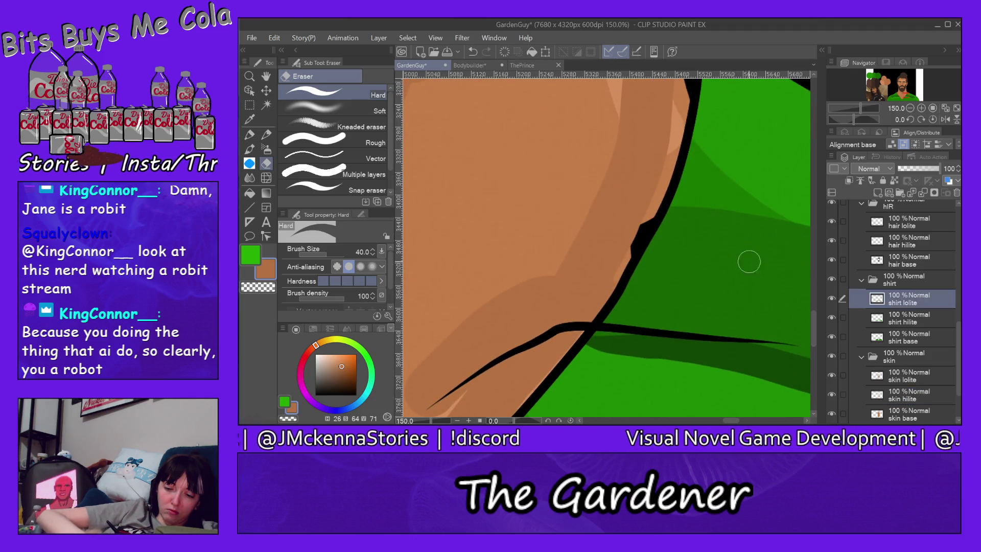
{"action": "left_click", "coordinate": [753, 244], "text": "alt"}
{"action": "scroll", "coordinate": [812, 323], "scroll_direction": "up", "scroll_amount": 5}
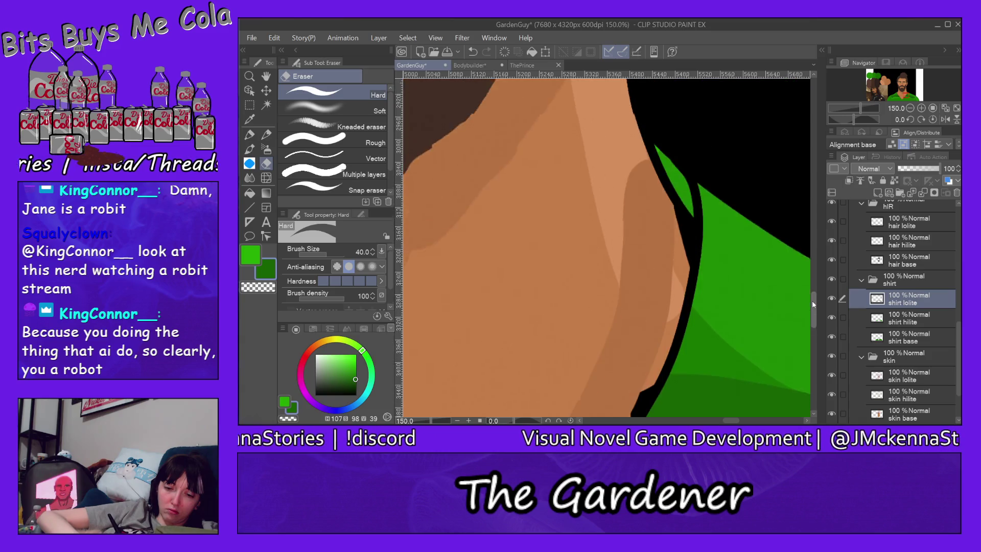
{"action": "left_click", "coordinate": [250, 134]}
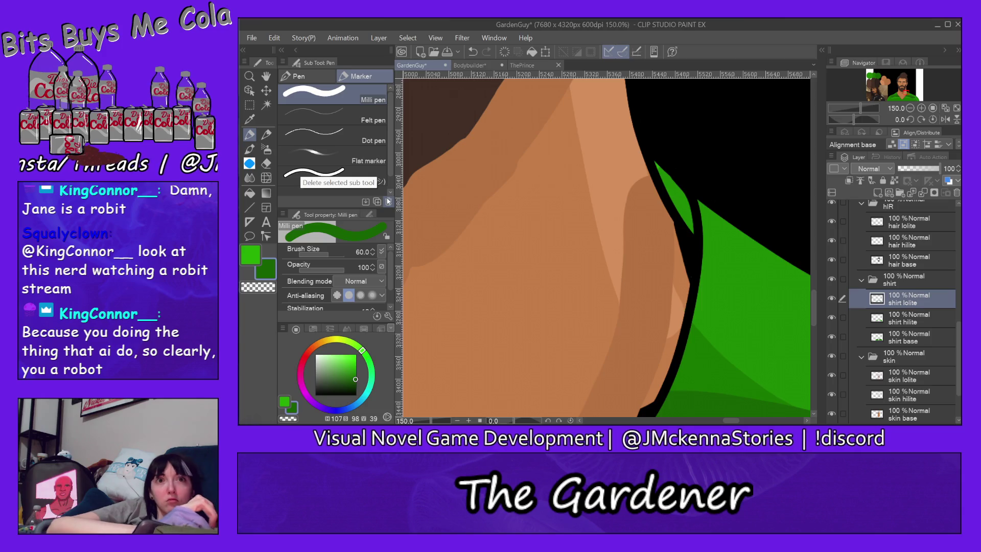
With a smaller brush, extend the dark green shadow tip on the shirt collar
{"action": "key", "text": "bracketleft"}
{"action": "key", "text": "bracketleft"}
{"action": "key", "text": "bracketleft"}
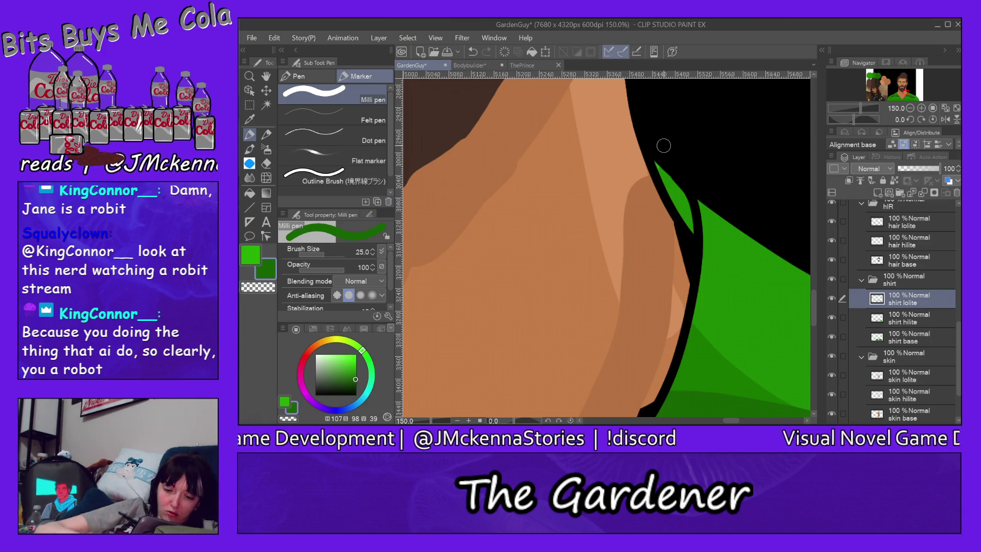
{"action": "left_click_drag", "start_coordinate": [691, 226], "coordinate": [679, 208]}
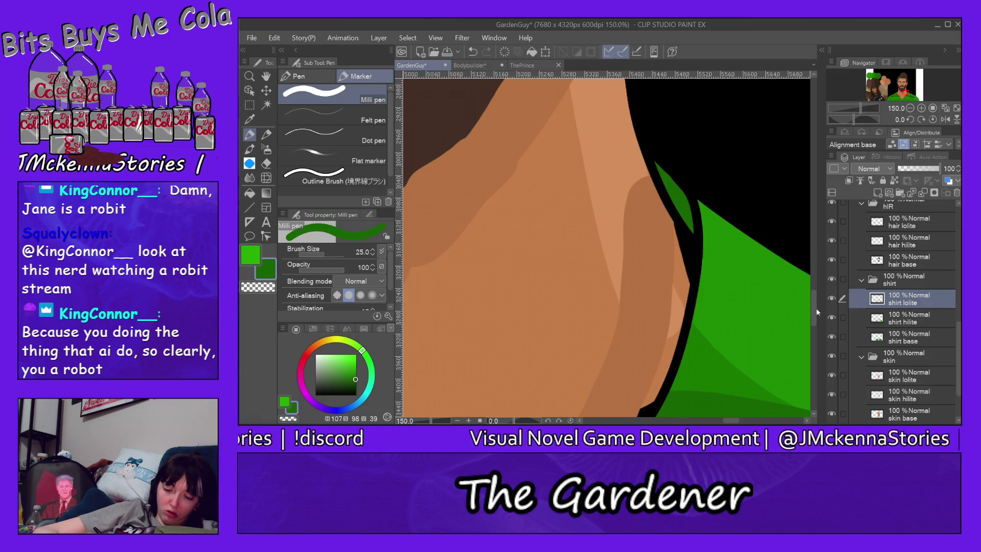
{"action": "scroll", "coordinate": [812, 311], "scroll_direction": "down", "scroll_amount": 3}
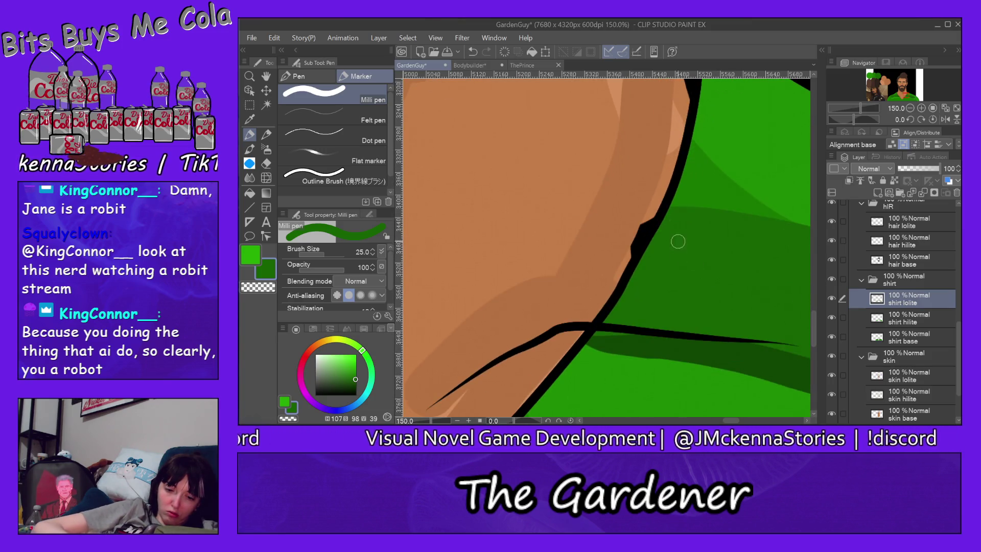
Paint a slightly darker skin tone along the neck outline above the collar on skin lolite
{"action": "left_click", "coordinate": [593, 169], "text": "alt"}
{"action": "left_click", "coordinate": [581, 163], "text": "ctrl+shift"}
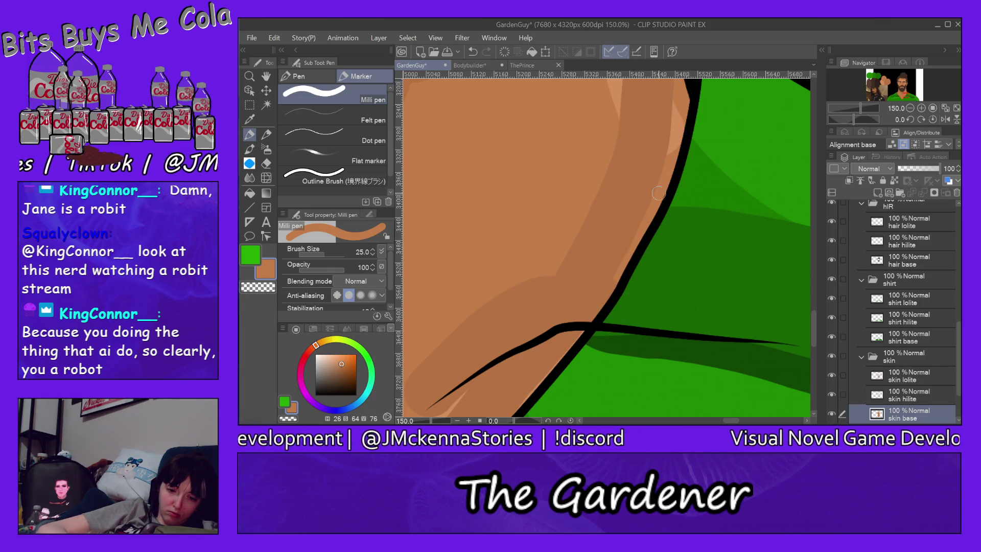
{"action": "left_click", "coordinate": [628, 208], "text": "alt"}
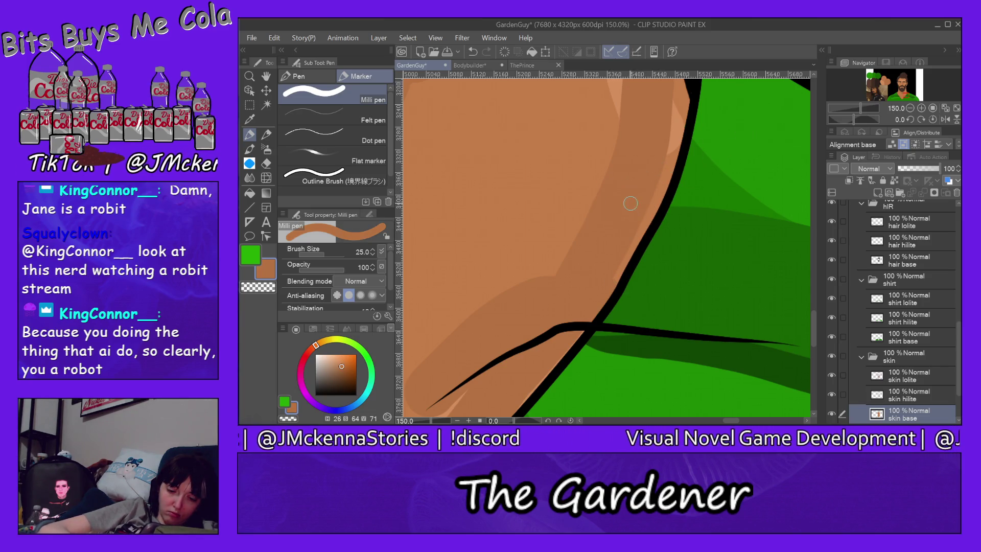
{"action": "left_click", "coordinate": [627, 200], "text": "ctrl+shift"}
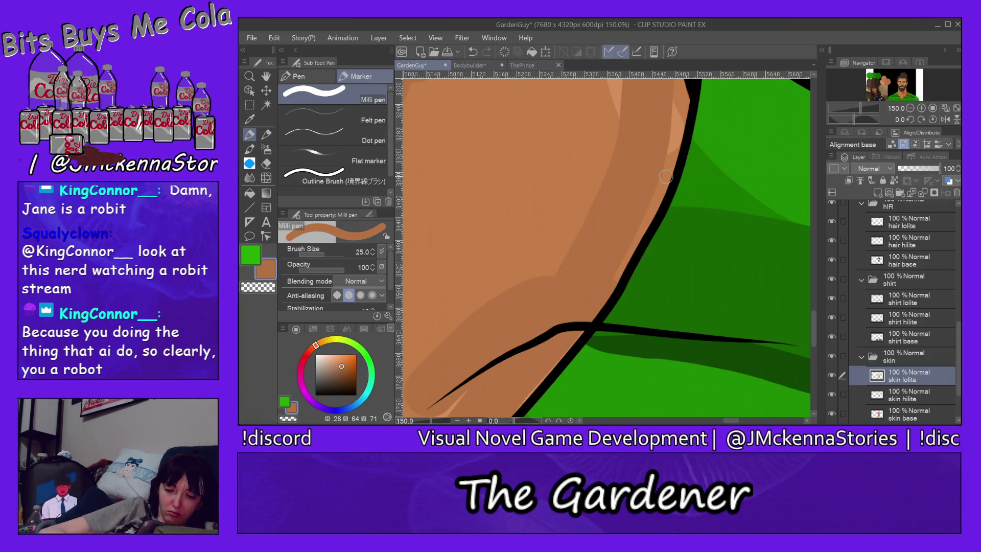
{"action": "left_click_drag", "start_coordinate": [661, 193], "coordinate": [629, 246]}
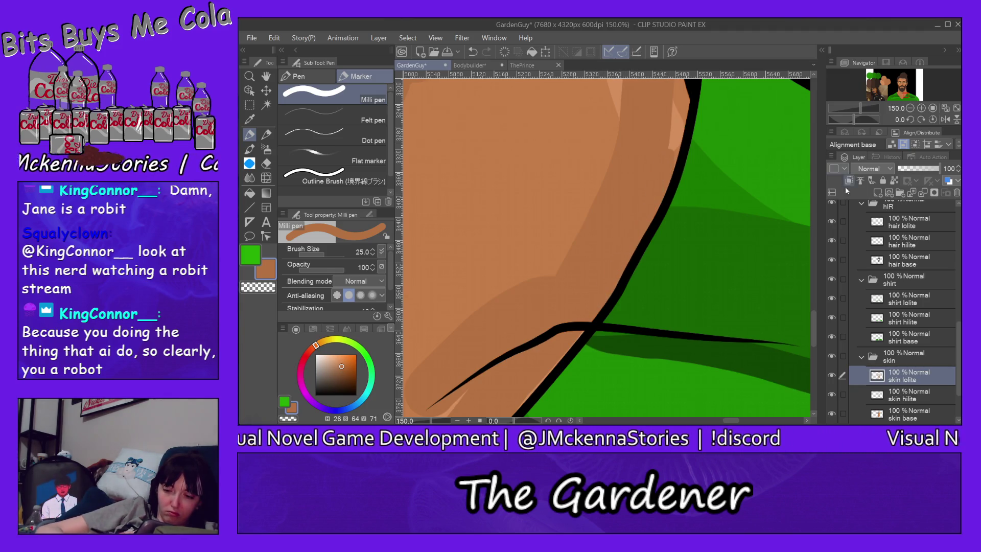
{"action": "left_click_drag", "start_coordinate": [816, 333], "coordinate": [815, 313]}
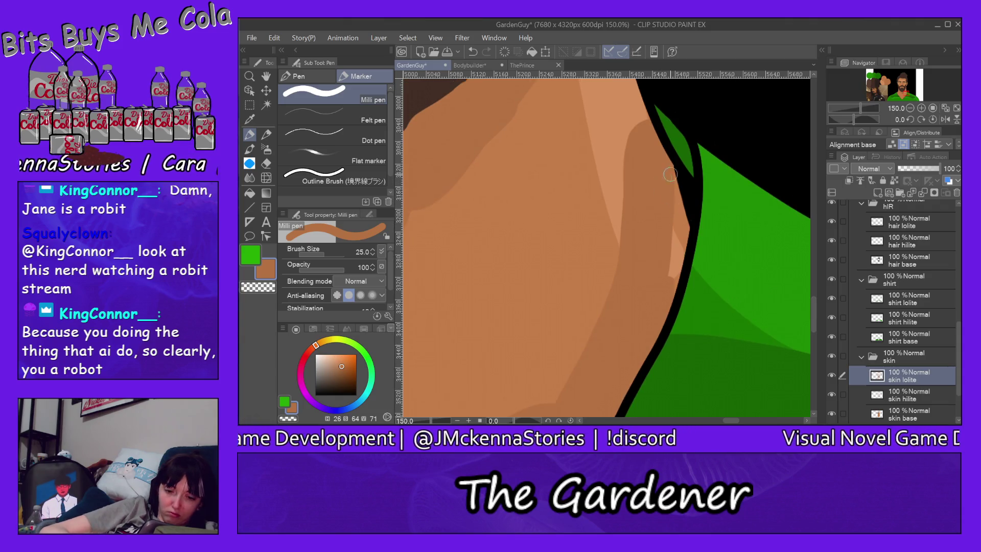
{"action": "left_click_drag", "start_coordinate": [676, 179], "coordinate": [670, 265]}
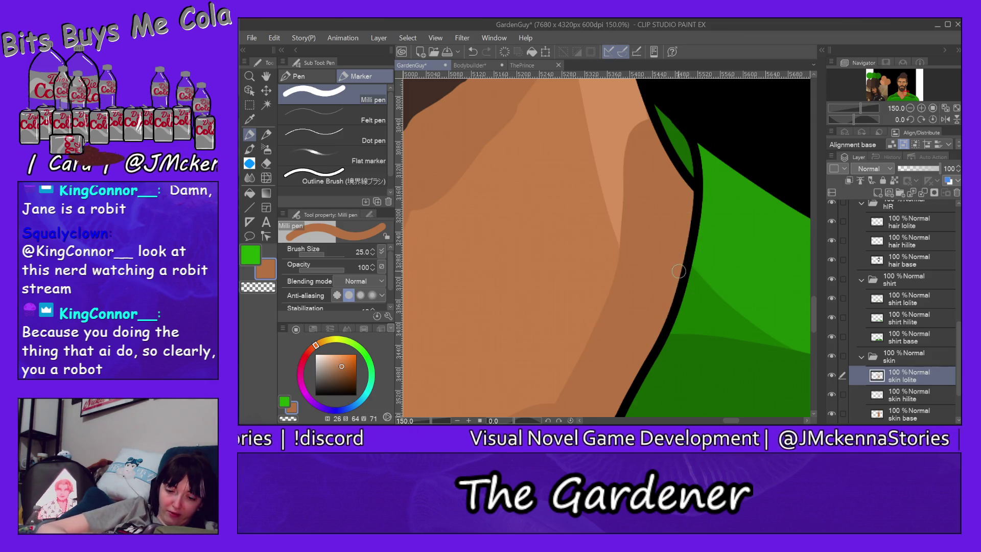
{"action": "left_click_drag", "start_coordinate": [814, 311], "coordinate": [814, 360]}
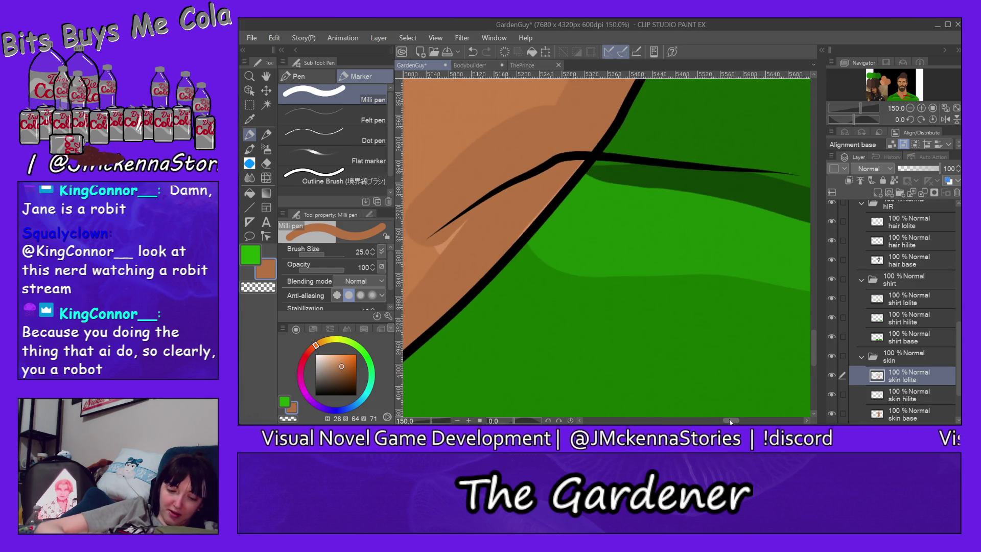
Erase the skin colour spilling past the V-neck outline on the skin base layer
{"action": "left_click_drag", "start_coordinate": [730, 421], "coordinate": [720, 421]}
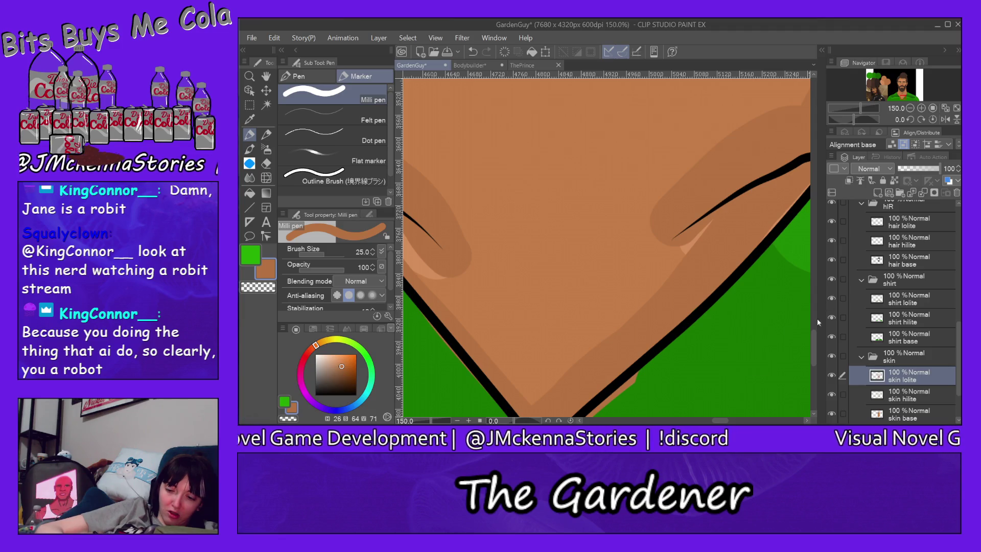
{"action": "left_click_drag", "start_coordinate": [814, 338], "coordinate": [811, 353]}
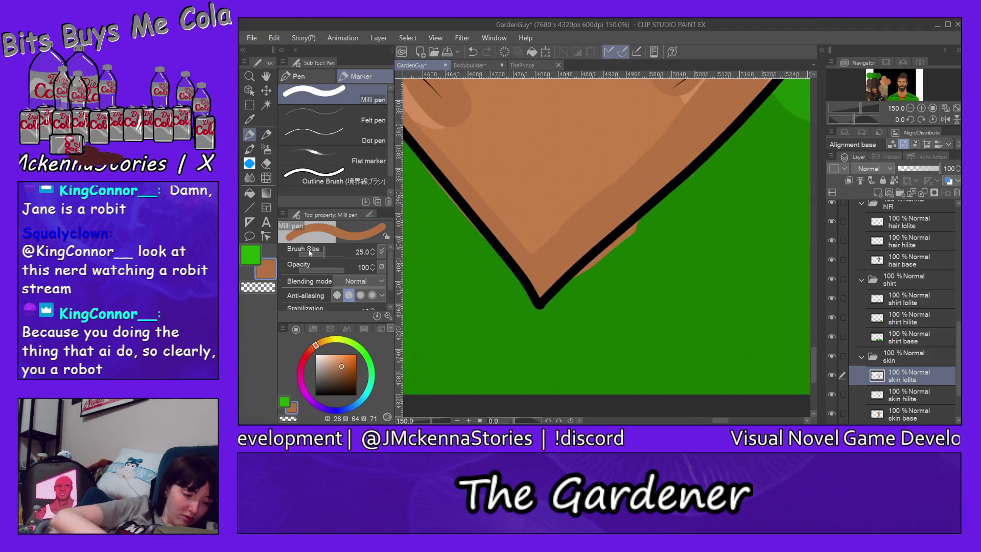
{"action": "key", "text": "e"}
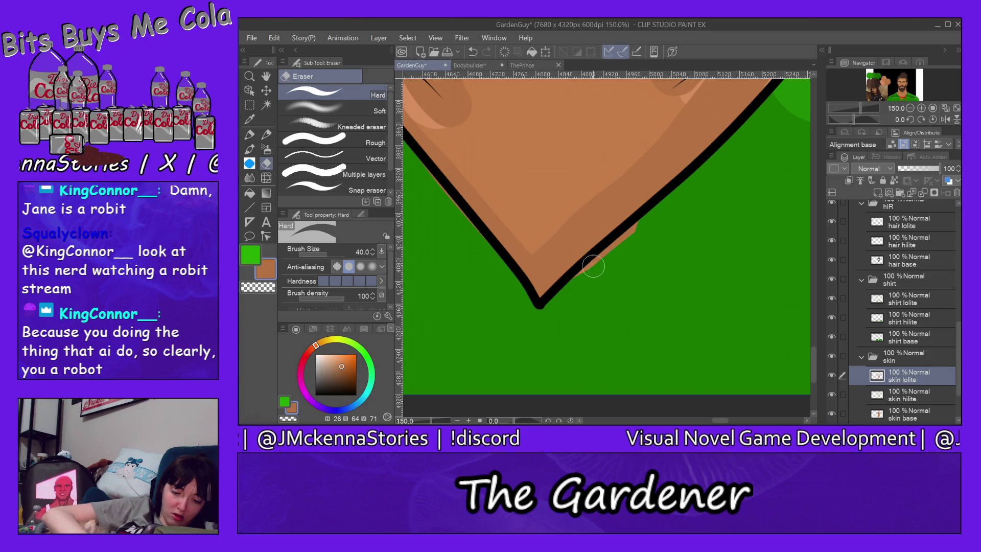
{"action": "left_click", "coordinate": [590, 225], "text": "ctrl+shift"}
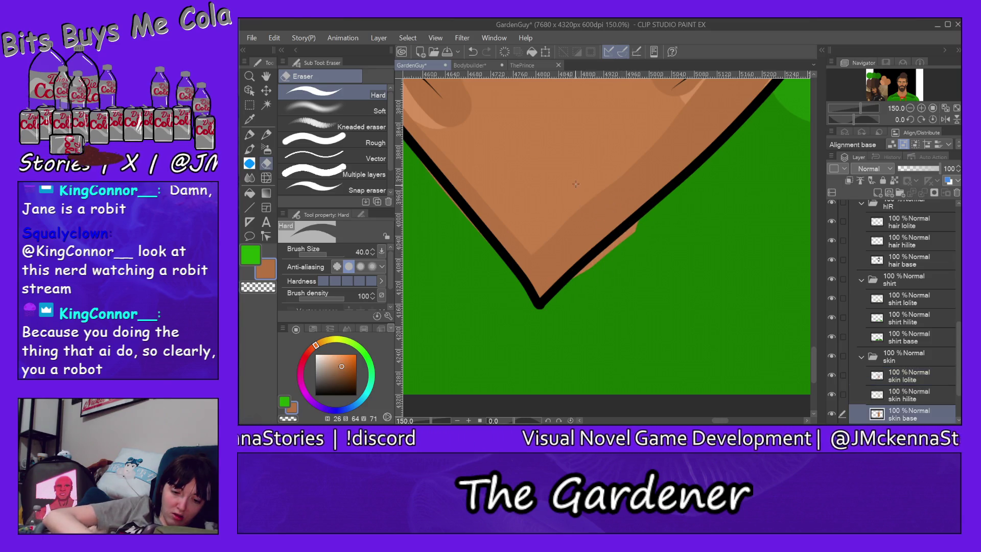
{"action": "left_click_drag", "start_coordinate": [578, 286], "coordinate": [656, 210]}
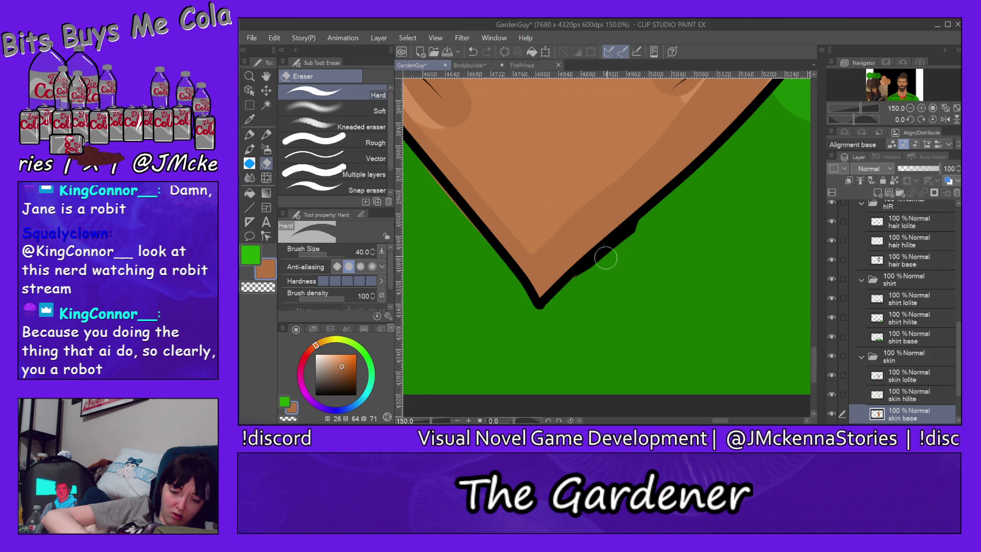
Smooth the jagged V-neck outline bumps with sampled shirt green on the shirt base layer
{"action": "left_click", "coordinate": [687, 255], "text": "ctrl+shift"}
{"action": "left_click", "coordinate": [675, 265], "text": "alt"}
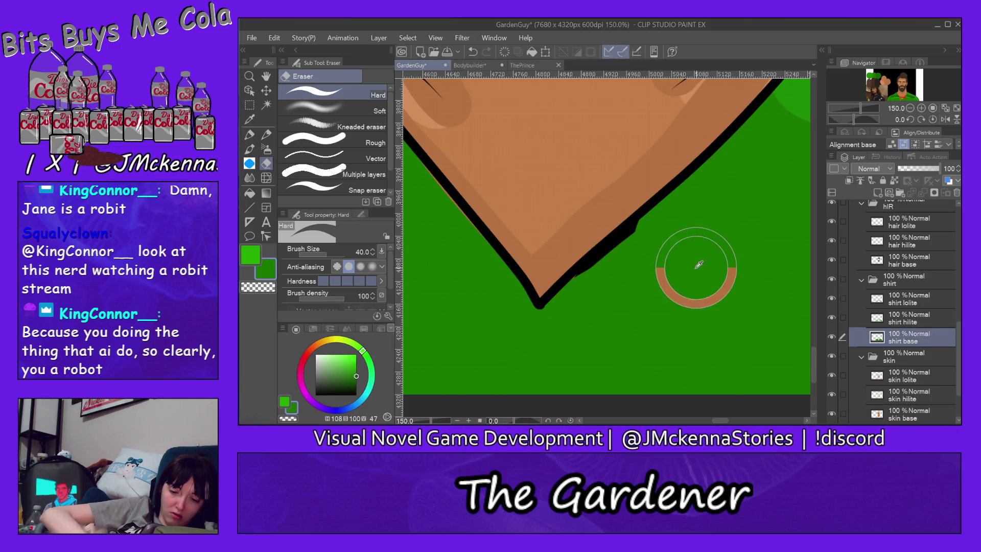
{"action": "key", "text": "p"}
{"action": "left_click_drag", "start_coordinate": [570, 287], "coordinate": [645, 224]}
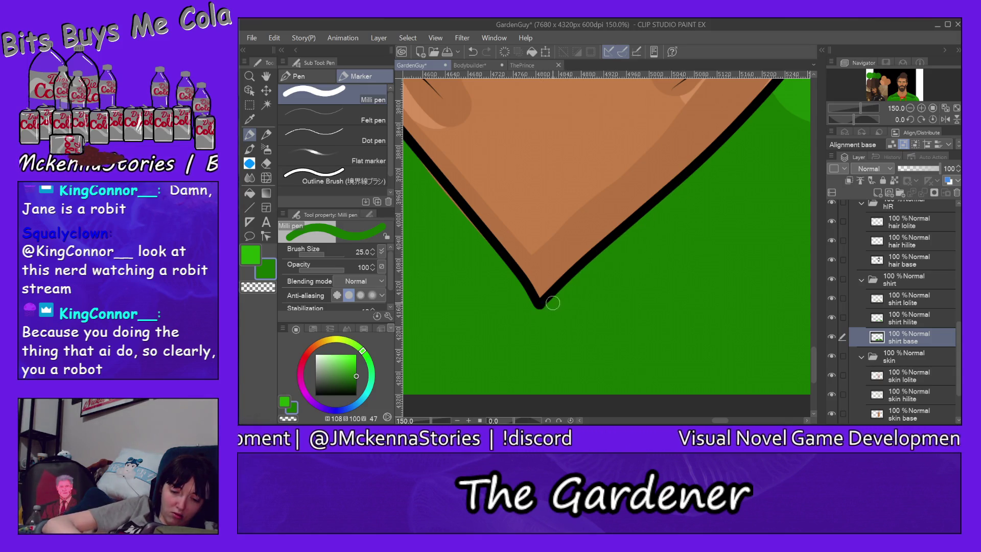
{"action": "left_click_drag", "start_coordinate": [813, 361], "coordinate": [809, 302]}
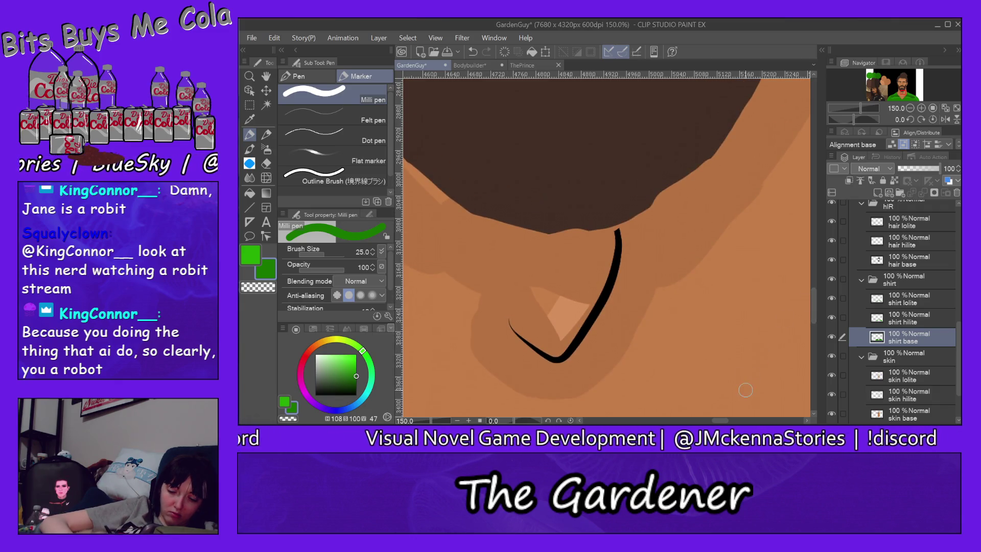
Sample the skin shadow tone, switch to the eraser, and select the shirt layer at the left shoulder
{"action": "scroll", "coordinate": [719, 421], "scroll_direction": "left", "scroll_amount": 5}
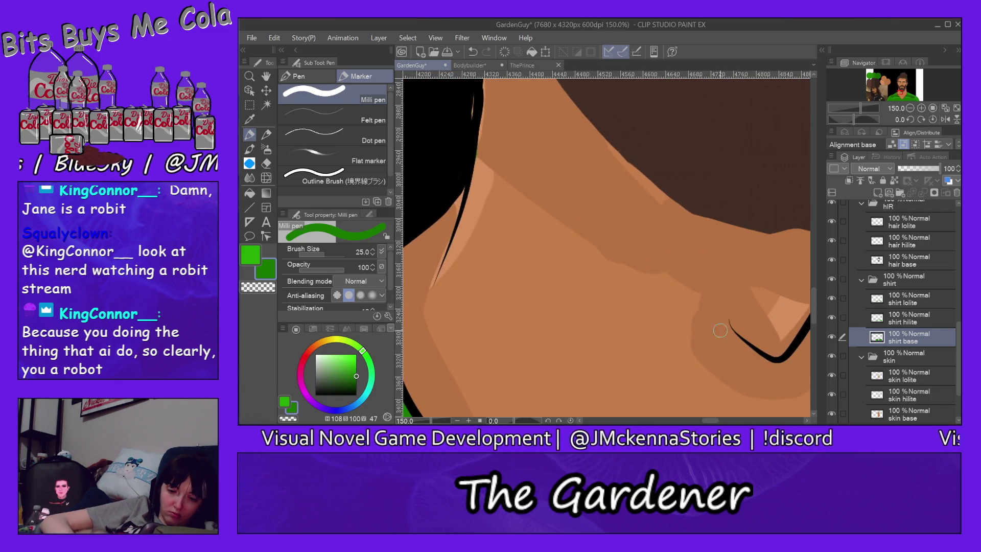
{"action": "left_click", "coordinate": [720, 257], "text": "alt"}
{"action": "left_click", "coordinate": [721, 257], "text": "ctrl+shift"}
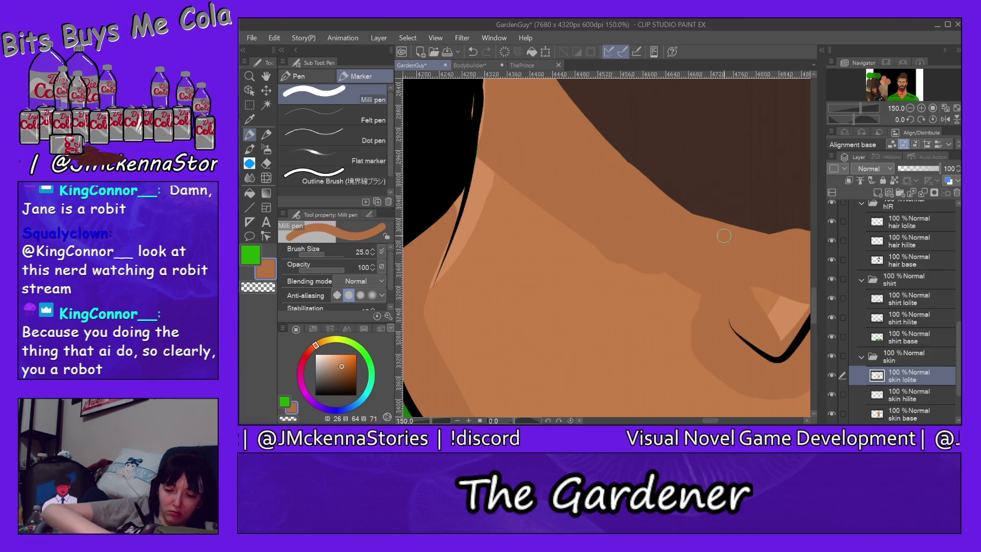
{"action": "scroll", "coordinate": [807, 286], "scroll_direction": "up", "scroll_amount": 5}
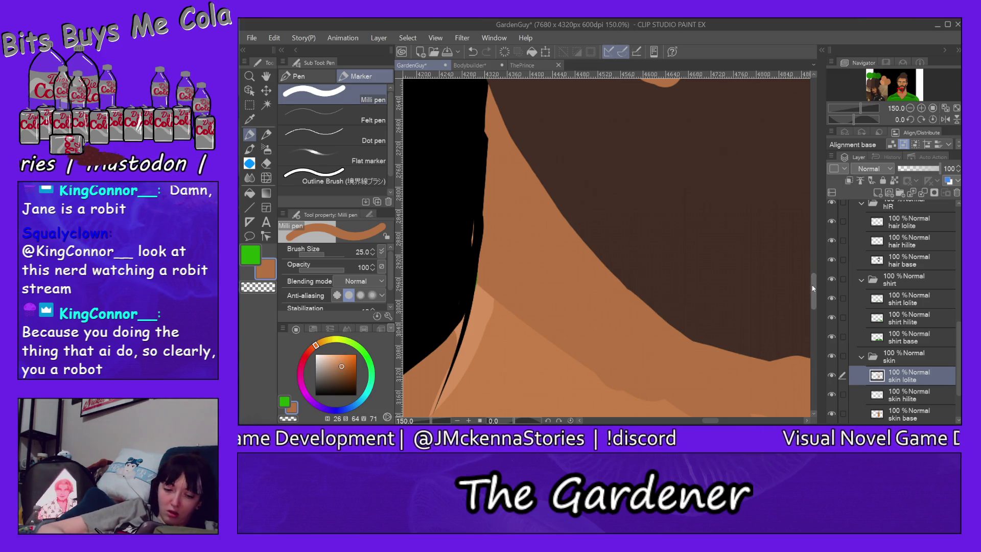
{"action": "left_click", "coordinate": [266, 163]}
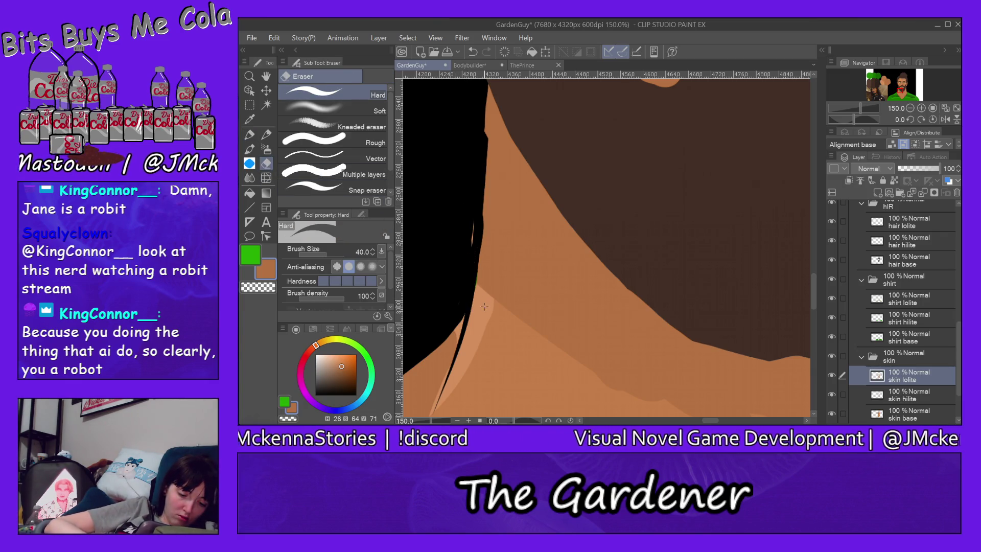
{"action": "key", "text": "alt+bracketleft"}
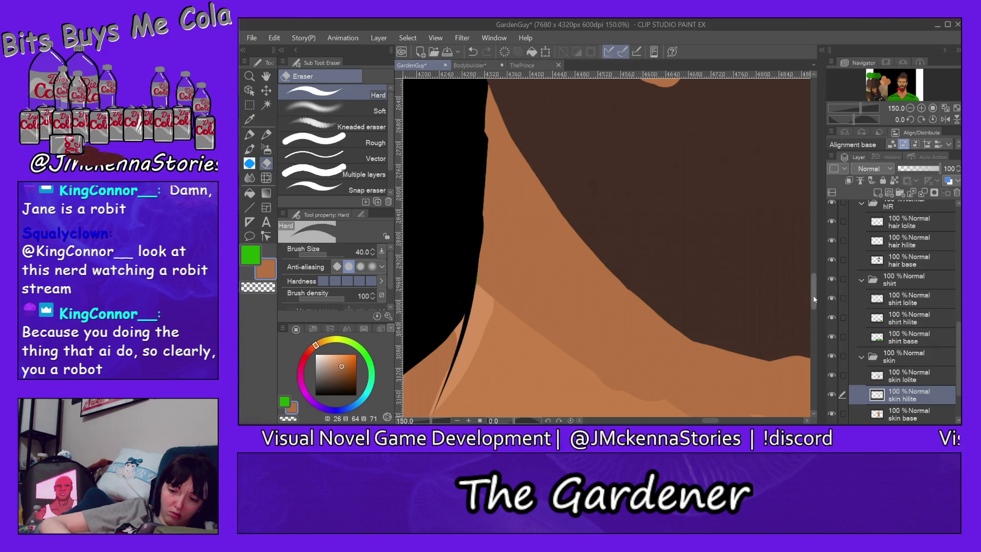
{"action": "scroll", "coordinate": [813, 299], "scroll_direction": "down", "scroll_amount": 3}
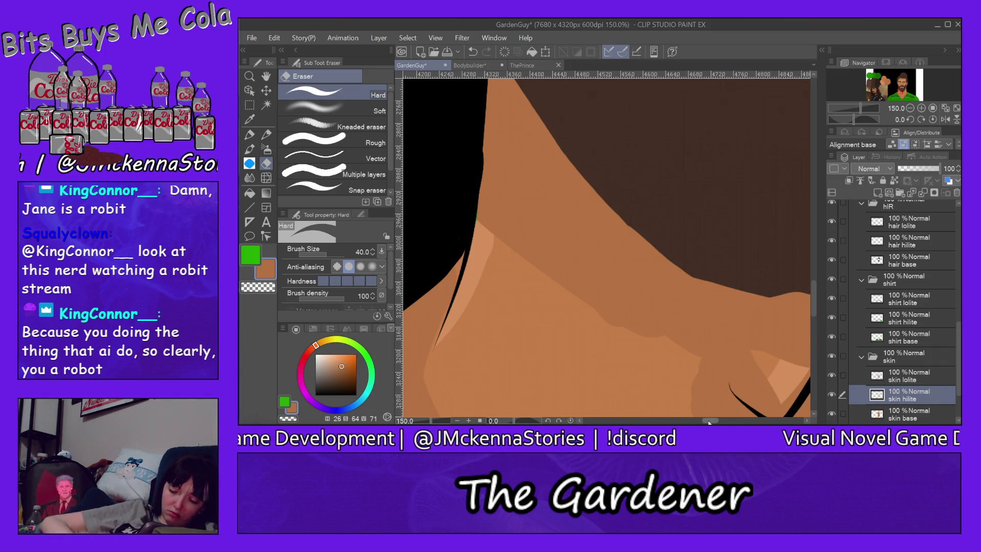
{"action": "left_click_drag", "start_coordinate": [709, 422], "coordinate": [699, 422]}
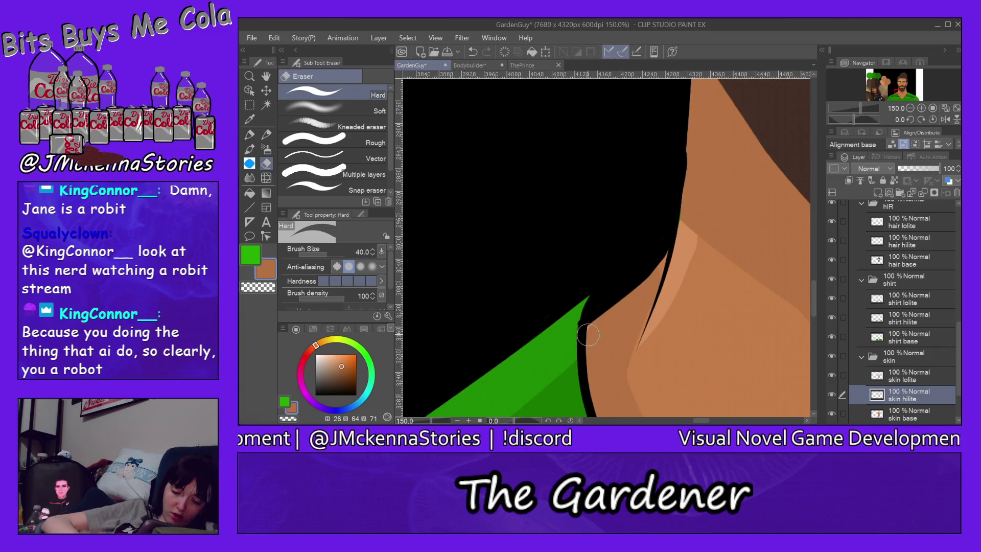
{"action": "left_click", "coordinate": [581, 327], "text": "ctrl+shift"}
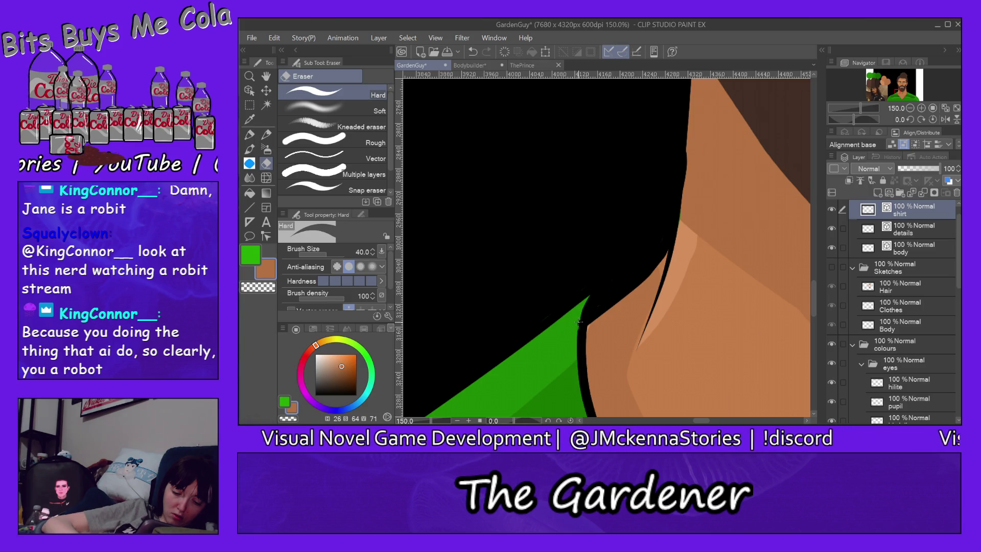
Hide the black 4-3 canvas background layer to reveal gaps in the collar
{"action": "left_click", "coordinate": [578, 327], "text": "ctrl+shift"}
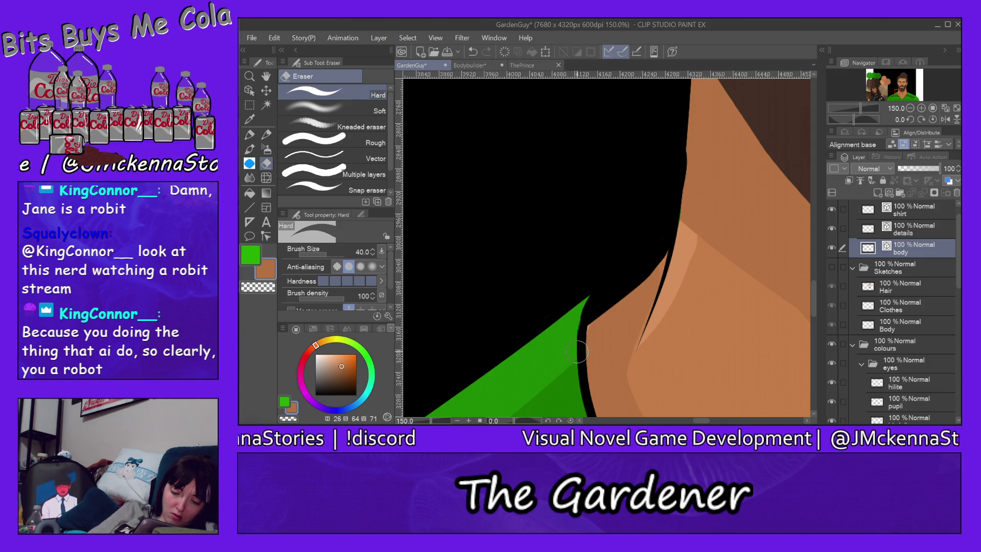
{"action": "scroll", "coordinate": [812, 295], "scroll_direction": "down", "scroll_amount": 2}
{"action": "left_click_drag", "start_coordinate": [812, 295], "coordinate": [813, 301]}
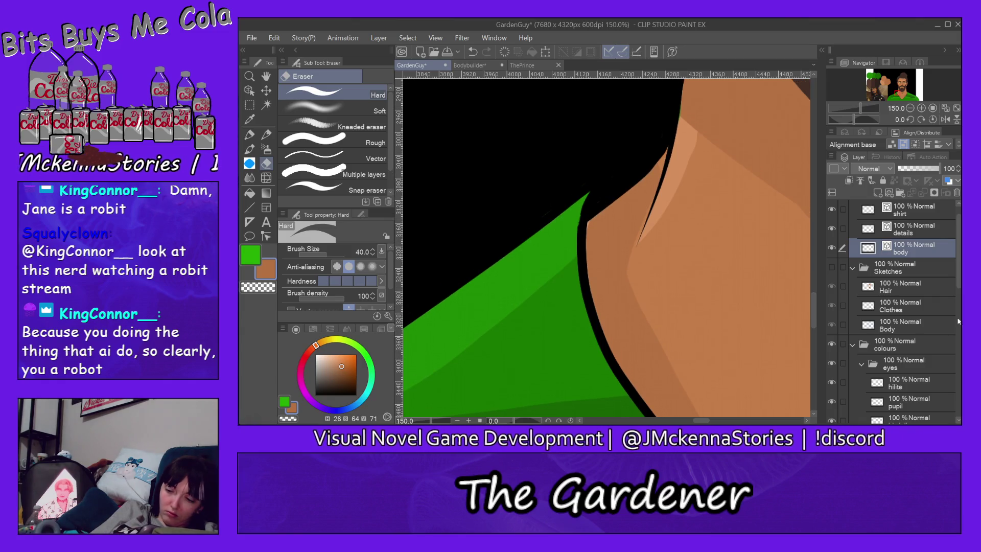
{"action": "scroll", "coordinate": [959, 279], "scroll_direction": "down", "scroll_amount": 3}
{"action": "scroll", "coordinate": [899, 306], "scroll_direction": "down", "scroll_amount": 5}
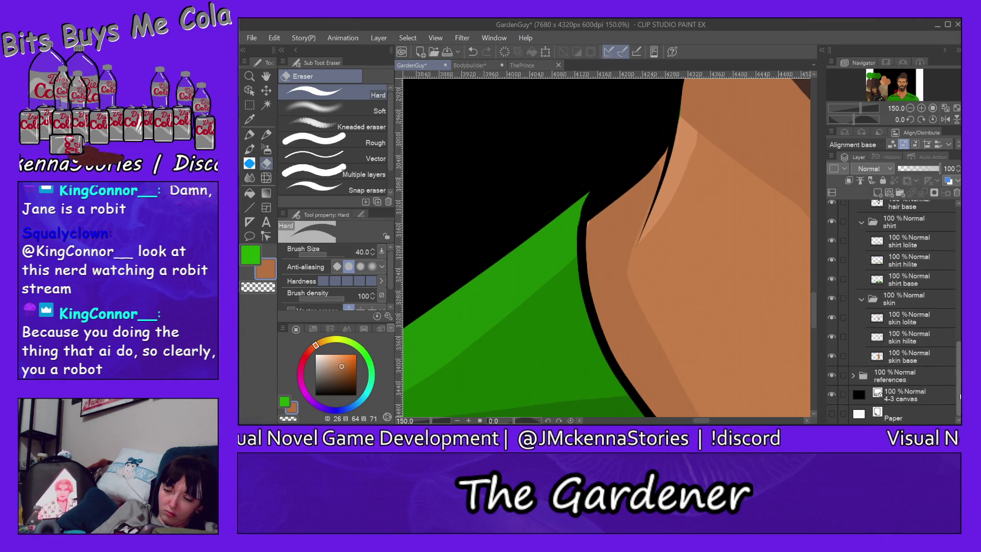
{"action": "left_click", "coordinate": [831, 394]}
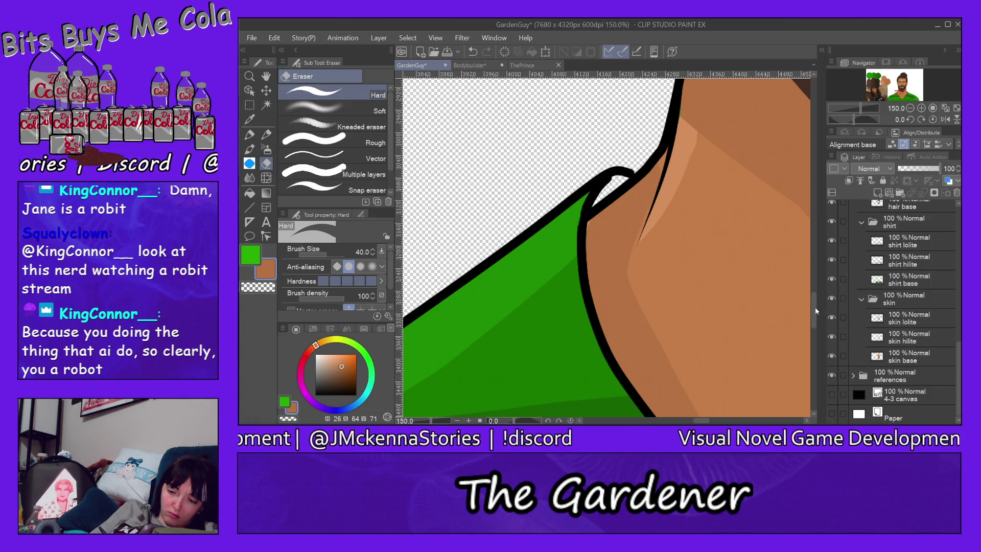
Fill the gap inside the collar loop with sampled dark green on the shirt lolite layer
{"action": "scroll", "coordinate": [632, 324], "scroll_direction": "down", "scroll_amount": 3}
{"action": "left_click", "coordinate": [633, 324], "text": "alt"}
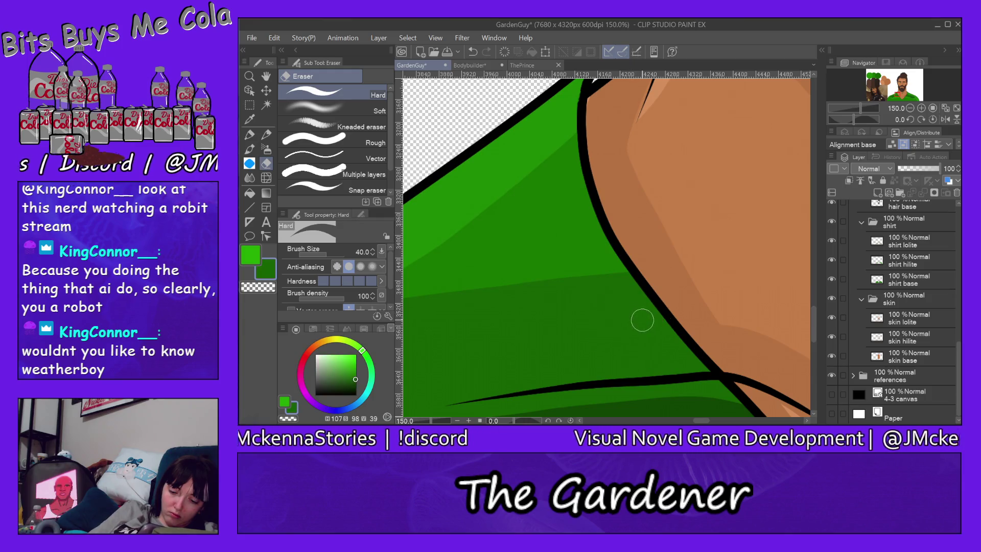
{"action": "left_click", "coordinate": [904, 241]}
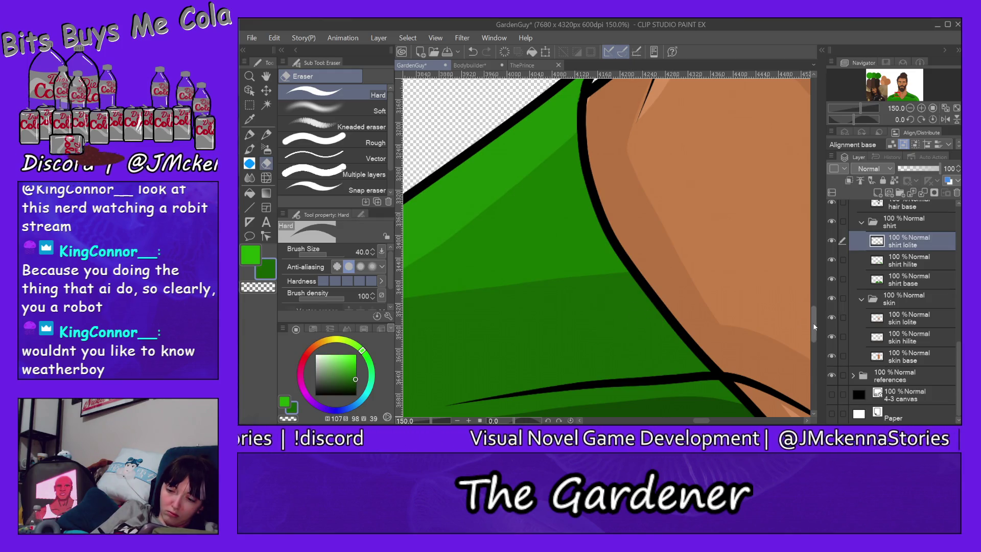
{"action": "scroll", "coordinate": [813, 323], "scroll_direction": "up", "scroll_amount": 5}
{"action": "left_click", "coordinate": [249, 135]}
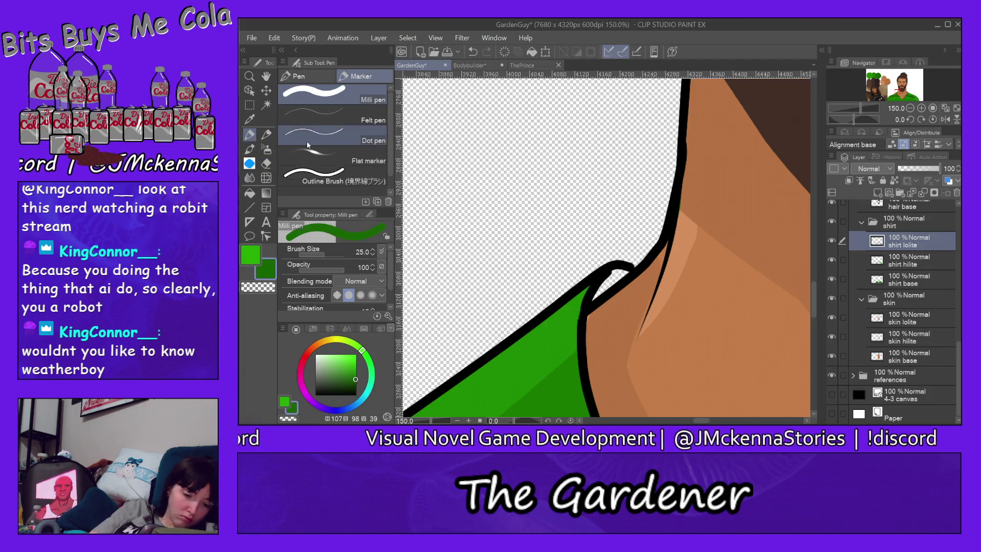
{"action": "left_click_drag", "start_coordinate": [605, 282], "coordinate": [624, 273]}
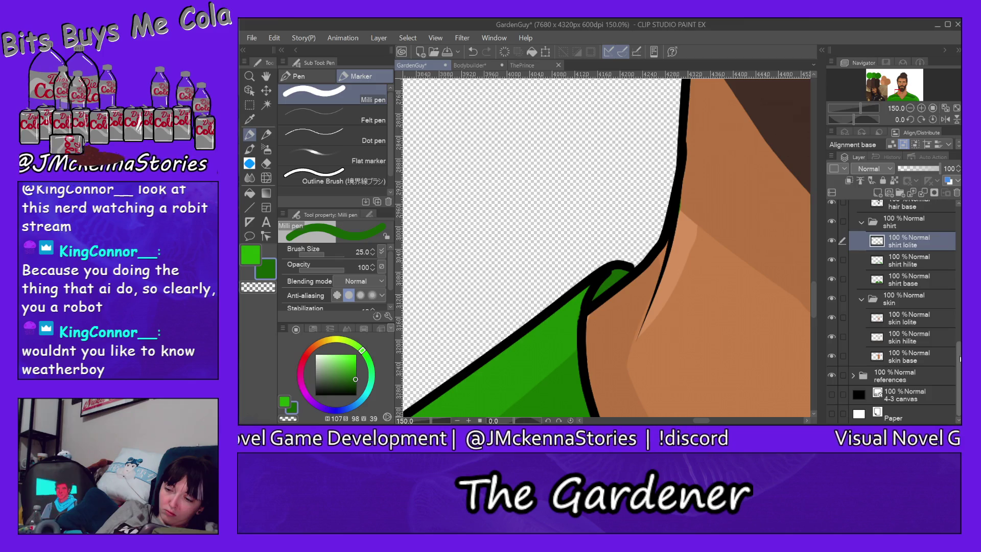
Show the 4-3 canvas background again and zoom out to fit the whole portrait
{"action": "left_click", "coordinate": [832, 396]}
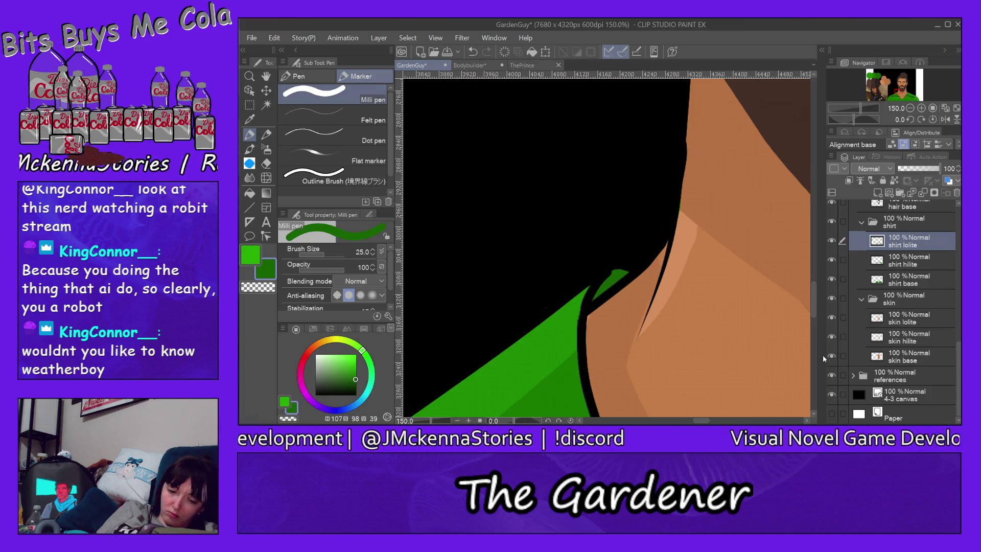
{"action": "scroll", "coordinate": [812, 311], "scroll_direction": "down", "scroll_amount": 3}
{"action": "scroll", "coordinate": [813, 312], "scroll_direction": "down", "scroll_amount": 3}
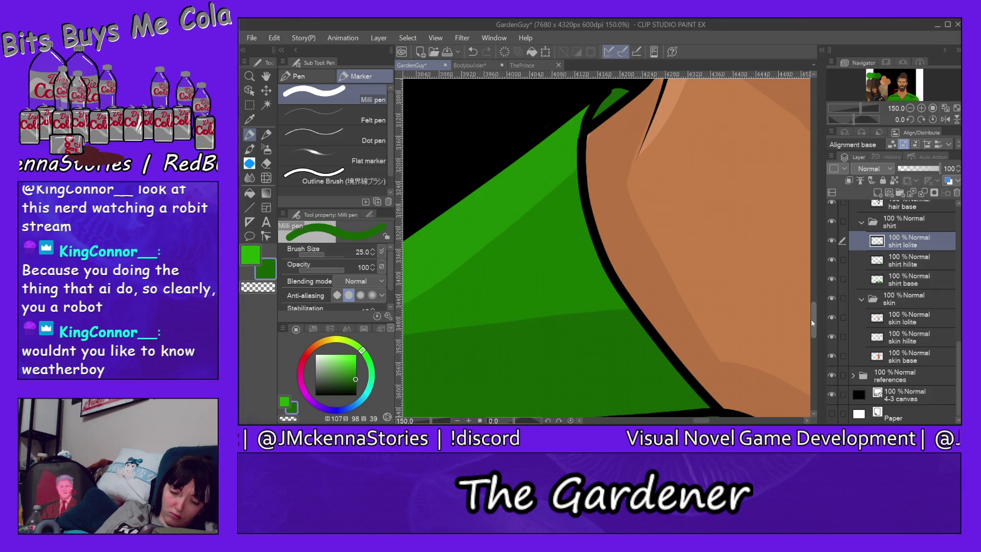
{"action": "scroll", "coordinate": [811, 319], "scroll_direction": "down", "scroll_amount": 3}
{"action": "scroll", "coordinate": [810, 319], "scroll_direction": "down", "scroll_amount": 1}
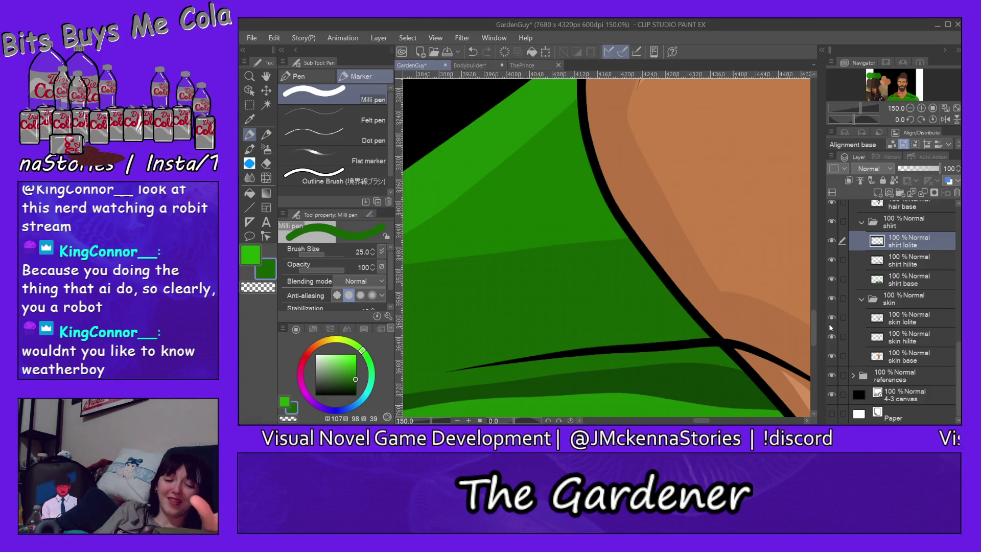
{"action": "key", "text": "ctrl+0"}
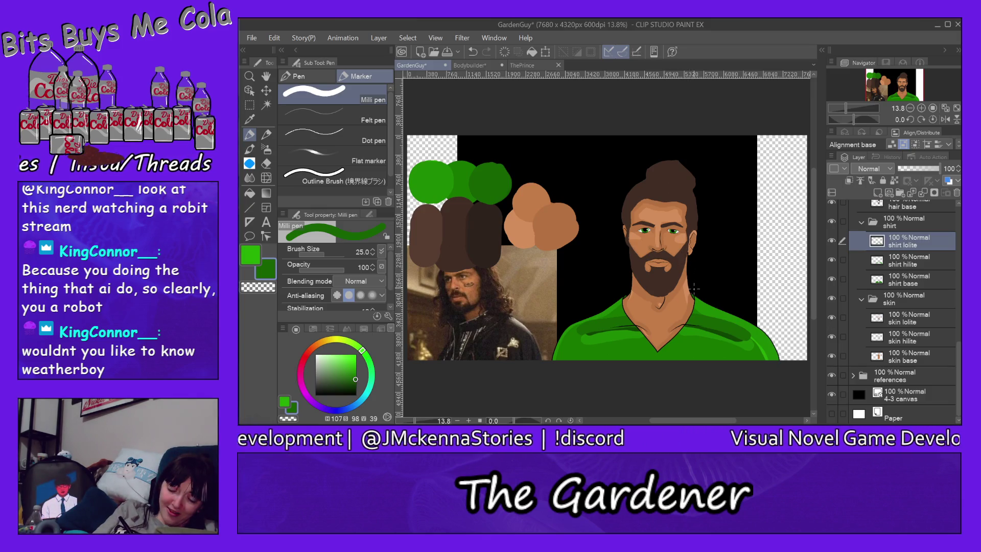
Zoom into the beard and jaw at about 67% and select the skin hilite layer
{"action": "key", "text": "bracketleft"}
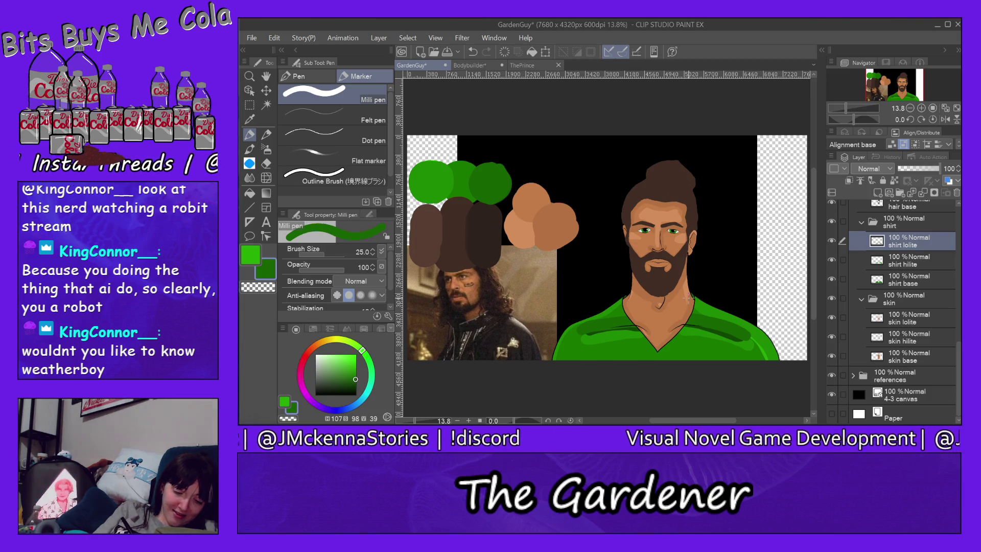
{"action": "scroll", "coordinate": [687, 297], "scroll_direction": "up", "scroll_amount": 2}
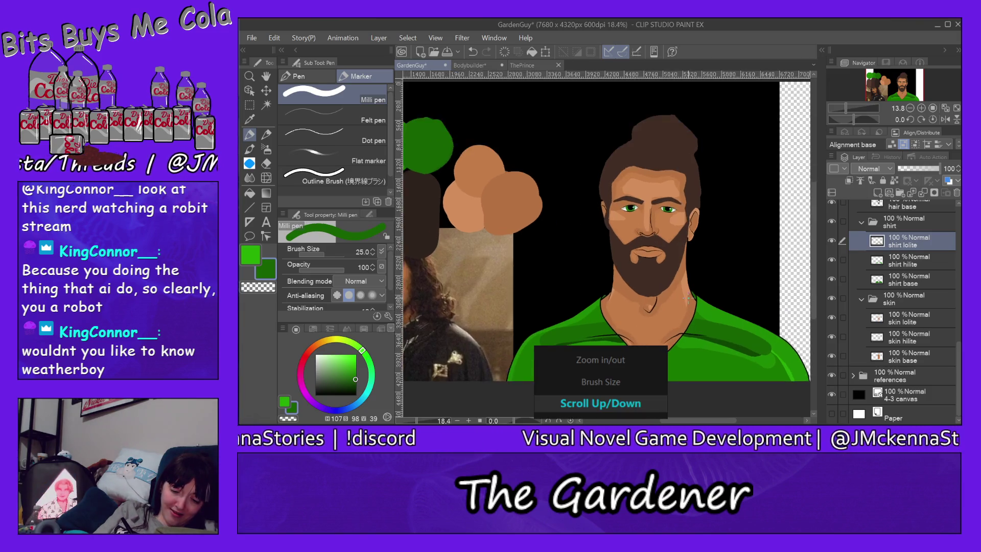
{"action": "scroll", "coordinate": [687, 275], "scroll_direction": "up", "scroll_amount": 2}
{"action": "scroll", "coordinate": [686, 250], "scroll_direction": "up", "scroll_amount": 2}
{"action": "scroll", "coordinate": [686, 218], "scroll_direction": "up", "scroll_amount": 2}
{"action": "scroll", "coordinate": [685, 219], "scroll_direction": "down", "scroll_amount": 1}
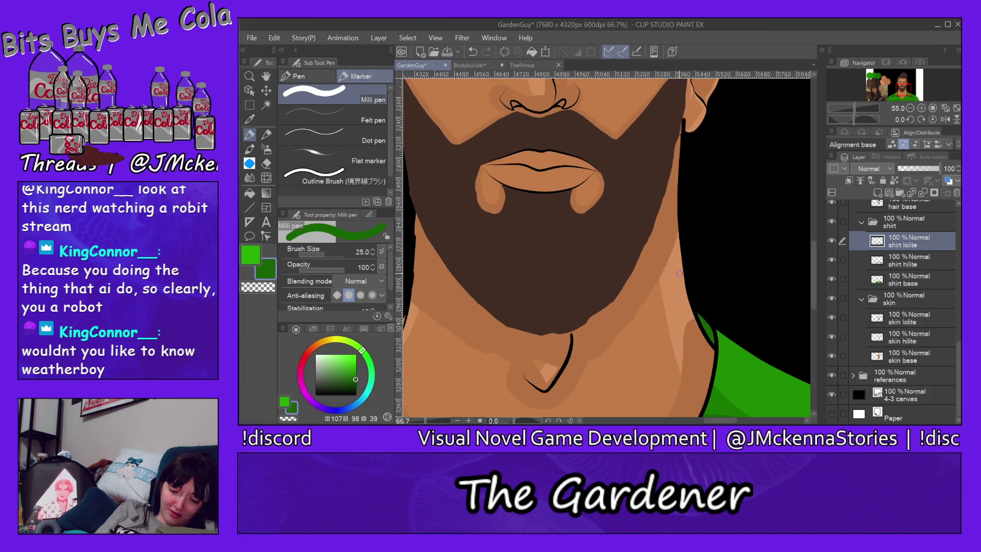
{"action": "left_click", "coordinate": [671, 289], "text": "ctrl+shift"}
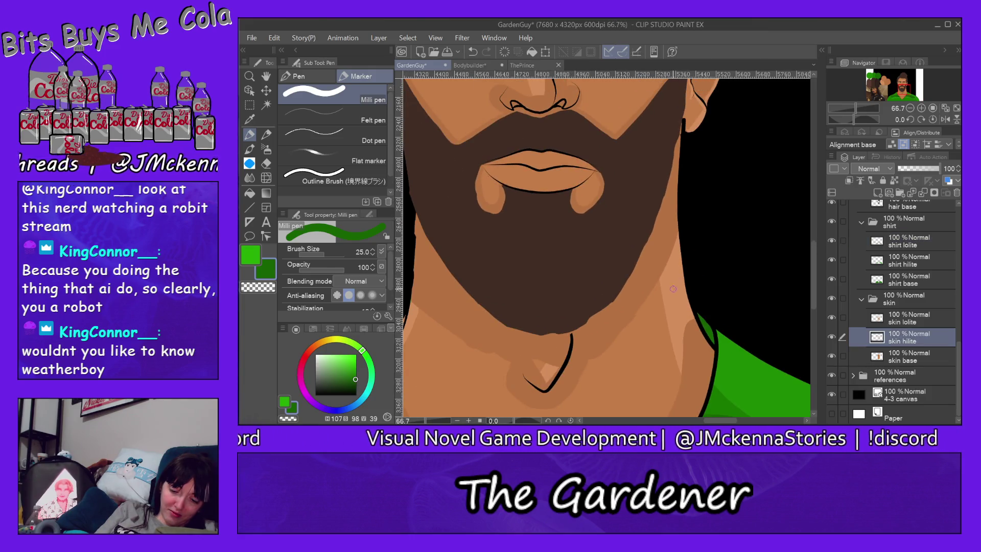
Erase excess shadow along the neck edge down to the collar on the skin lolite layer
{"action": "left_click", "coordinate": [266, 163]}
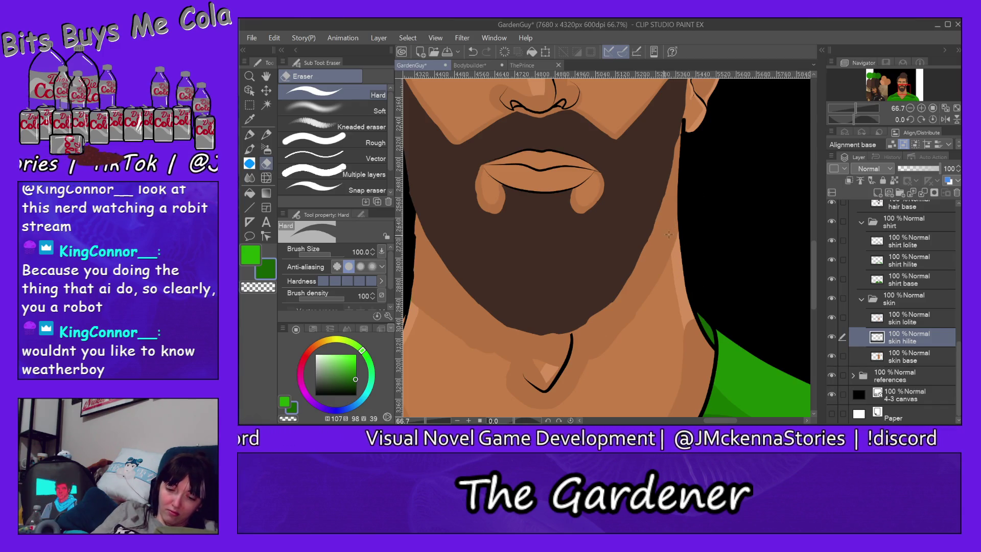
{"action": "key", "text": "alt+bracketright"}
{"action": "mouse_move", "coordinate": [680, 134]}
{"action": "left_mouse_down"}
{"action": "mouse_move", "coordinate": [680, 220]}
{"action": "mouse_move", "coordinate": [680, 165]}
{"action": "mouse_move", "coordinate": [702, 334]}
{"action": "mouse_move", "coordinate": [721, 367]}
{"action": "left_mouse_up"}
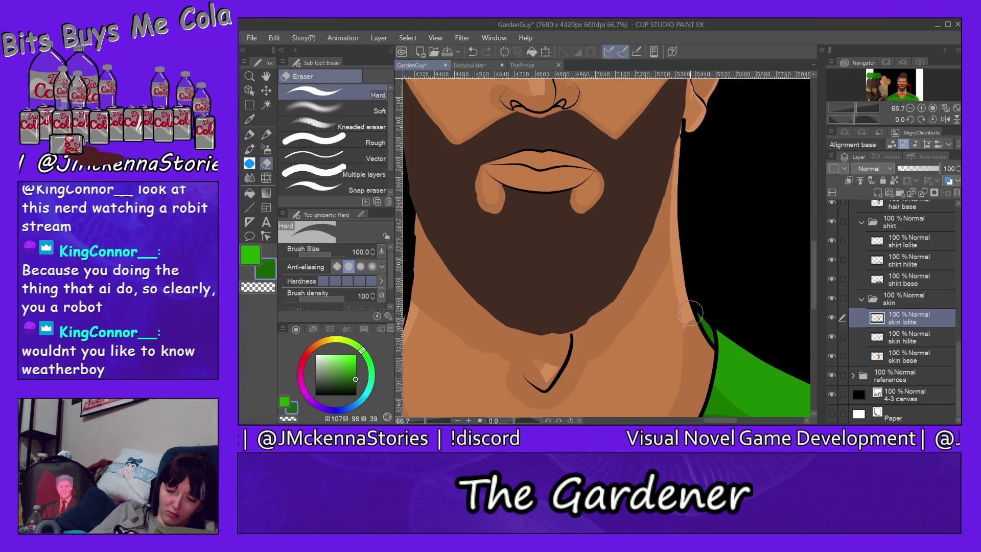
{"action": "left_click_drag", "start_coordinate": [686, 300], "coordinate": [706, 359]}
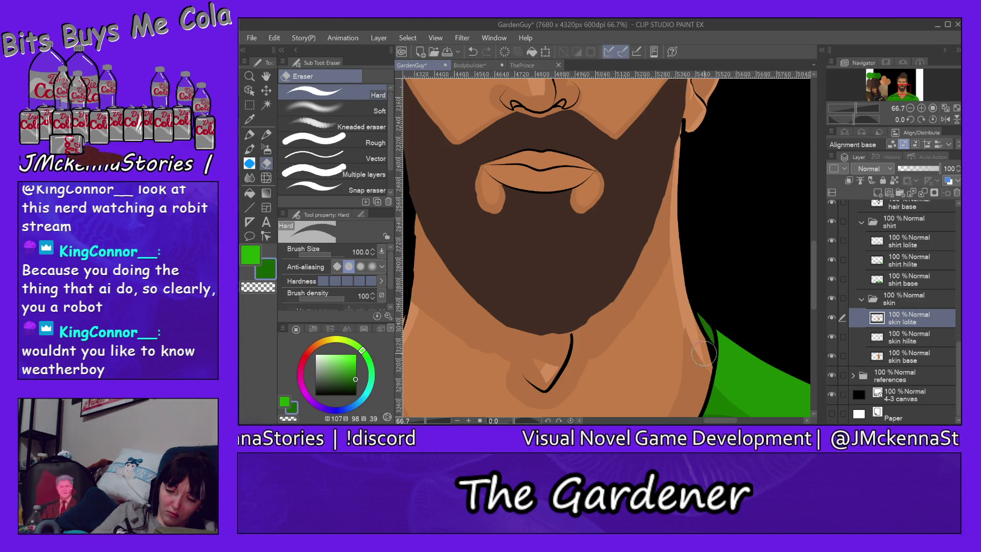
{"action": "left_click_drag", "start_coordinate": [684, 301], "coordinate": [705, 352]}
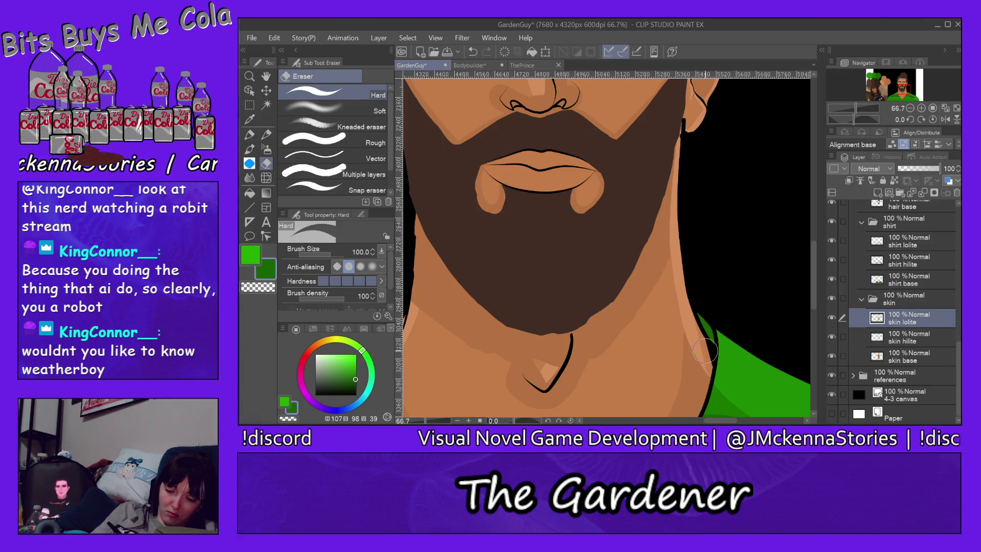
Repaint the neck edge toward the collar with the tan skin colour using the pen
{"action": "left_click", "coordinate": [688, 297], "text": "alt"}
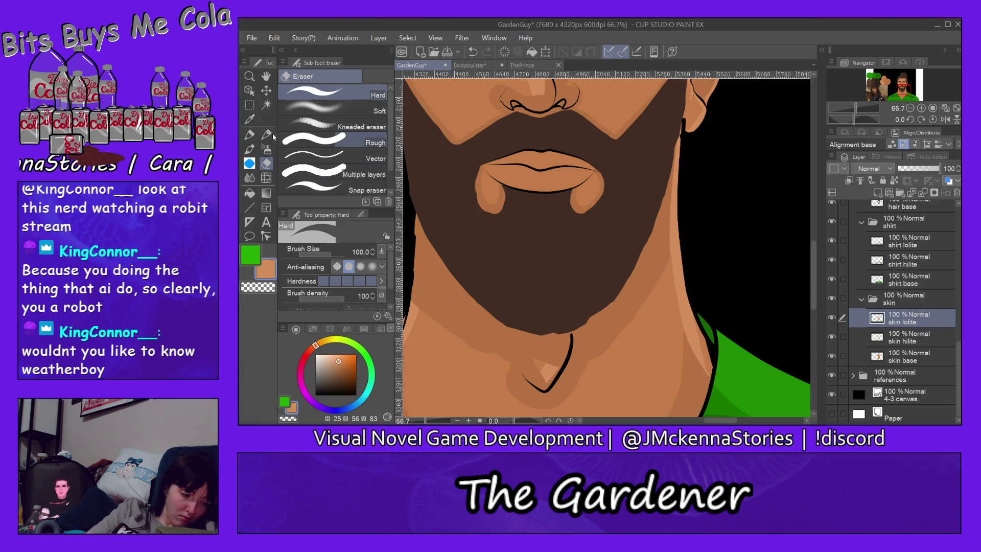
{"action": "left_click", "coordinate": [250, 135]}
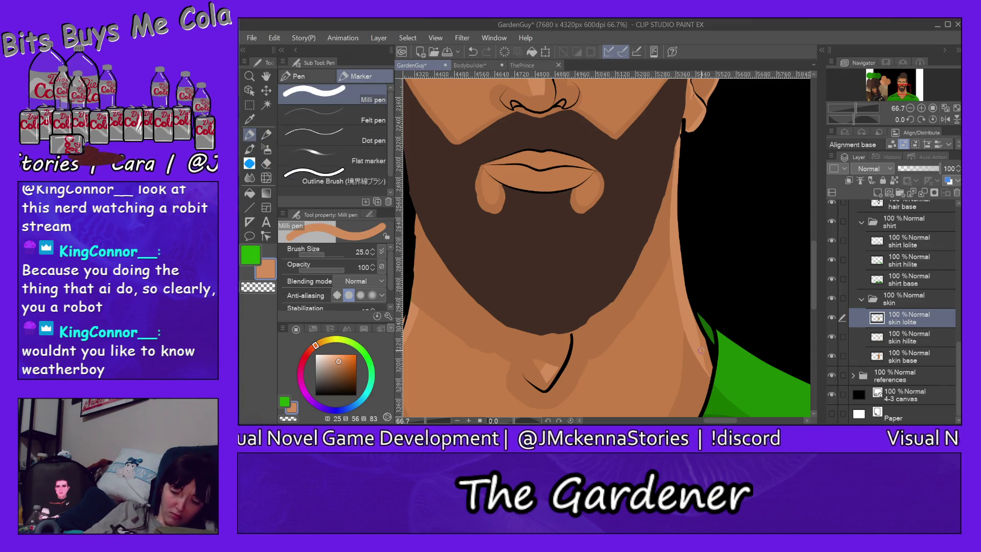
{"action": "left_click_drag", "start_coordinate": [701, 352], "coordinate": [709, 364]}
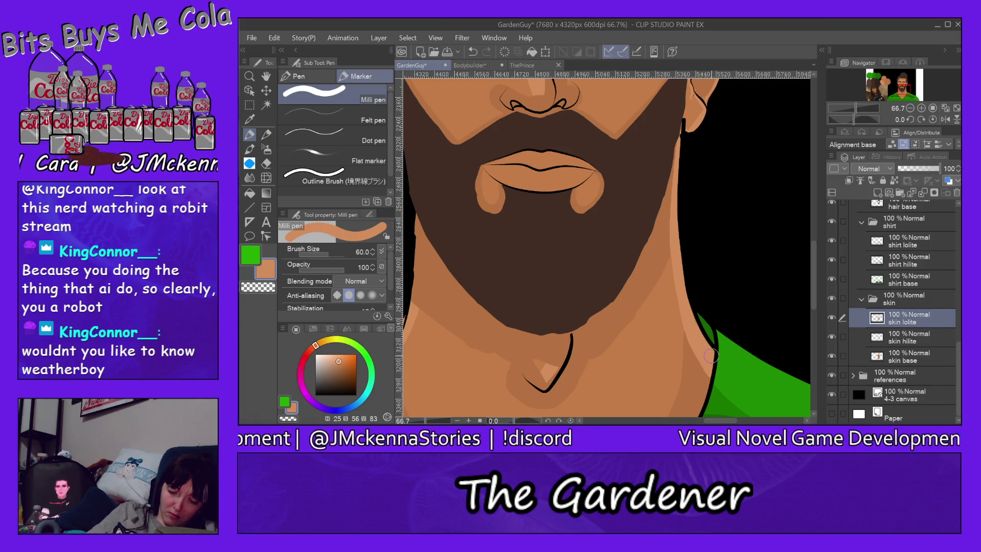
{"action": "left_click_drag", "start_coordinate": [709, 368], "coordinate": [703, 341]}
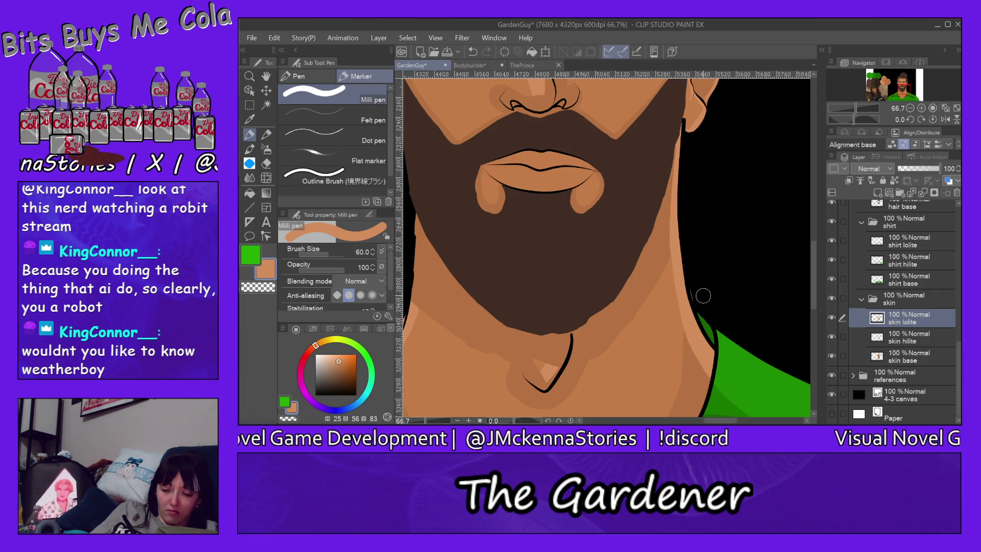
{"action": "key", "text": "e"}
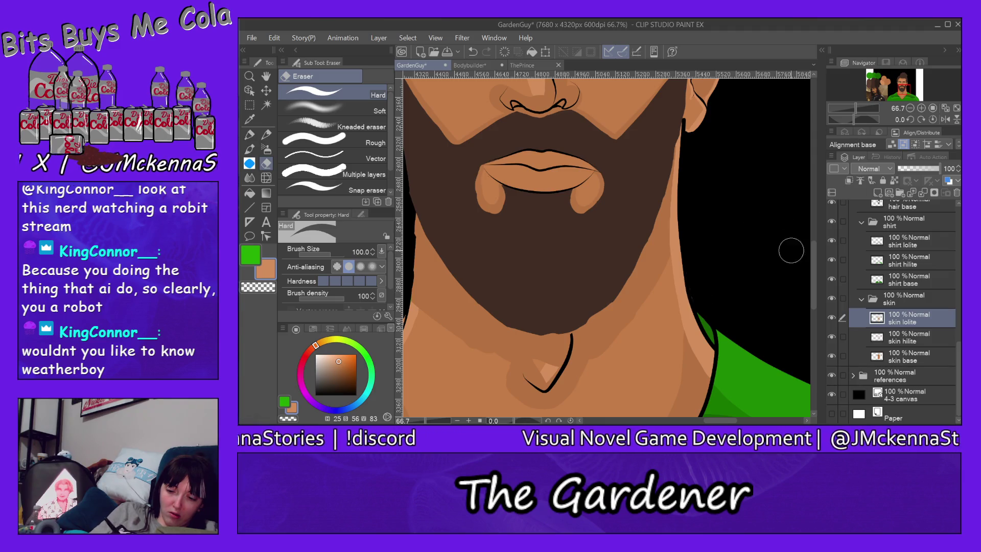
{"action": "left_click_drag", "start_coordinate": [814, 275], "coordinate": [815, 308]}
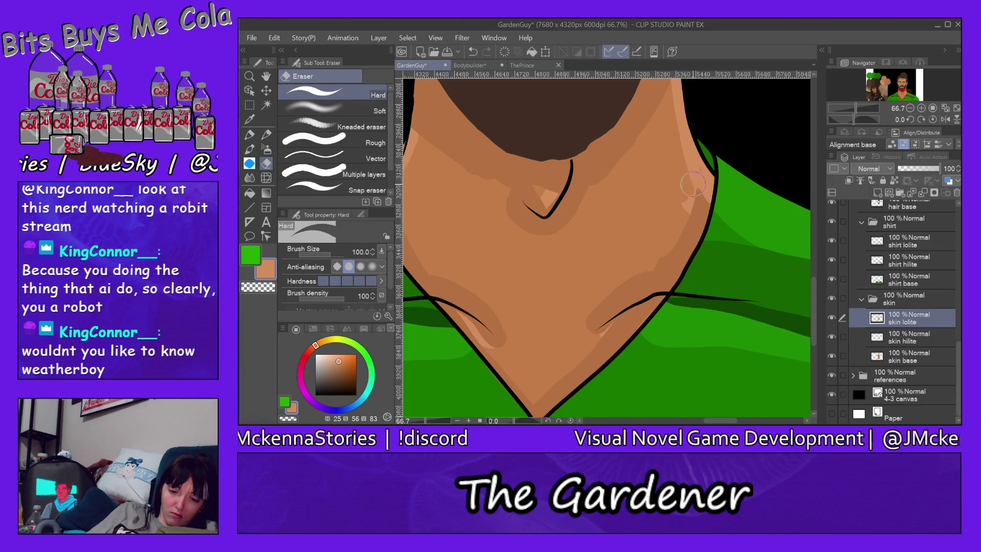
Erase the neck shadow beside the collar down to the collar line
{"action": "left_click_drag", "start_coordinate": [678, 225], "coordinate": [581, 351]}
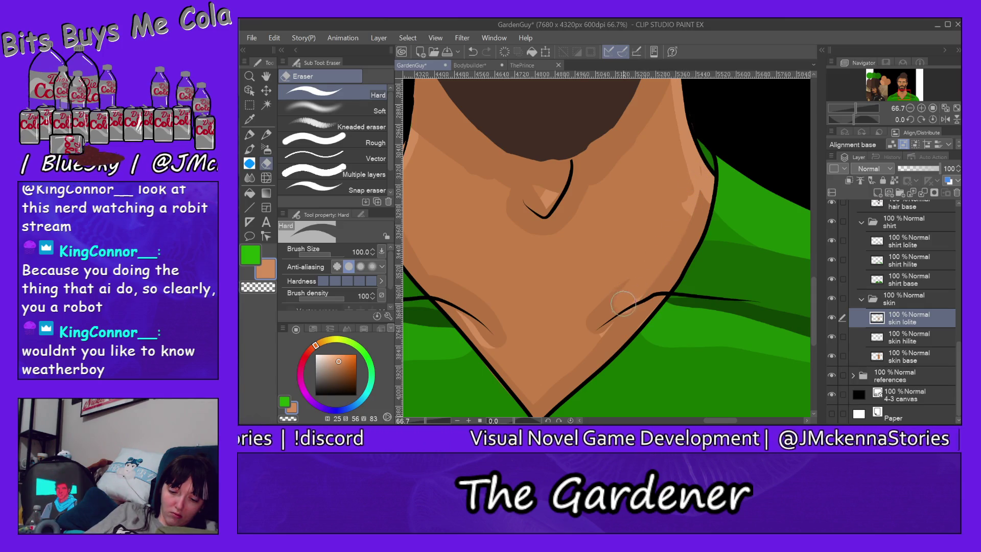
{"action": "left_click_drag", "start_coordinate": [677, 231], "coordinate": [627, 317]}
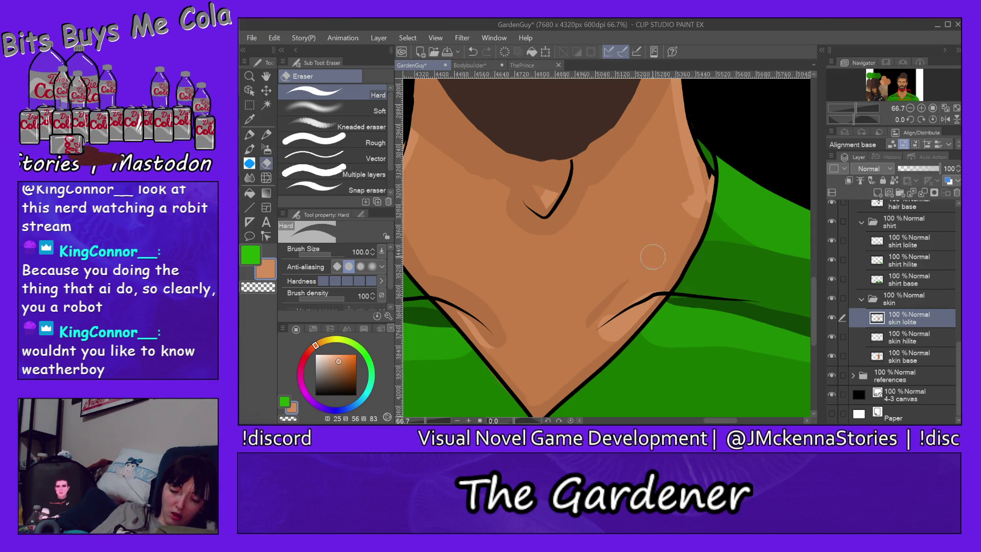
{"action": "key", "text": "alt+bracketleft"}
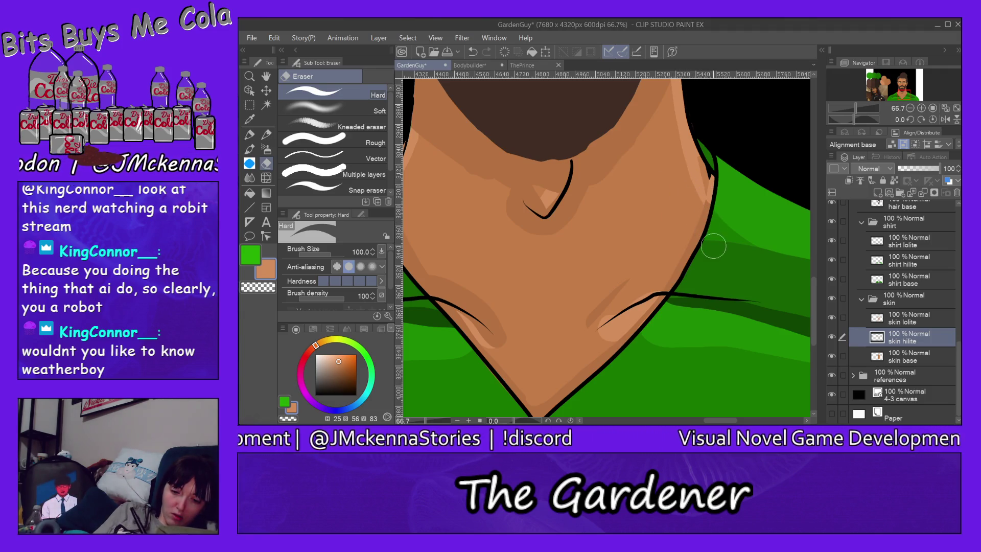
Paint a short highlight along the neck edge on skin hilite, then sample the darker shadow tone
{"action": "left_click", "coordinate": [250, 133]}
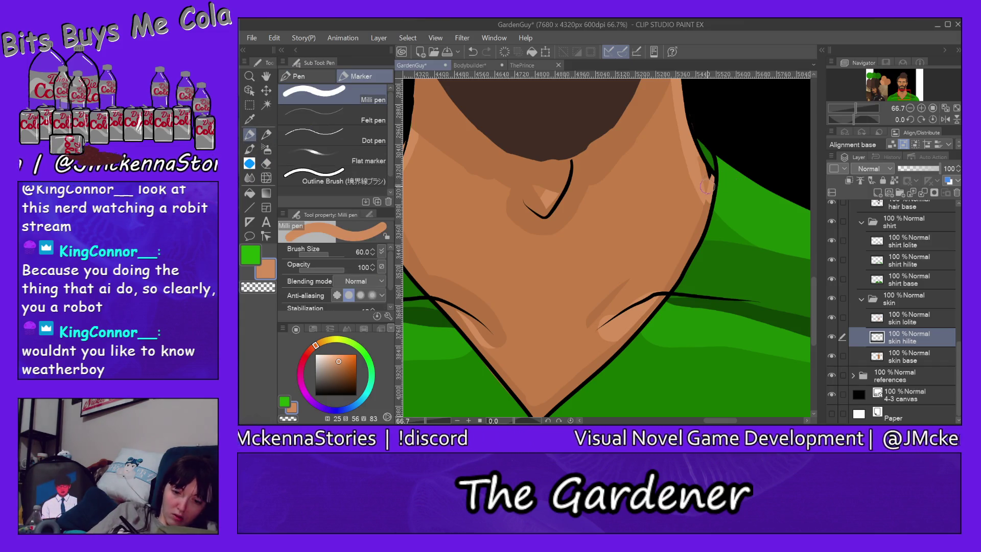
{"action": "left_click_drag", "start_coordinate": [702, 170], "coordinate": [704, 171]}
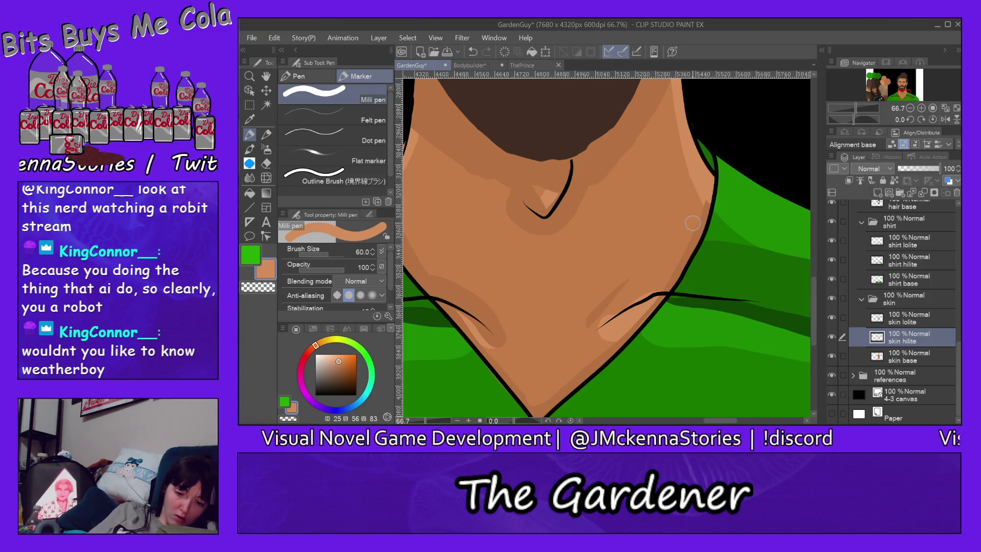
{"action": "key", "text": "alt+bracketright"}
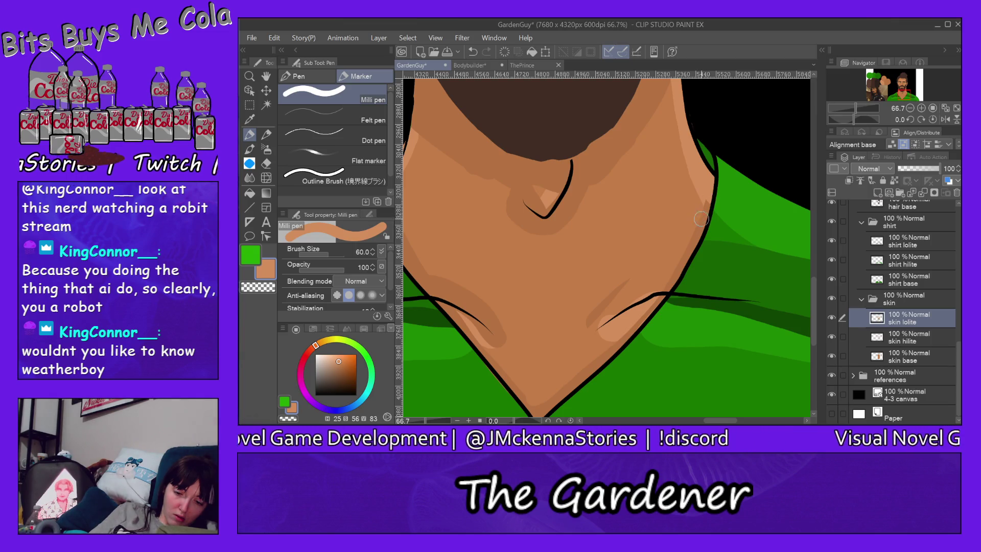
{"action": "left_click", "coordinate": [702, 222], "text": "alt"}
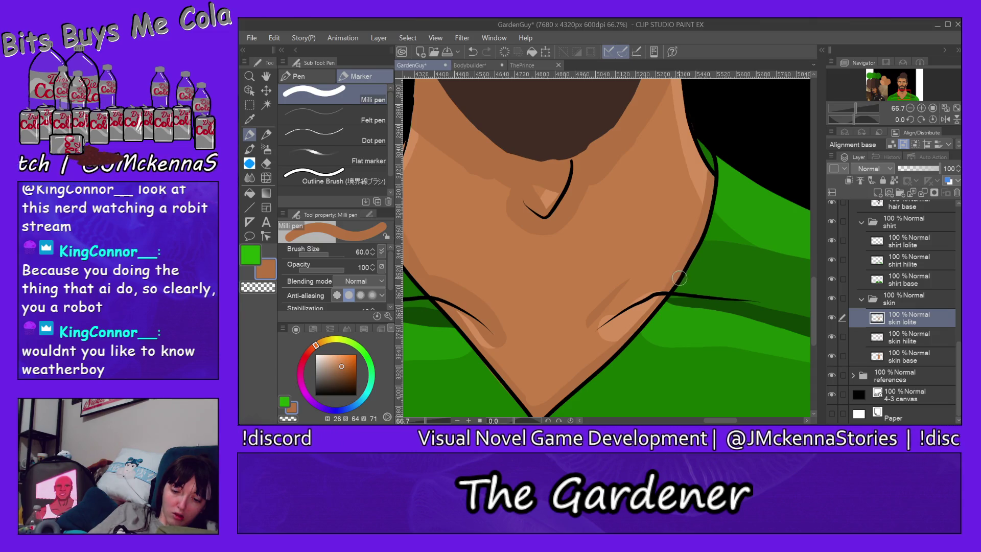
{"action": "left_click_drag", "start_coordinate": [818, 293], "coordinate": [818, 257]}
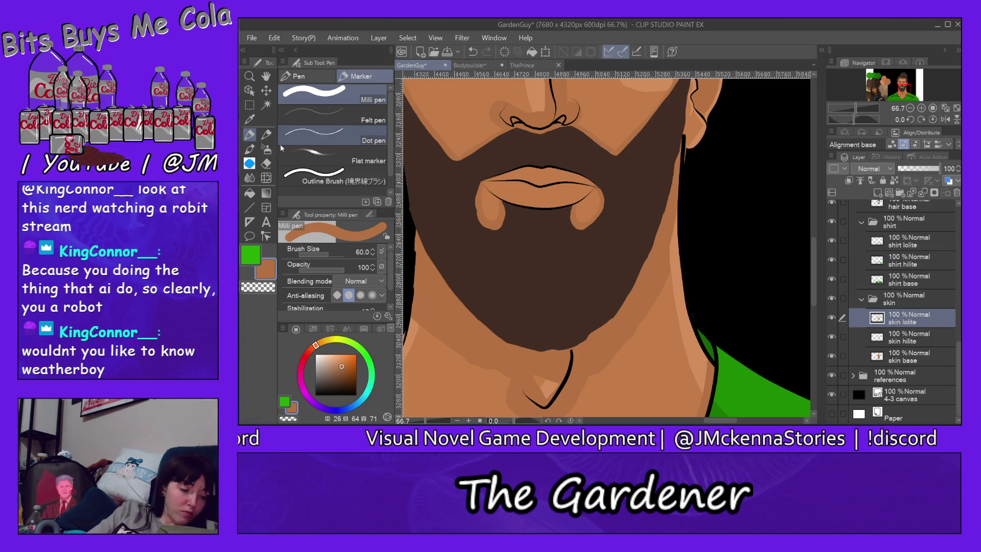
Erase the excess skin shadow along the ear's edge with the Hard eraser
{"action": "key", "text": "e"}
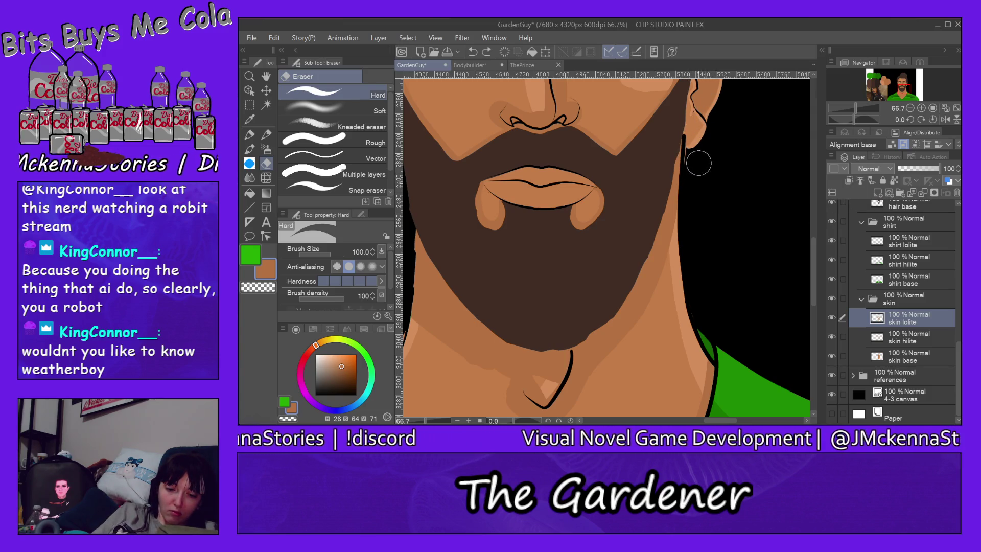
{"action": "left_click_drag", "start_coordinate": [696, 166], "coordinate": [700, 125]}
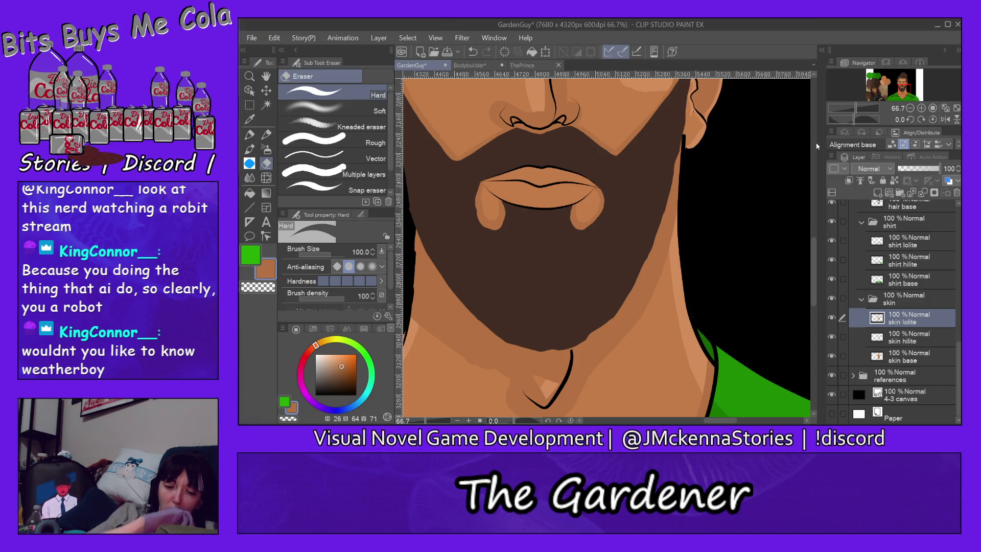
{"action": "left_click_drag", "start_coordinate": [814, 269], "coordinate": [814, 318]}
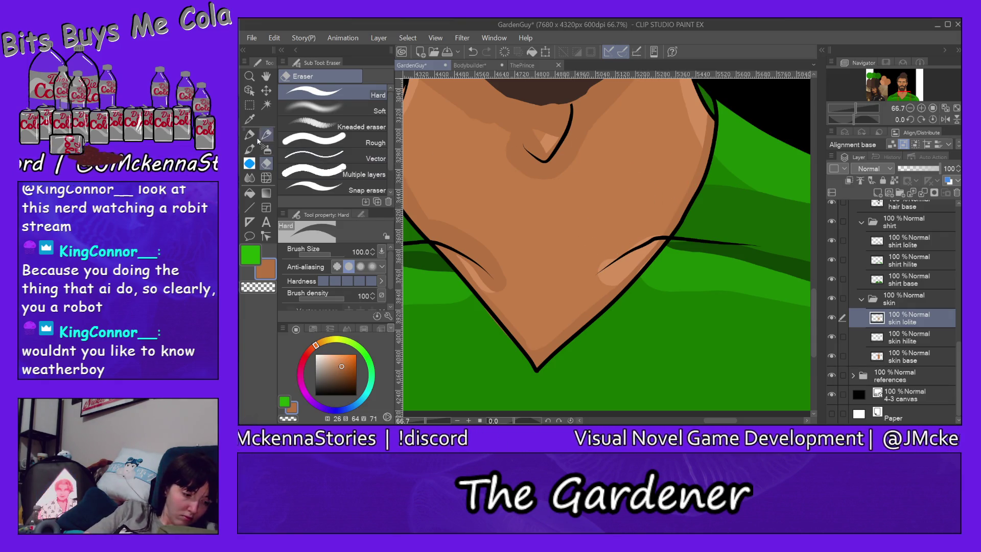
Paint a shadow stroke along the neckline with the Milli pen
{"action": "key", "text": "p"}
{"action": "left_click_drag", "start_coordinate": [595, 269], "coordinate": [651, 231]}
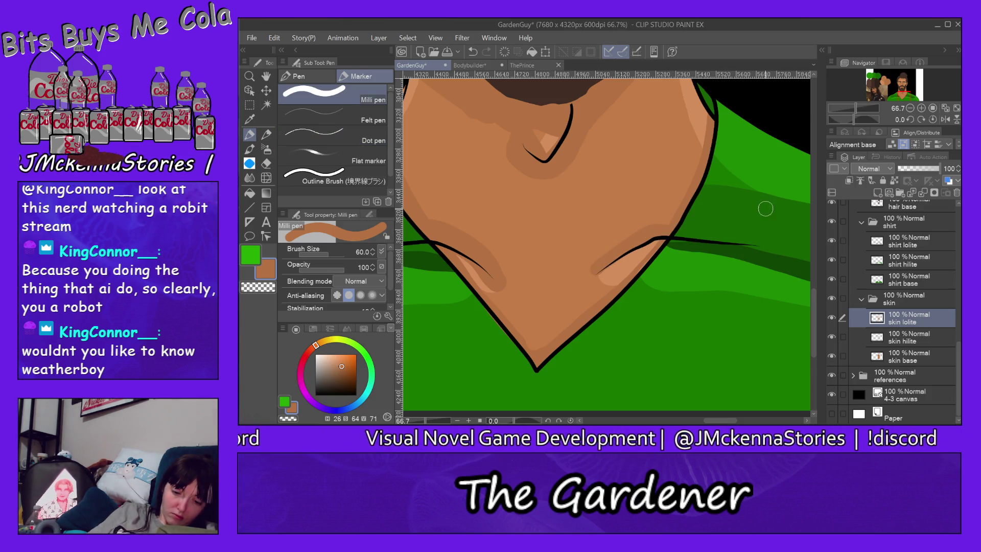
{"action": "key", "text": "e"}
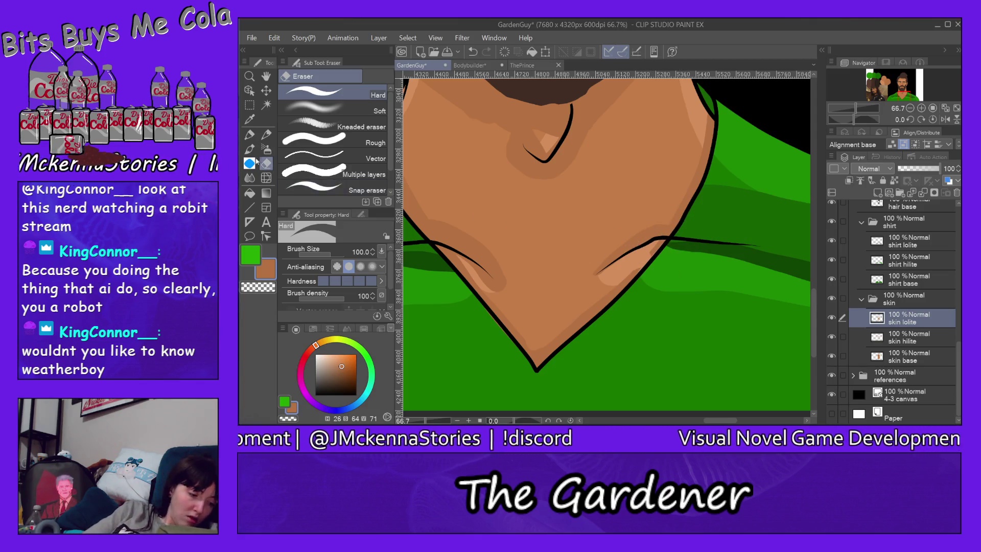
{"action": "key", "text": "p"}
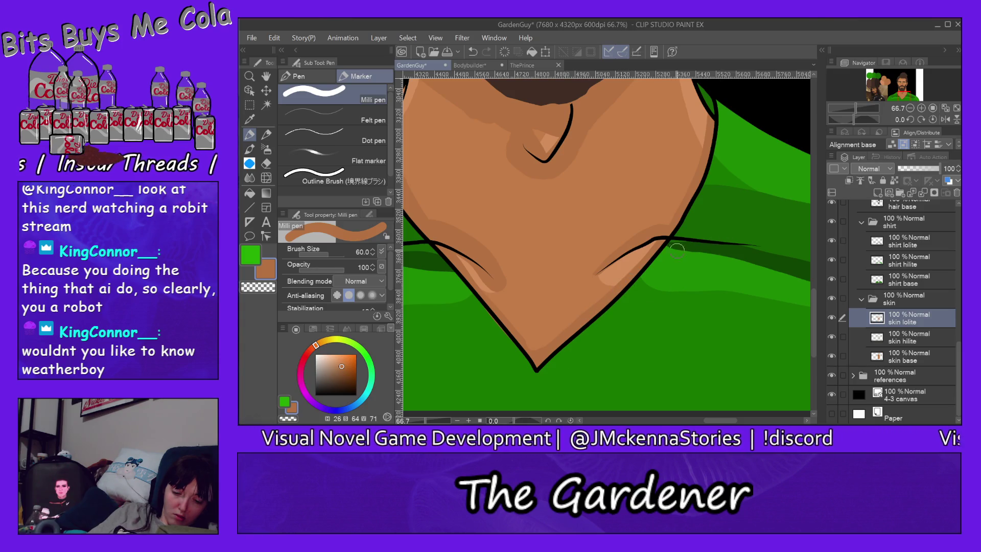
On the 'skin hilite' layer, erase part of the collarbone highlight with the Hard eraser
{"action": "left_click", "coordinate": [629, 265], "text": "alt"}
{"action": "left_click", "coordinate": [628, 258], "text": "ctrl+shift"}
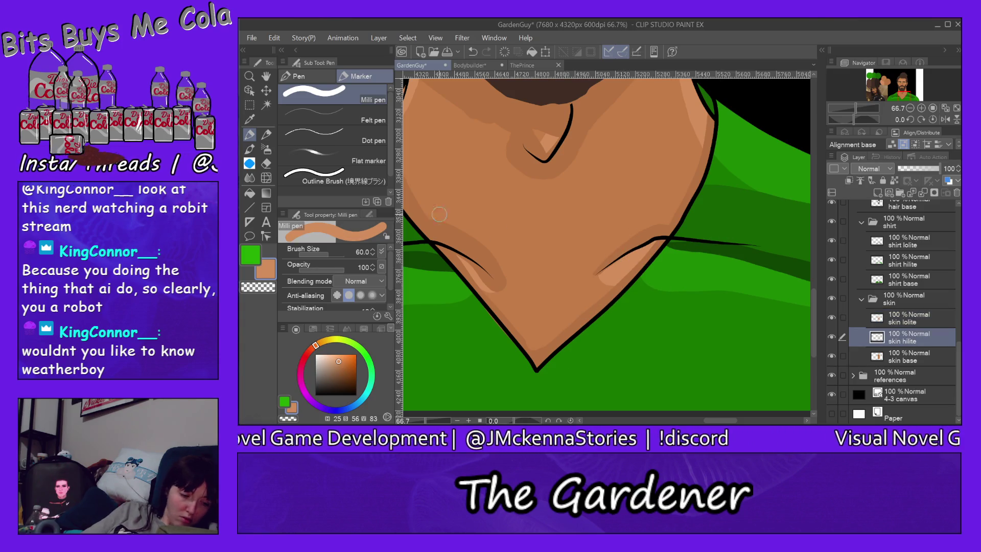
{"action": "left_click", "coordinate": [267, 164]}
{"action": "left_click_drag", "start_coordinate": [592, 289], "coordinate": [636, 271]}
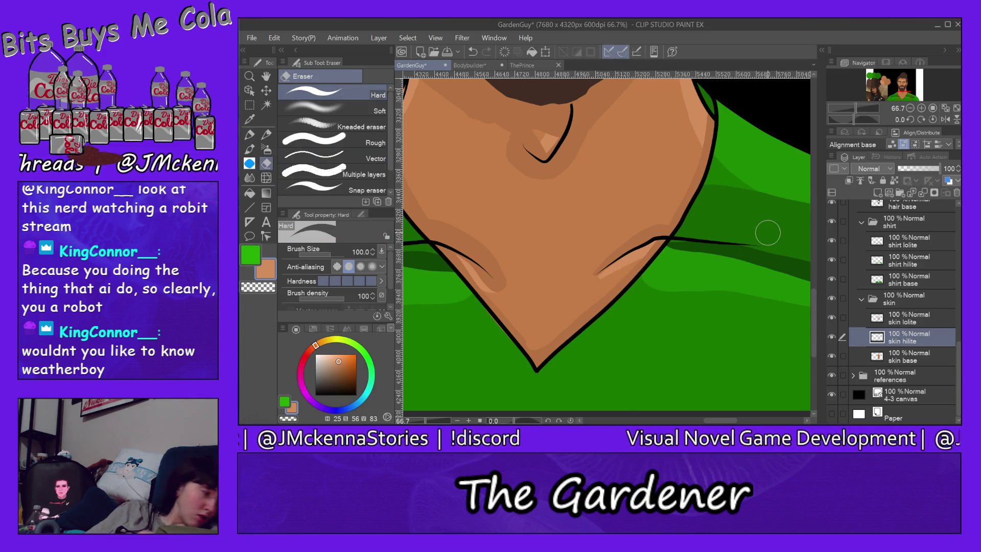